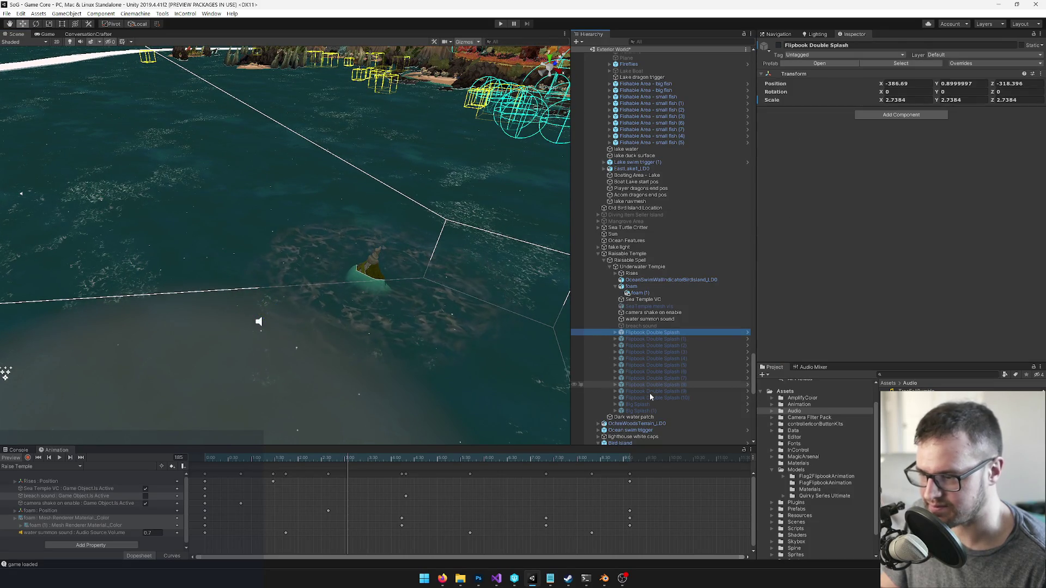
Select the Flipbook Double Splash objects through Big Splash (1) and frame them over the water
mouse_move(244, 315)
mouse_down()
mouse_move(460, 315)
mouse_move(328, 301)
mouse_up()
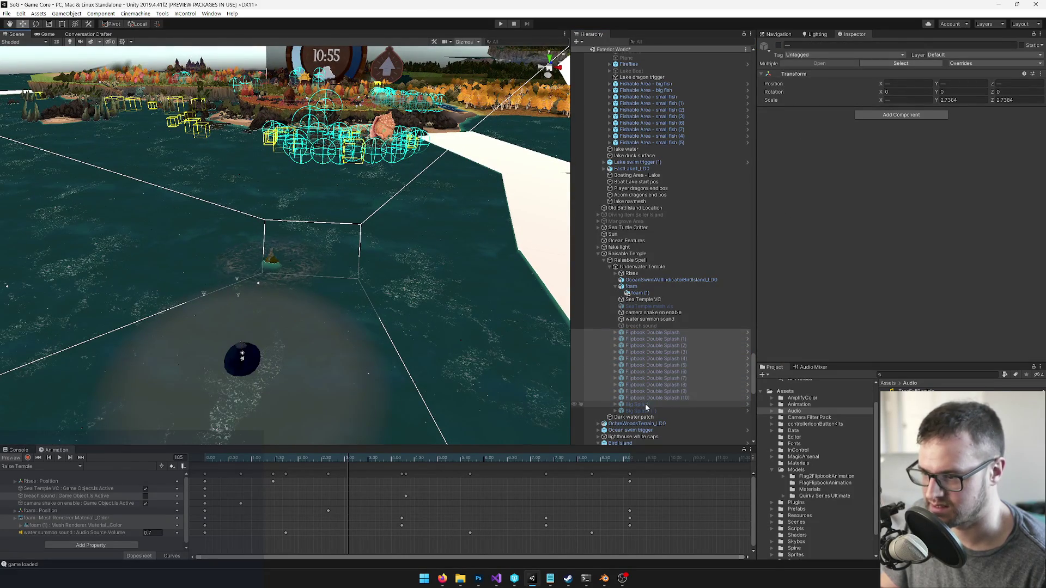
shift+click(644, 403)
shift+click(645, 410)
mouse_move(353, 299)
mouse_down()
mouse_move(209, 347)
mouse_move(294, 338)
mouse_move(211, 335)
mouse_up()
key(f)
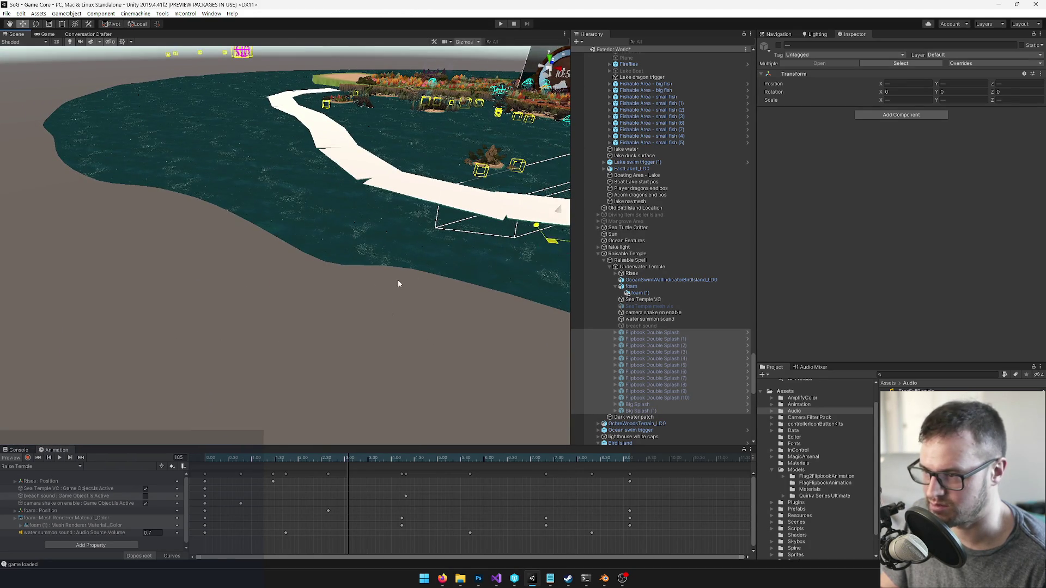
drag(459, 273, 403, 270)
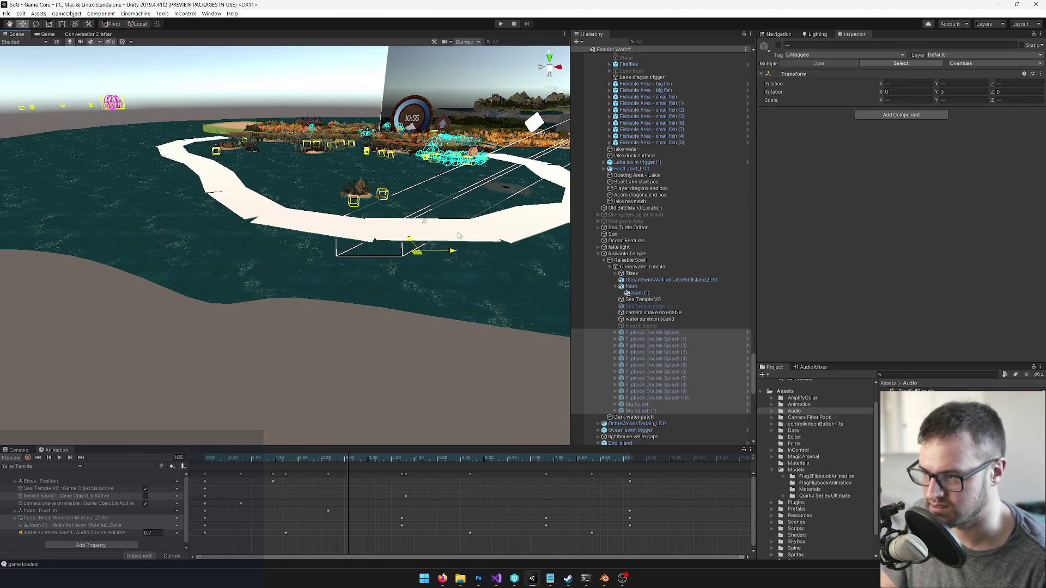
mouse_move(502, 190)
mouse_down()
mouse_move(339, 364)
mouse_move(253, 282)
mouse_up()
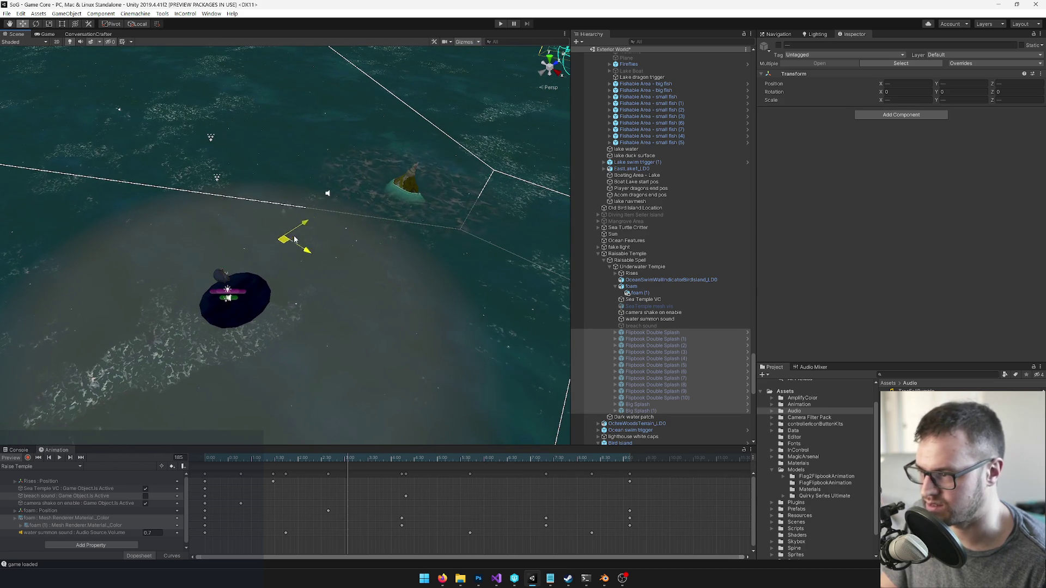
Place the first Flipbook Double Splash at X -24.15, Y -0.54, Z 13.02 on the temple's edge
click(648, 333)
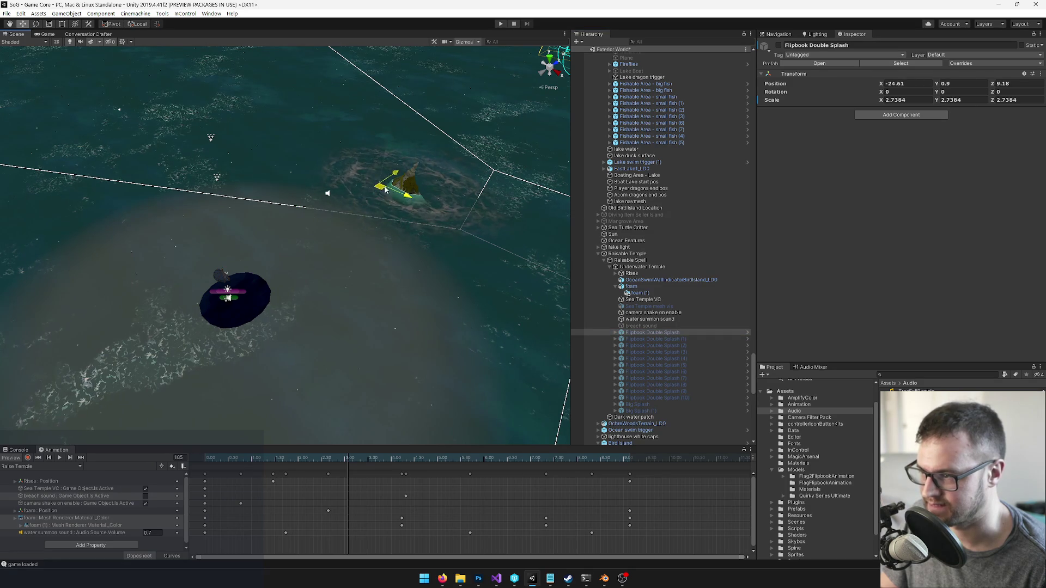
key(f)
mouse_move(382, 190)
mouse_down()
mouse_move(340, 298)
mouse_move(374, 243)
mouse_move(368, 254)
mouse_move(313, 244)
mouse_move(348, 248)
mouse_up()
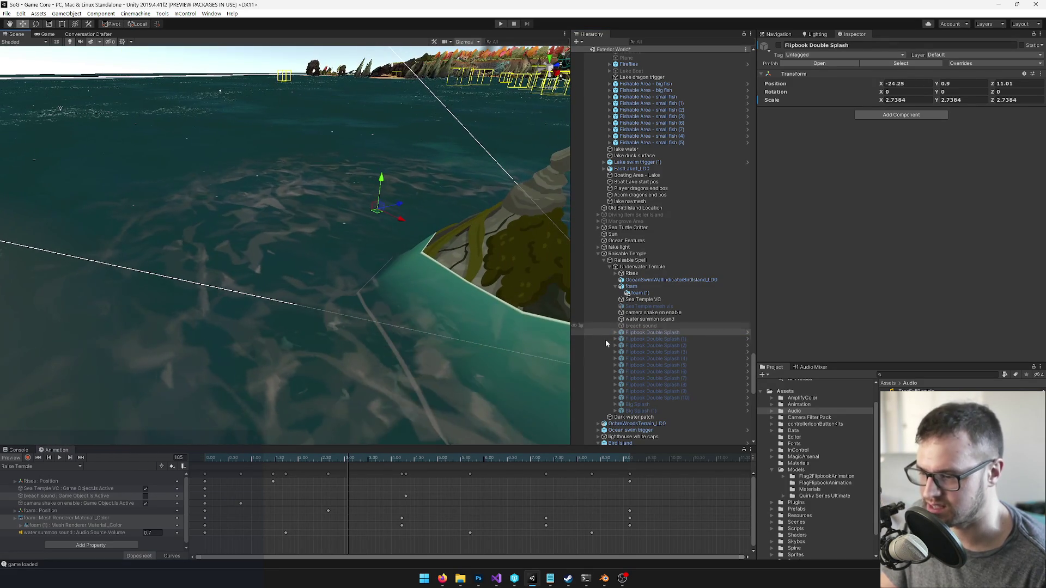
shift+click(640, 410)
drag(284, 269, 293, 263)
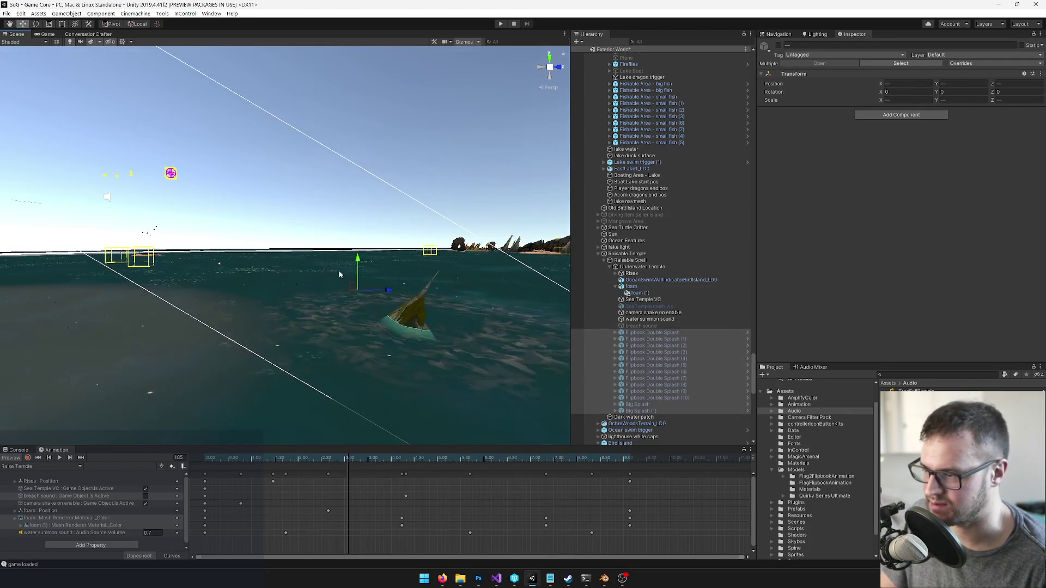
drag(353, 283, 358, 174)
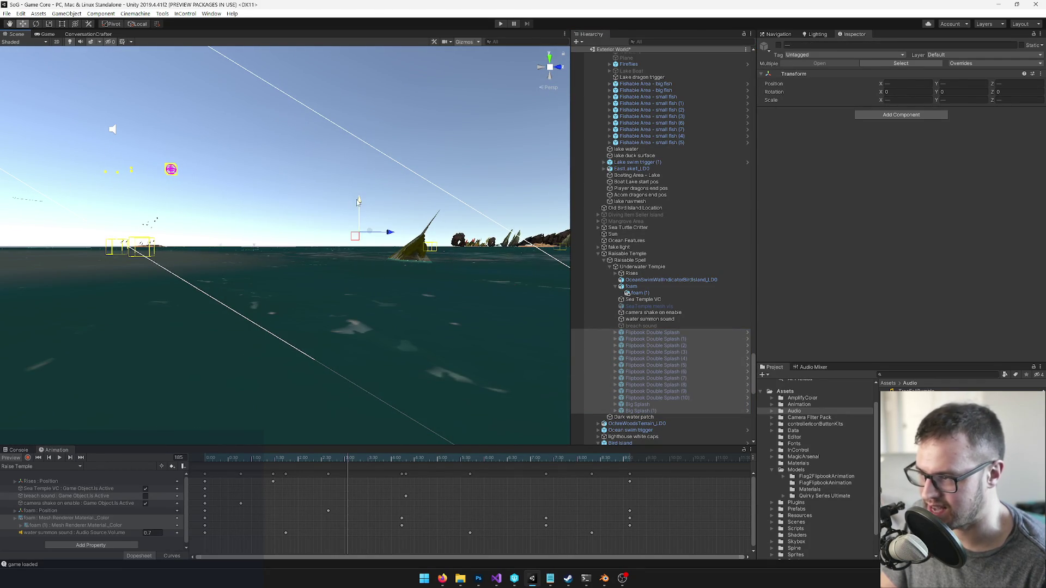
mouse_move(359, 218)
mouse_down()
mouse_move(444, 312)
mouse_move(431, 305)
mouse_up()
click(653, 332)
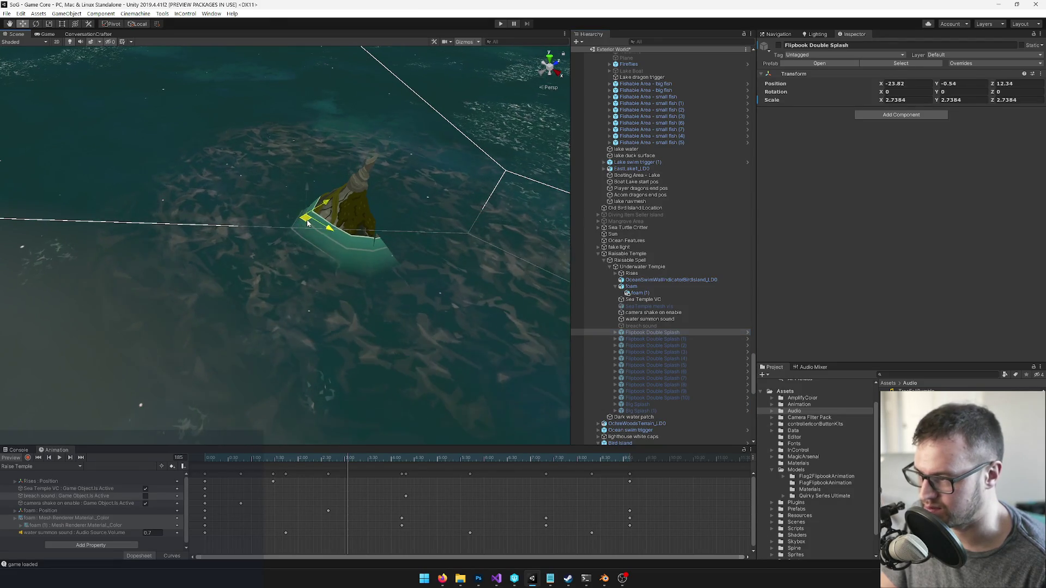
mouse_move(311, 244)
mouse_down()
mouse_move(374, 238)
mouse_move(366, 213)
mouse_up()
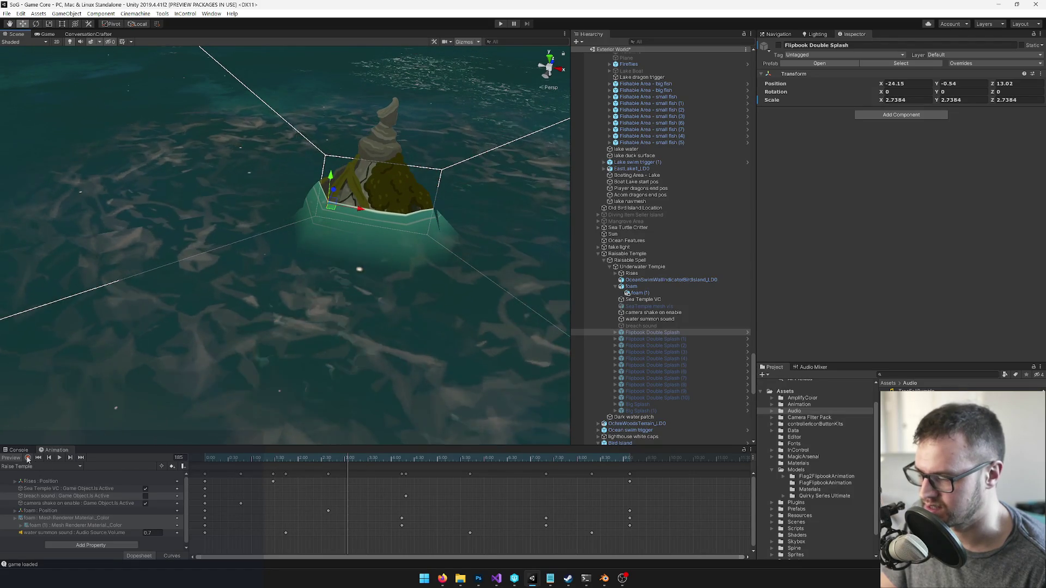
Record an active keyframe for Flipbook Double Splash in the Raise Temple animation
click(28, 458)
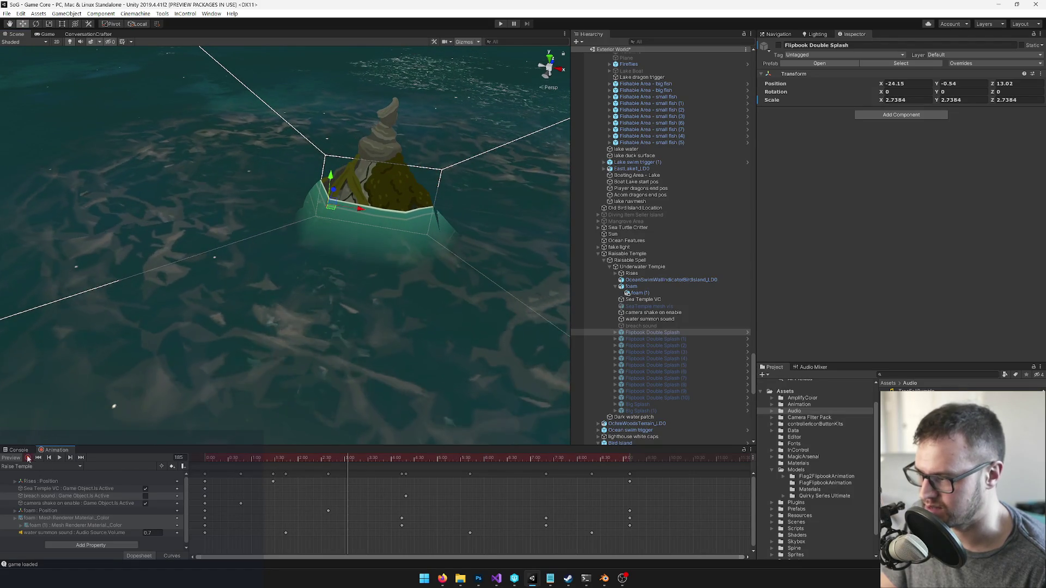
click(778, 46)
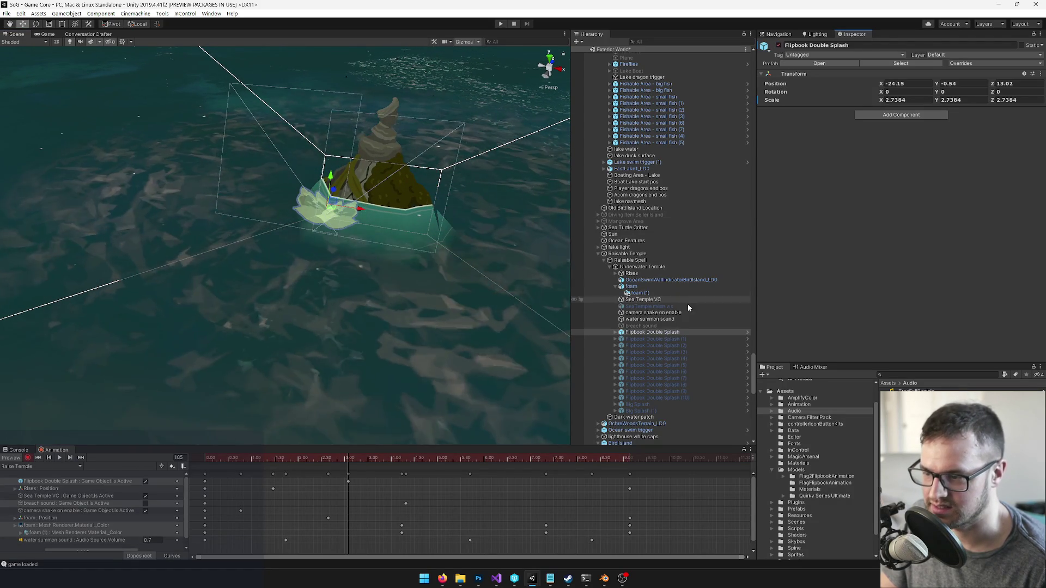
click(653, 337)
drag(229, 284, 271, 338)
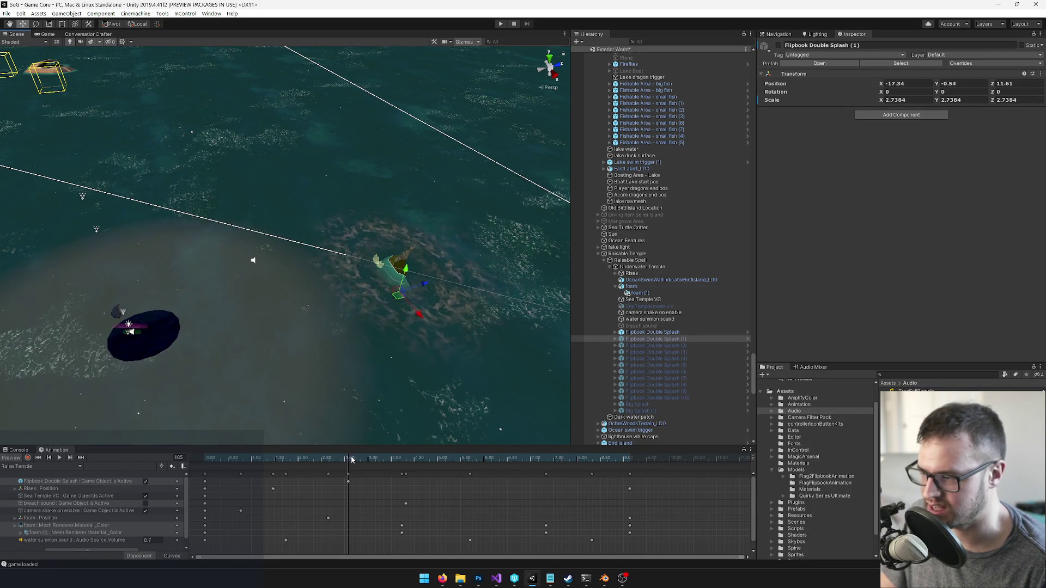
scroll(324, 294, up, 5)
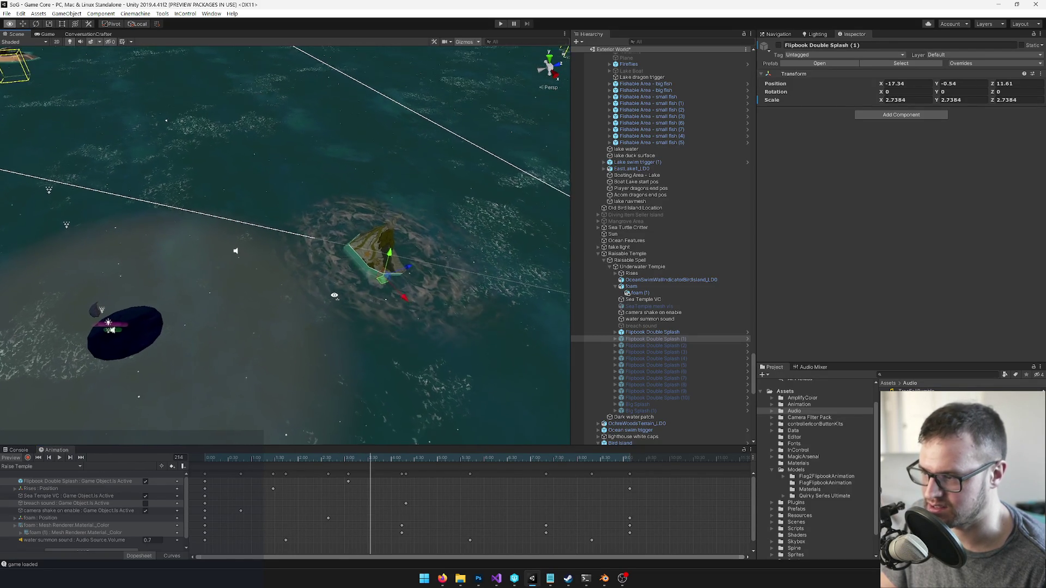
Move Flipbook Double Splash (1) to X -18.37, Z 11.27, key it active, and scrub to frame 241
drag(446, 298, 425, 294)
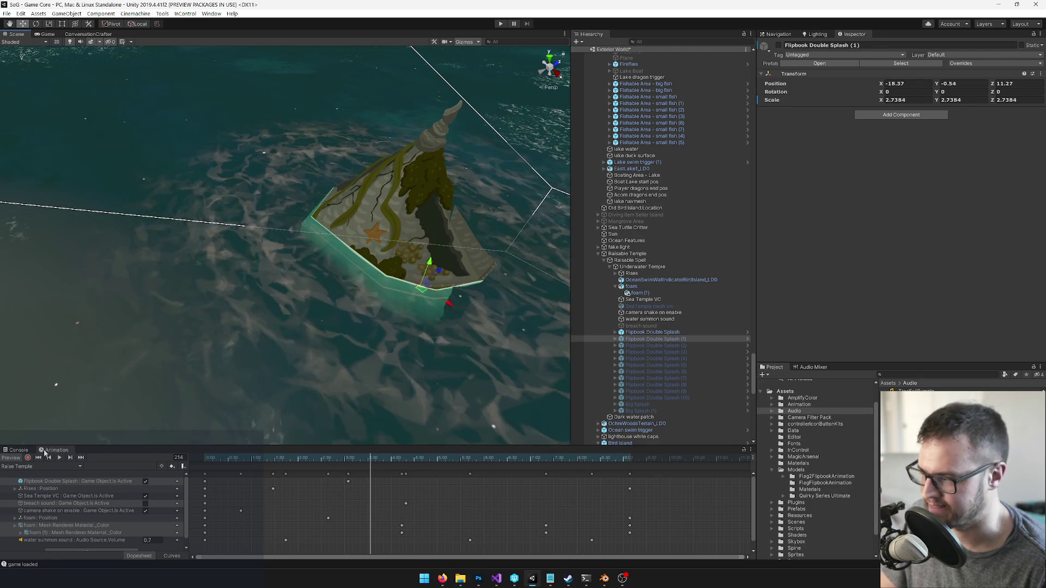
key(r)
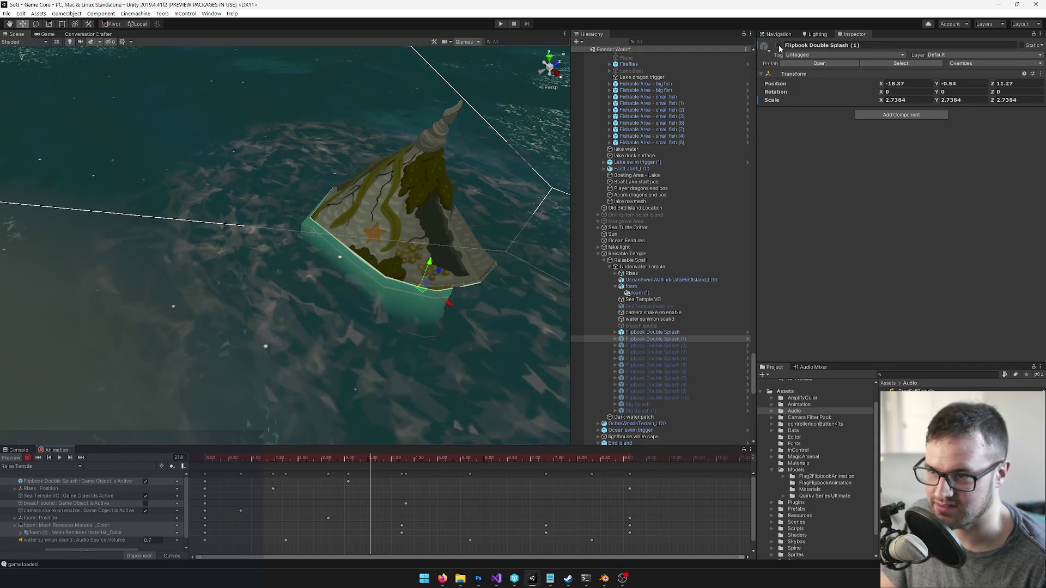
click(778, 45)
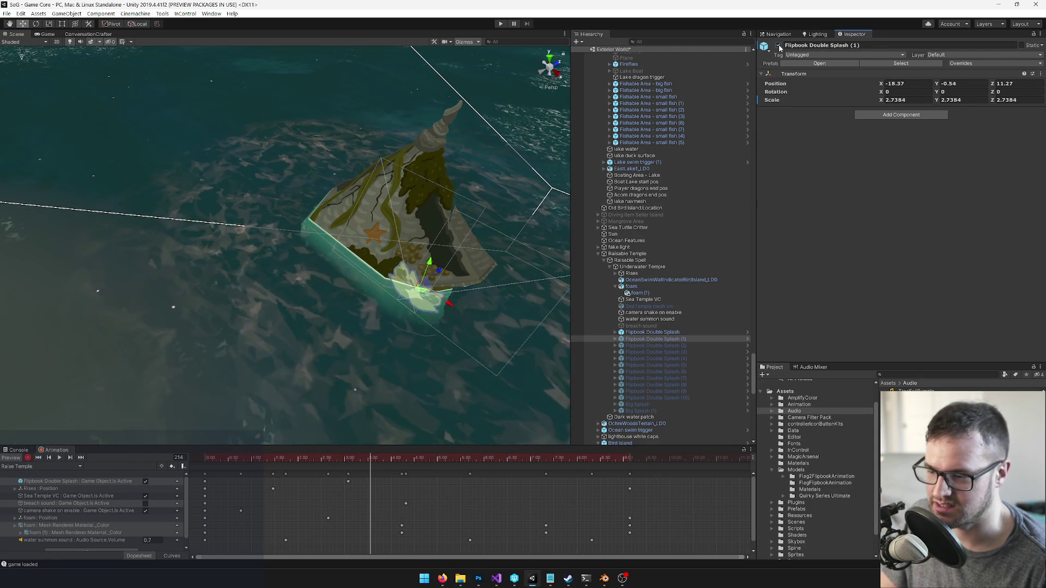
click(27, 457)
drag(370, 458, 407, 456)
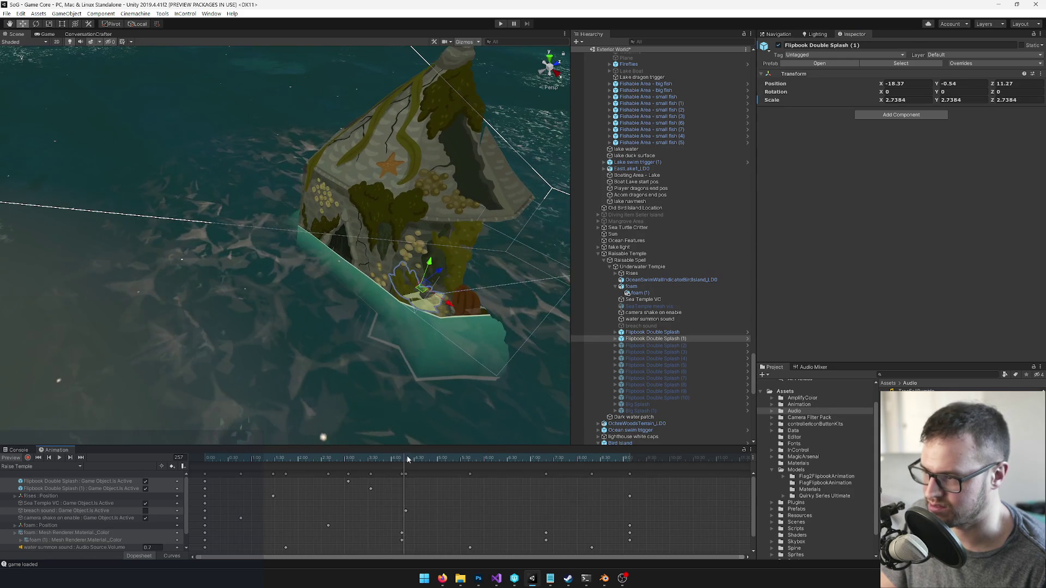
click(664, 346)
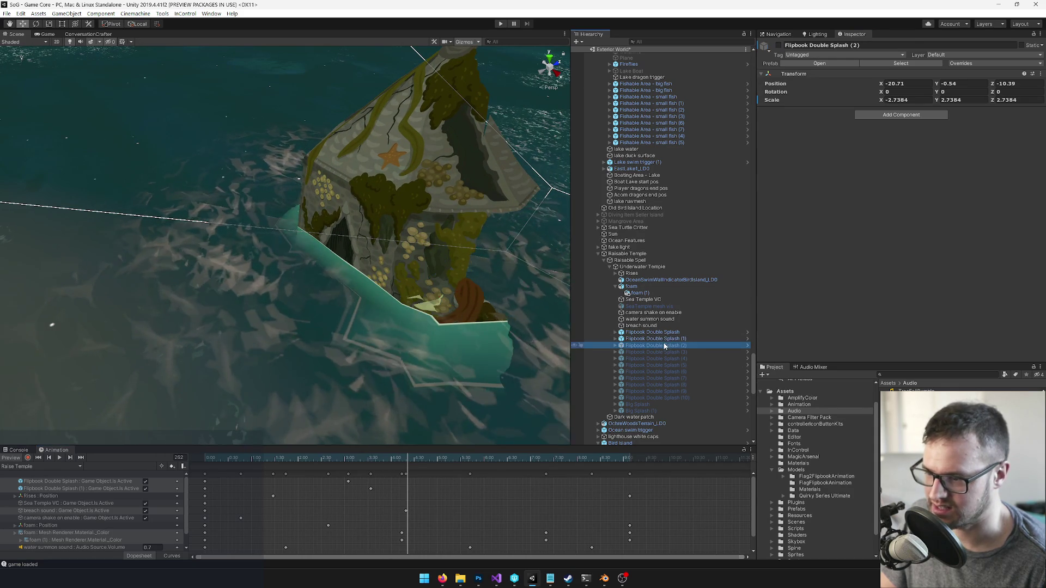
Nudge Flipbook Double Splash (2) to X -24.92, Z 9.85, key it active, and scrub to frame 288
scroll(364, 279, down, 5)
scroll(342, 304, down, 3)
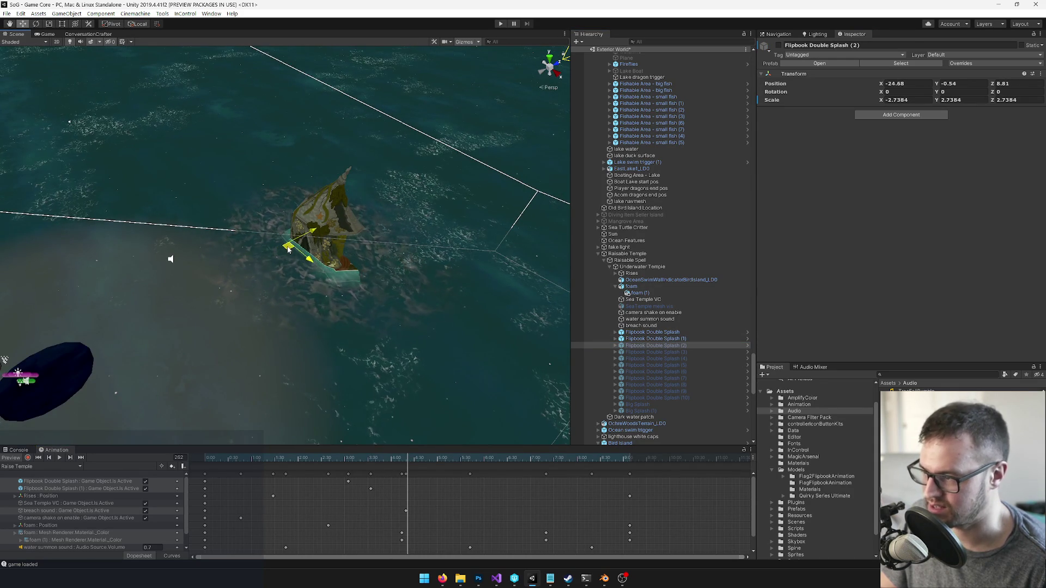
scroll(288, 249, up, 5)
scroll(317, 285, down, 4)
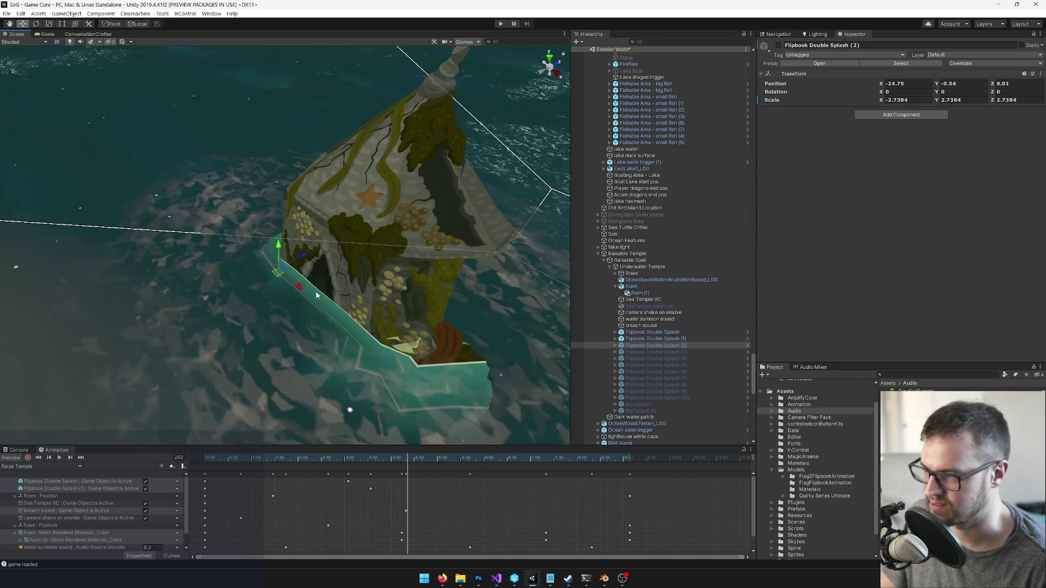
drag(278, 263, 281, 267)
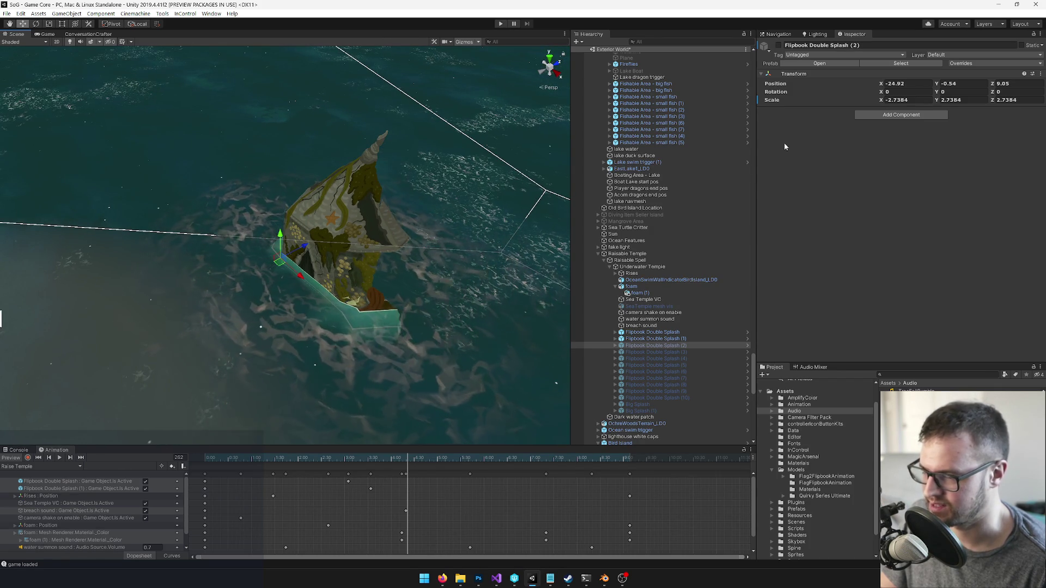
click(28, 458)
click(778, 46)
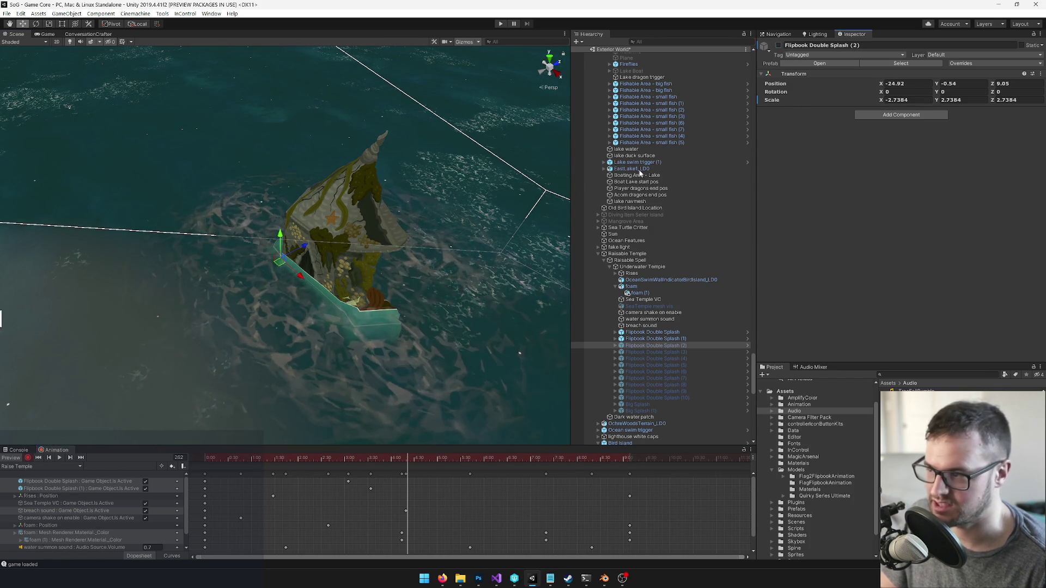
click(28, 458)
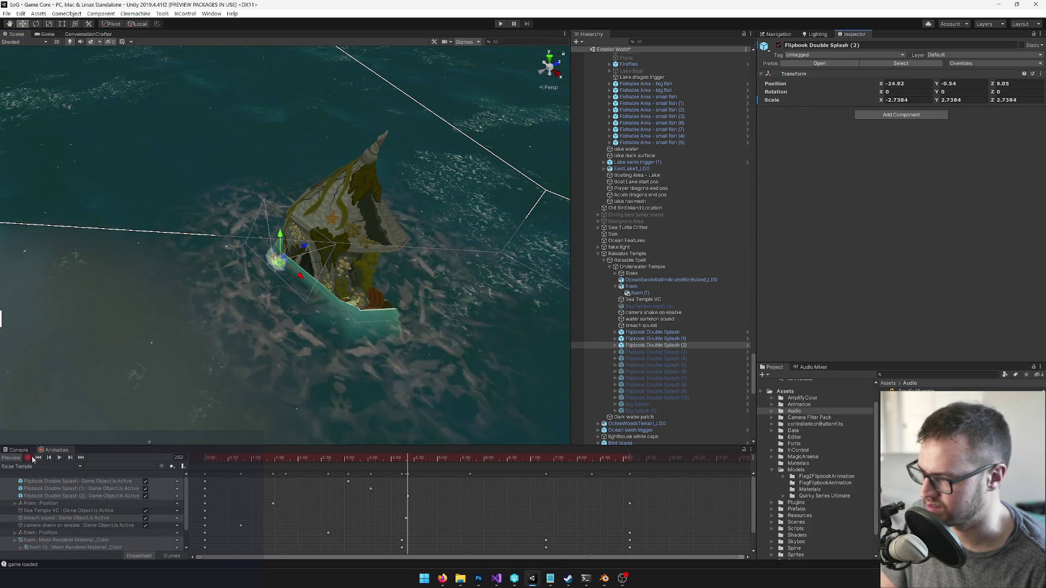
click(422, 462)
drag(422, 462, 434, 461)
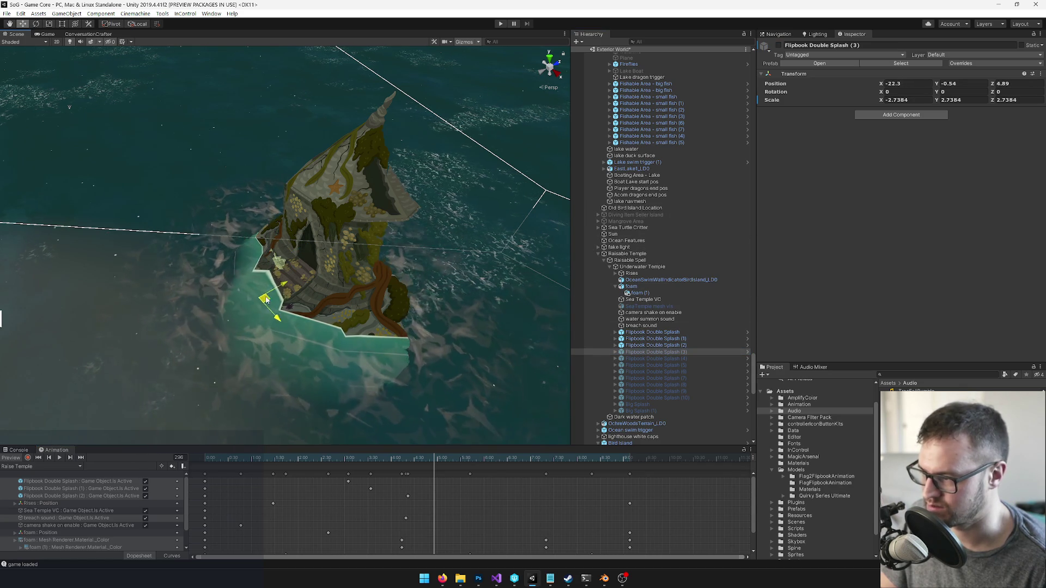
Key Flipbook Double Splash (3) active and scrub the timeline to frame 306
click(31, 459)
key(alt+shift+a)
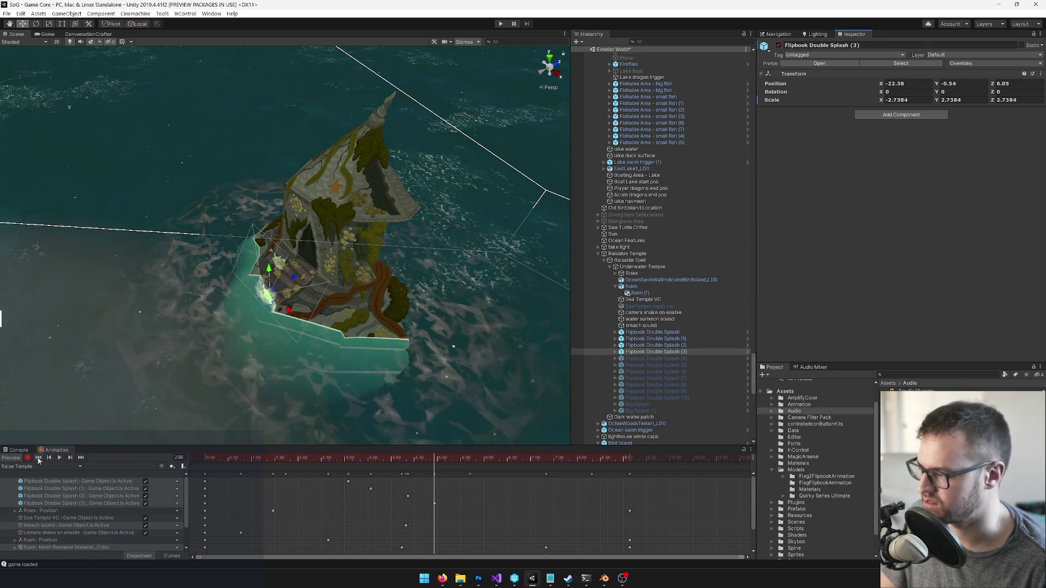
click(29, 460)
drag(440, 459, 443, 457)
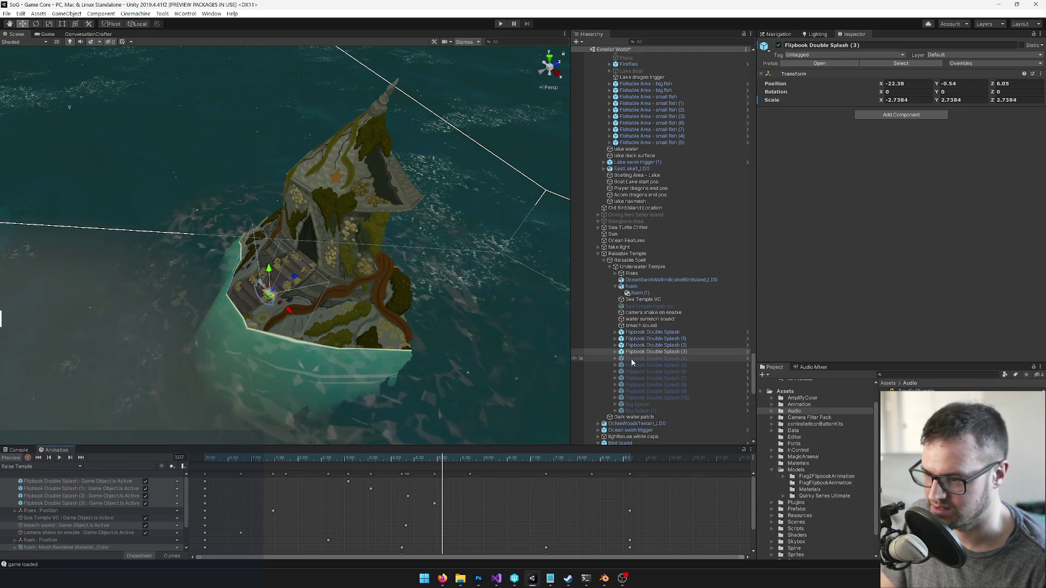
Move Flipbook Double Splash (4) to X -18.72, Y -0.54, Z 3.88, key it active, and scrub to frame 312
scroll(94, 357, down, 2)
mouse_move(76, 365)
mouse_down()
mouse_move(286, 327)
mouse_move(267, 316)
mouse_move(269, 336)
mouse_up()
scroll(269, 336, up, 1)
click(28, 458)
key(alt+shift+a)
drag(239, 197, 425, 221)
click(28, 458)
drag(442, 459, 445, 461)
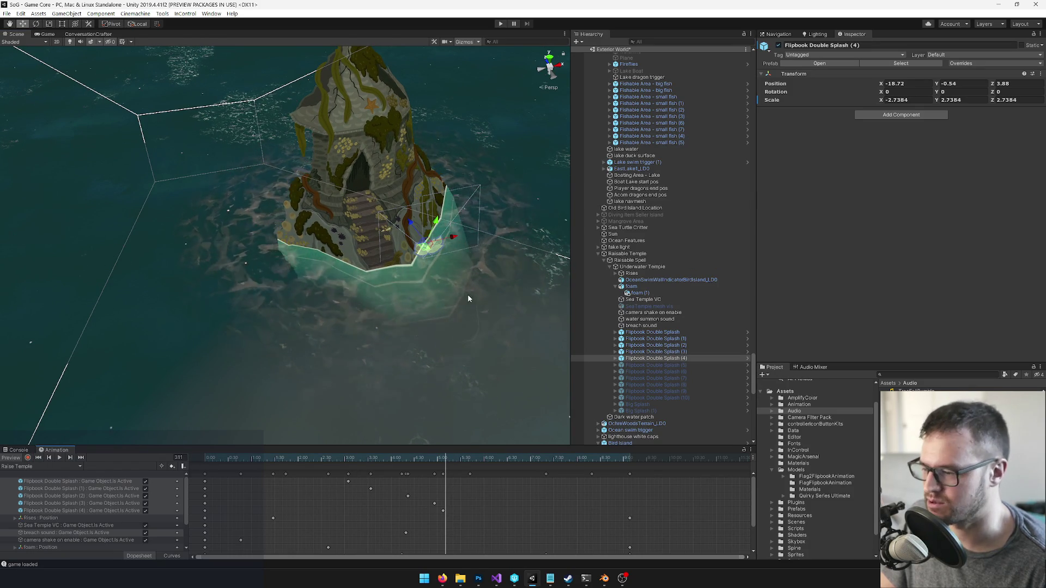
scroll(467, 300, up, 5)
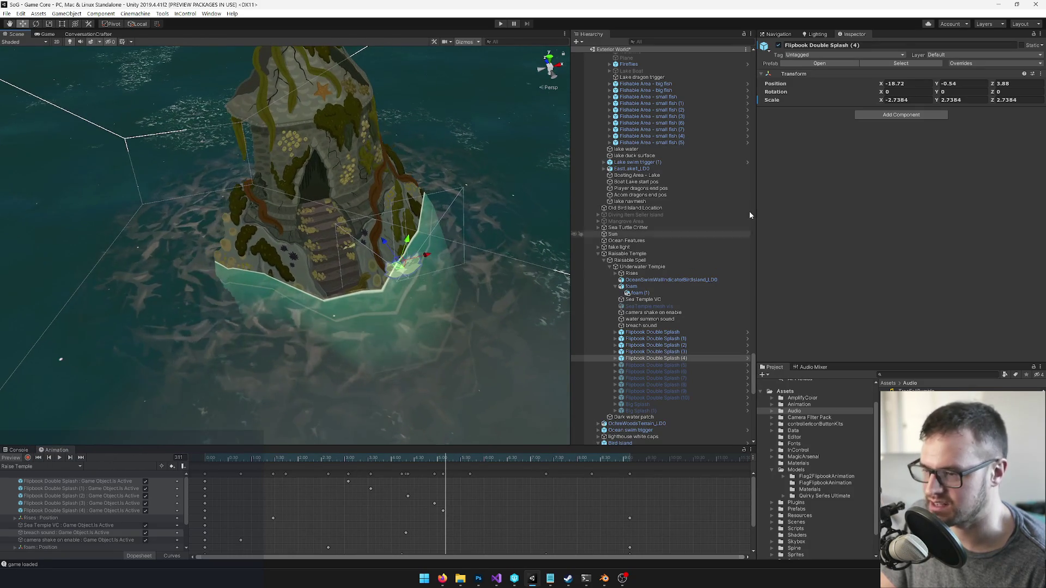
click(638, 365)
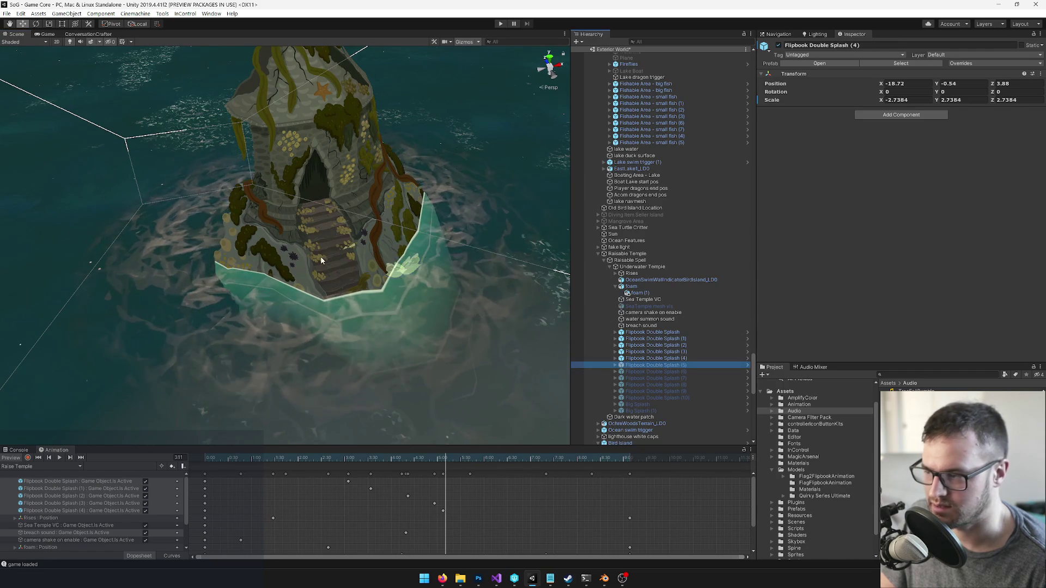
Nudge Flipbook Double Splash (5) to X -26.4, Y -0.54, Z 4.19 and key it active in Raise Temple
scroll(319, 258, down, 5)
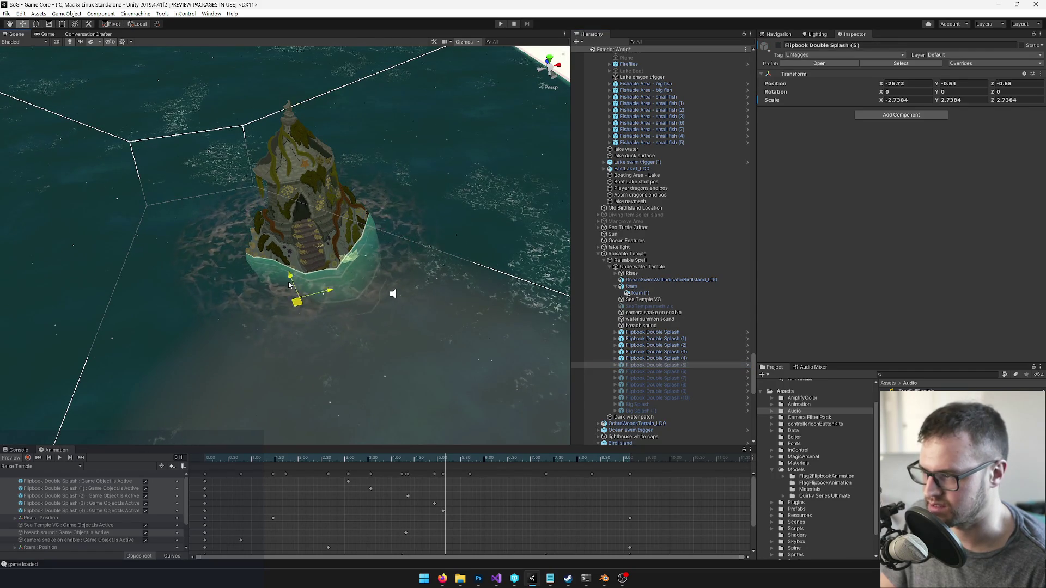
scroll(283, 274, up, 5)
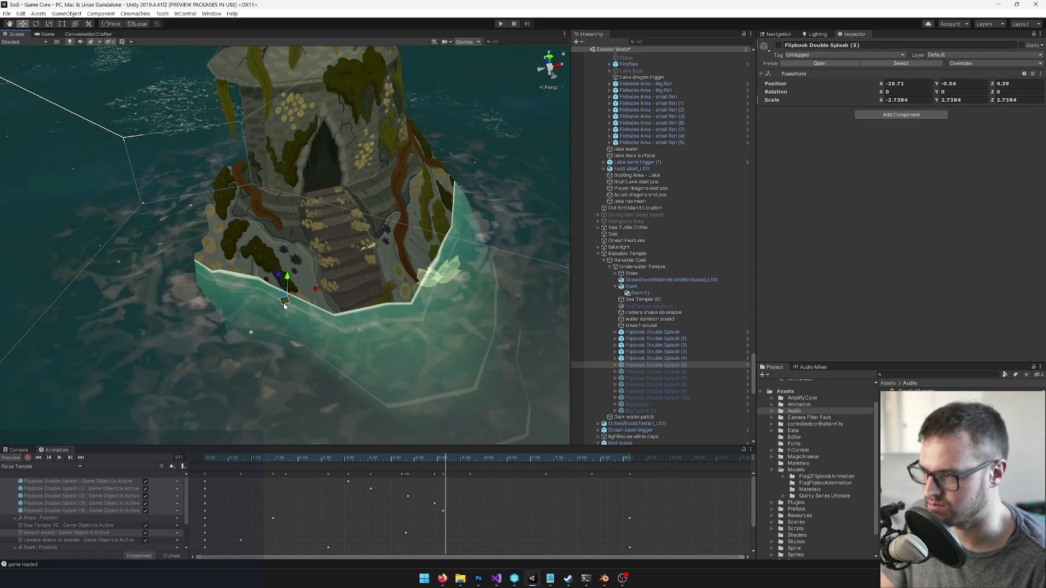
mouse_move(294, 314)
mouse_down()
mouse_move(309, 317)
mouse_move(297, 309)
mouse_up()
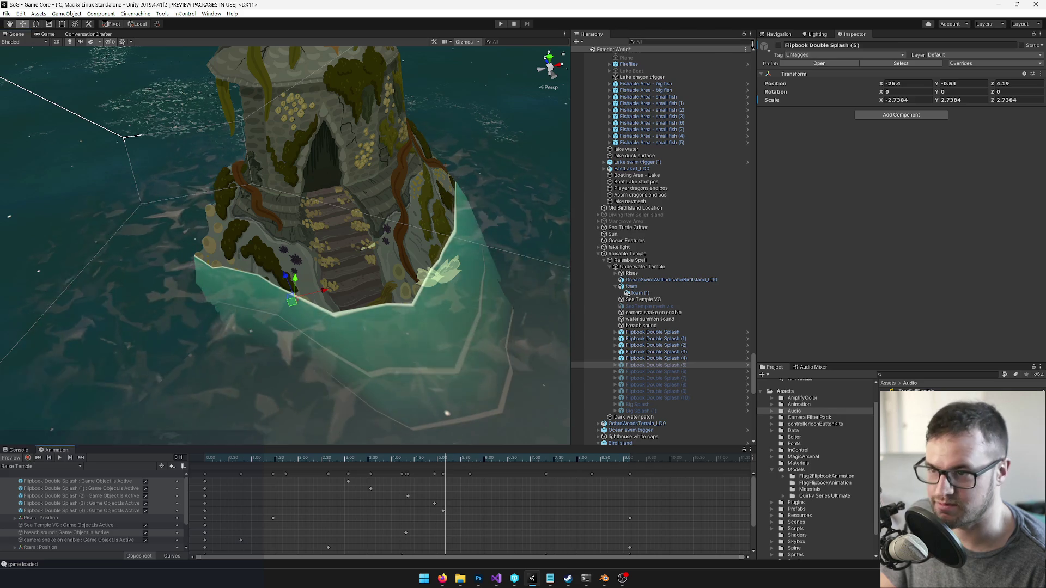
key(alt+shift+a)
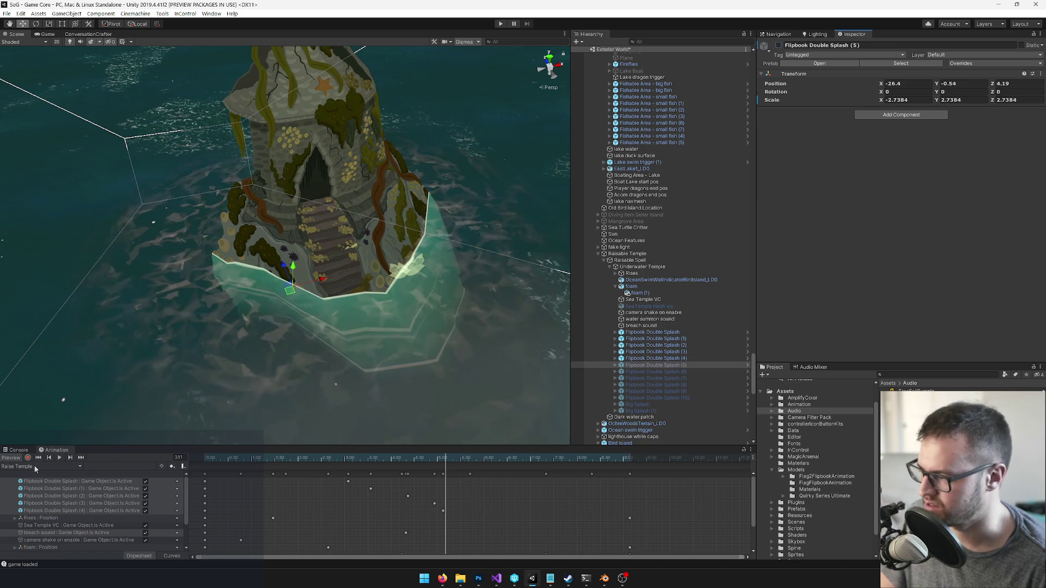
click(778, 45)
click(777, 45)
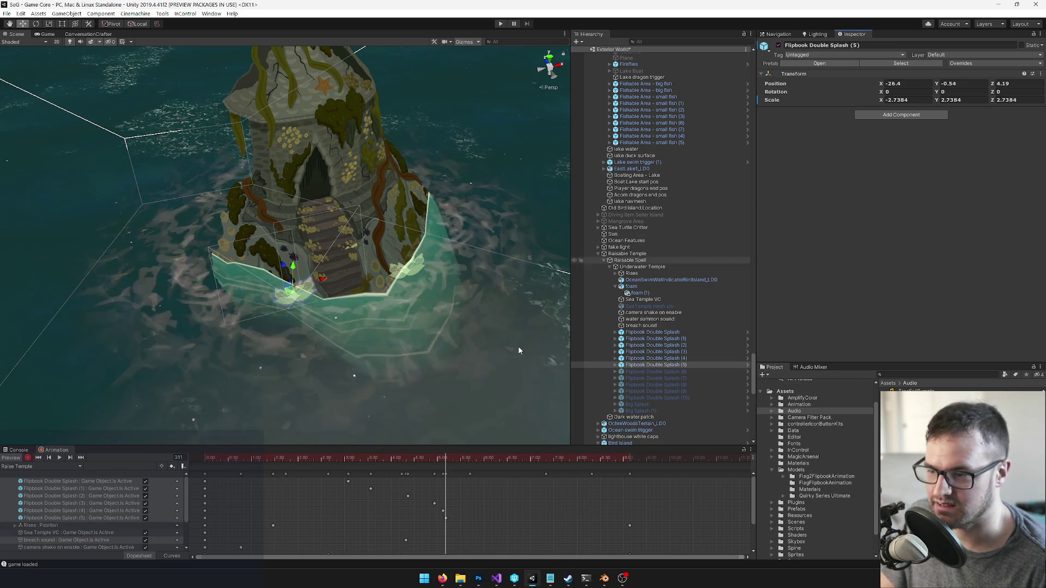
click(27, 458)
drag(370, 458, 458, 456)
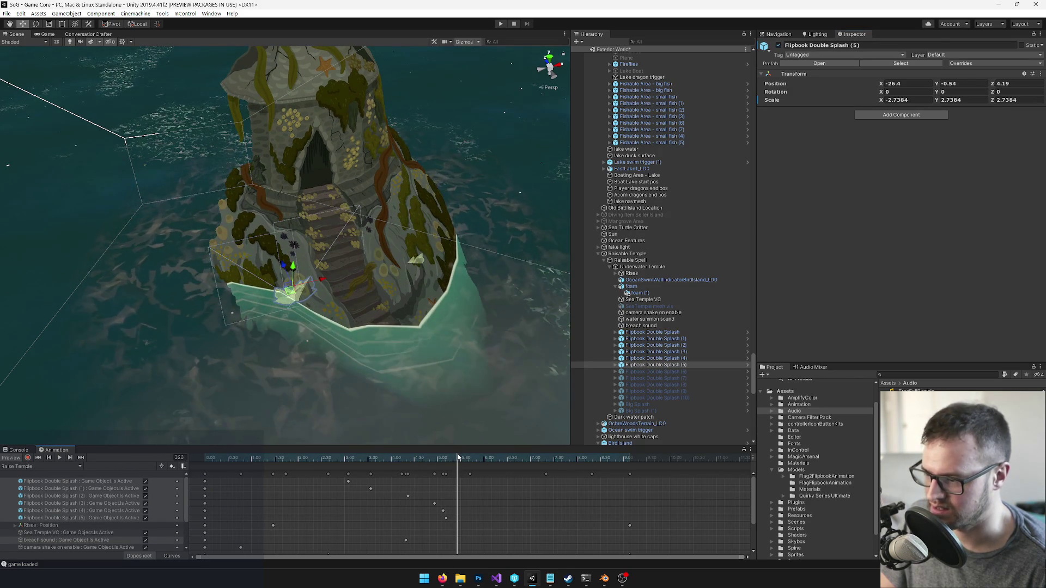
scroll(414, 305, up, 5)
click(654, 371)
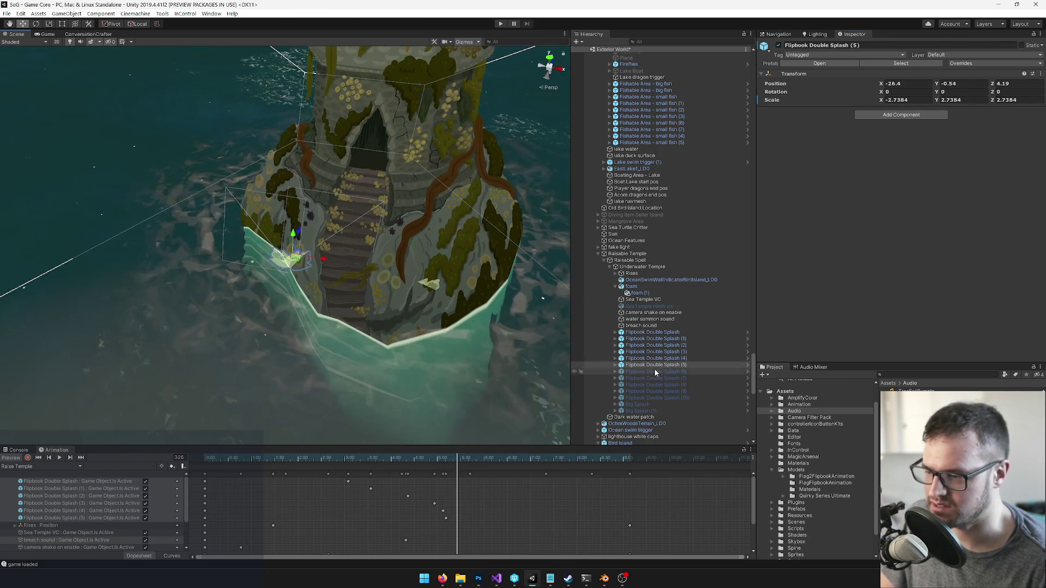
Key Flipbook Double Splash (6) active at X -17.95, Y -0.54, Z 0.86 and advance the playhead
scroll(508, 337, down, 10)
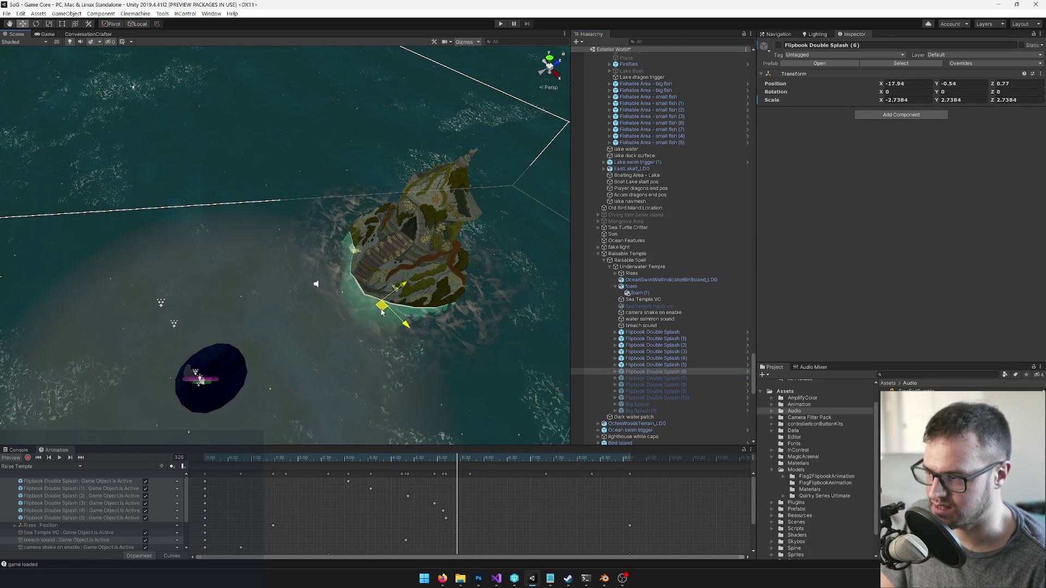
scroll(322, 326, up, 2)
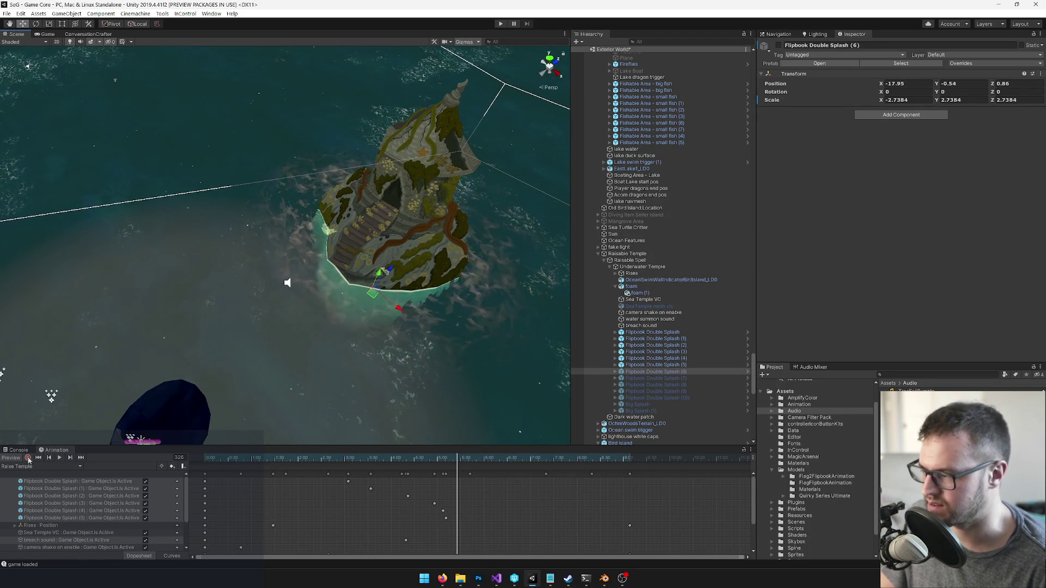
click(778, 46)
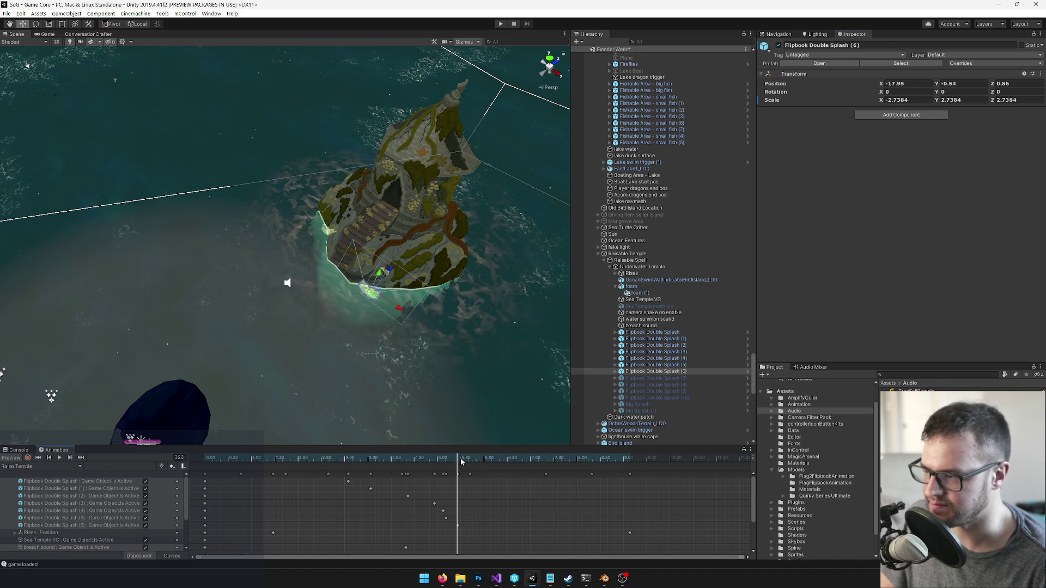
drag(460, 462, 468, 462)
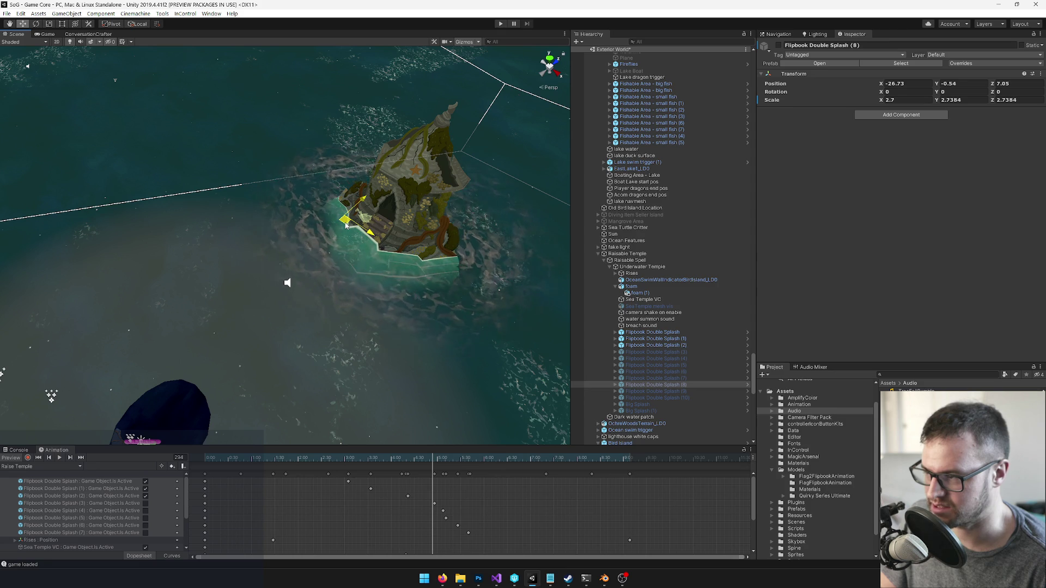
Key Flipbook Double Splash (8) active and scrub ahead to frame 339
drag(346, 225, 354, 338)
scroll(354, 337, up, 3)
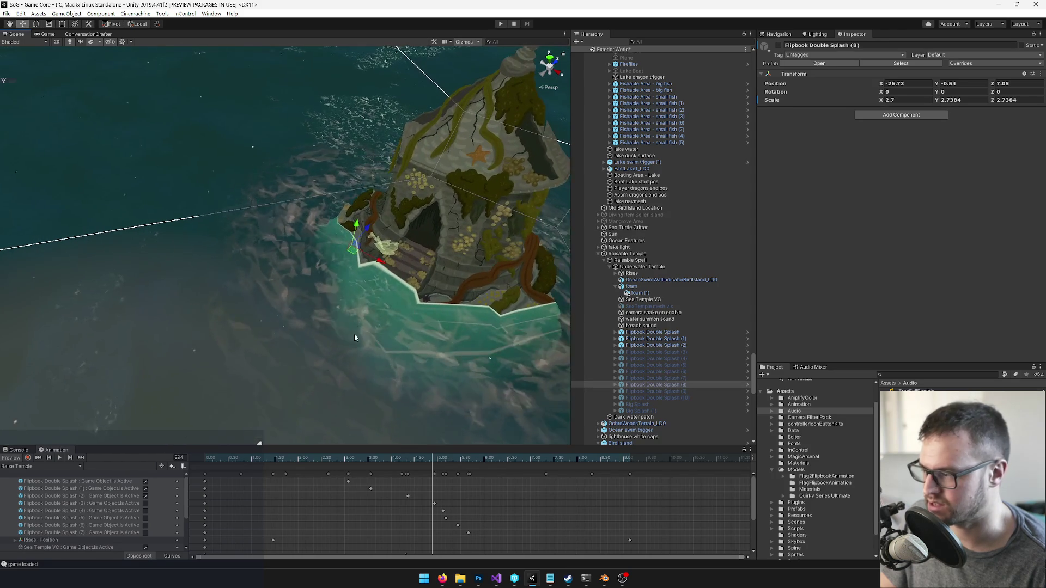
click(26, 458)
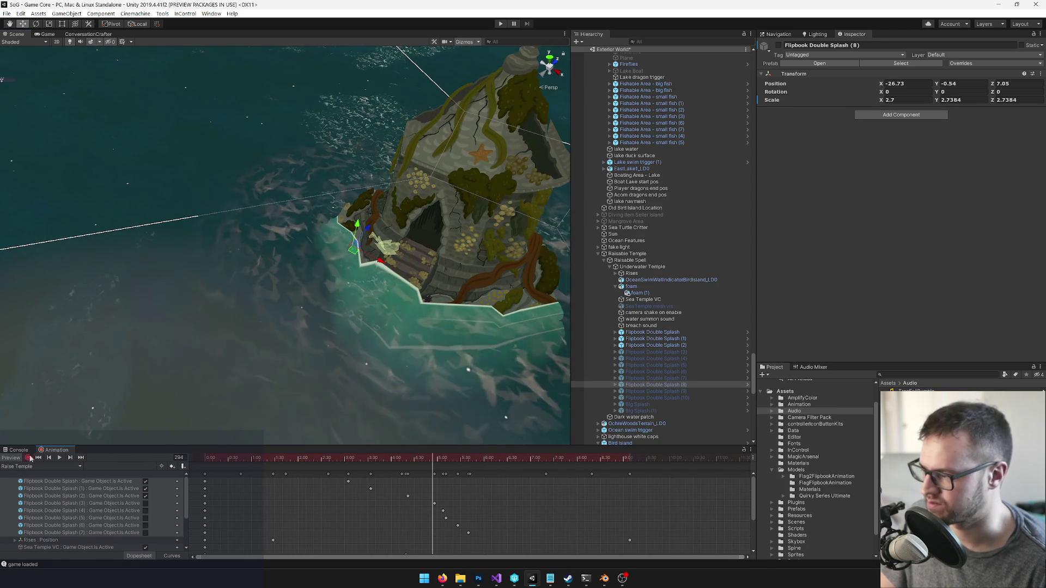
click(778, 44)
mouse_move(290, 295)
mouse_down()
mouse_move(325, 290)
mouse_move(231, 342)
mouse_up()
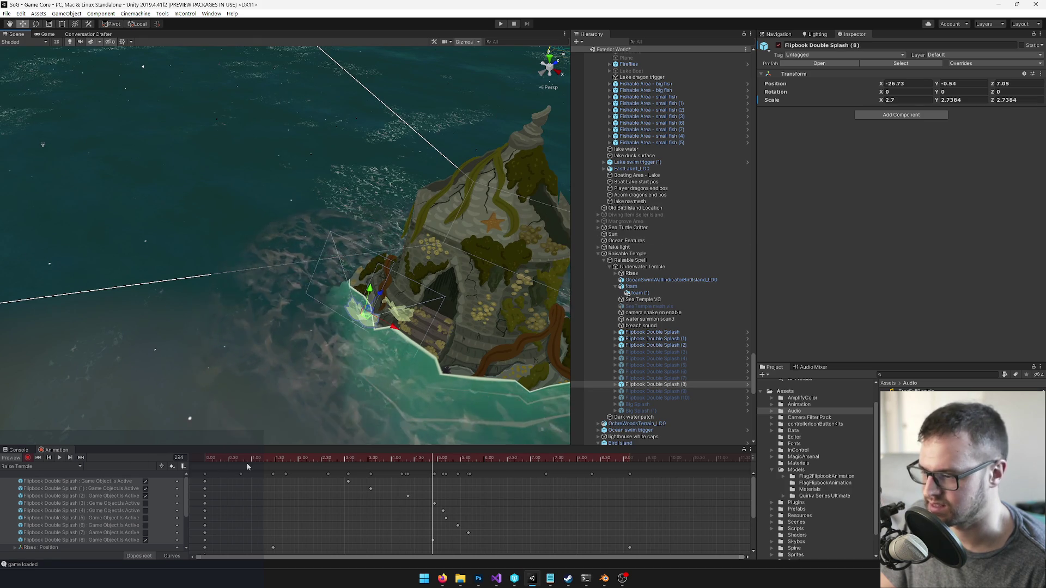
click(431, 458)
drag(441, 458, 475, 456)
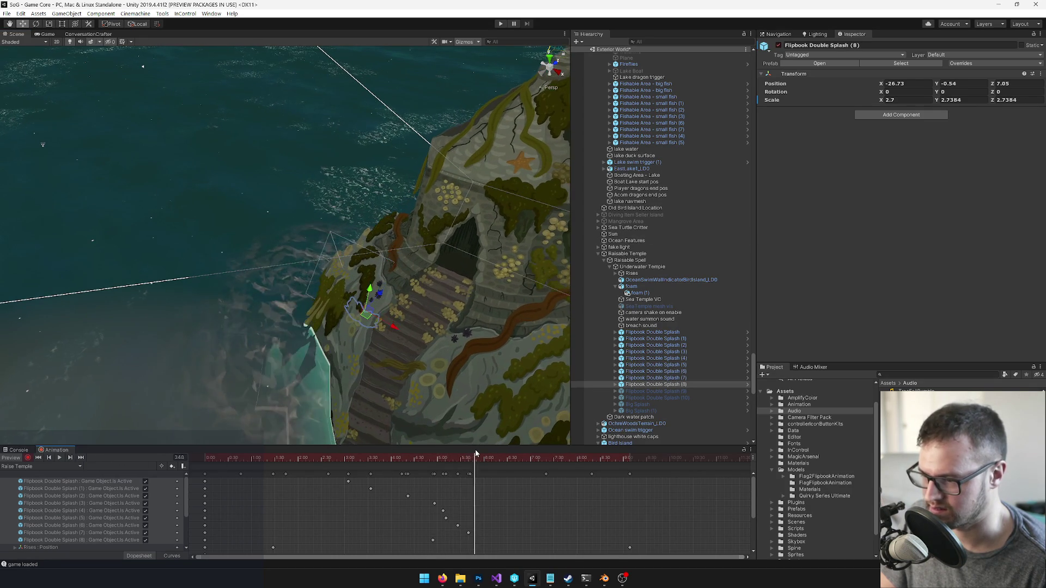
click(27, 457)
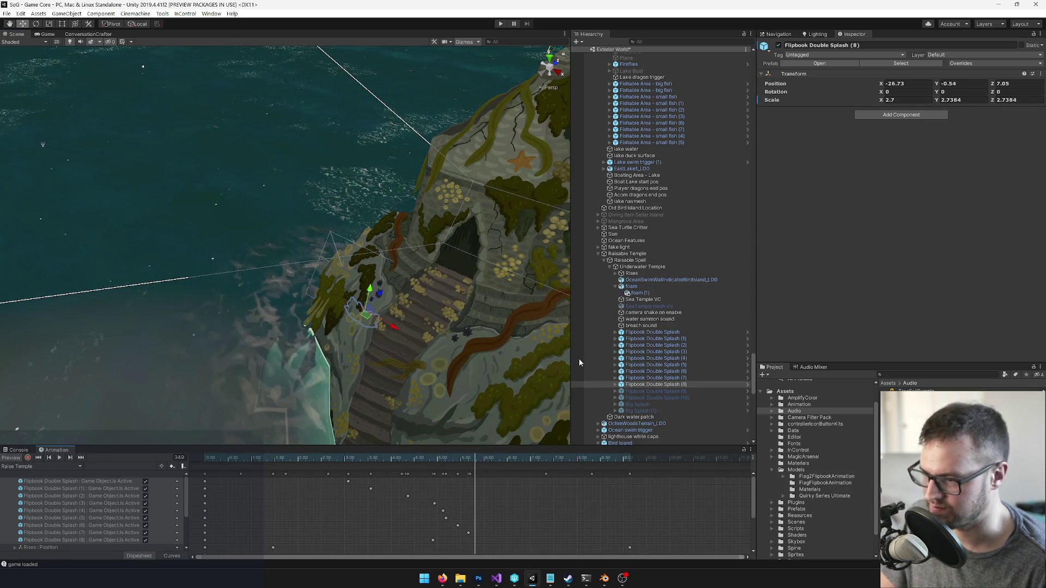
Move Flipbook Double Splash (9) onto the temple edge and key it active
click(347, 339)
scroll(351, 358, down, 5)
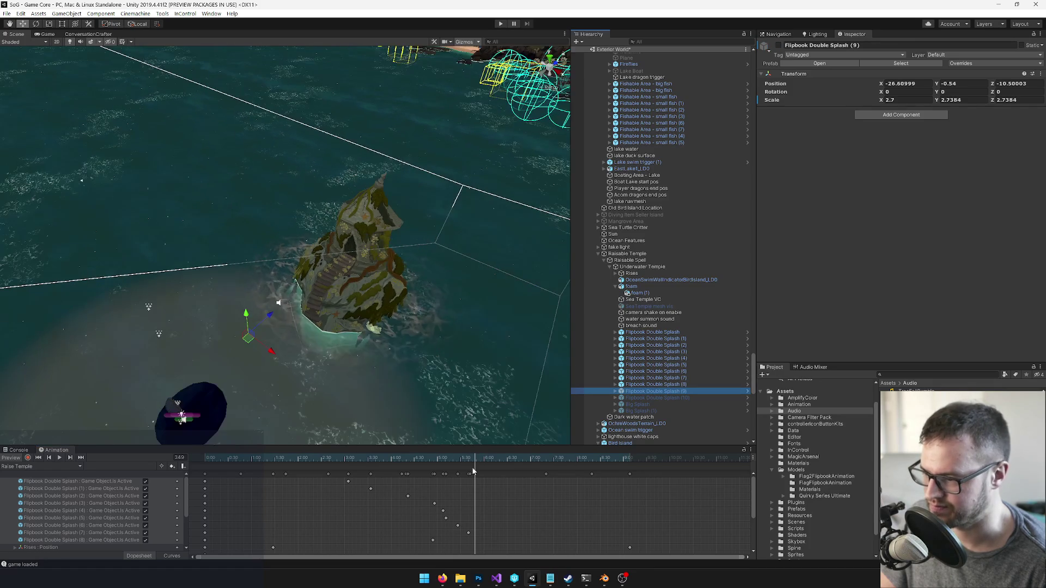
drag(248, 338, 326, 347)
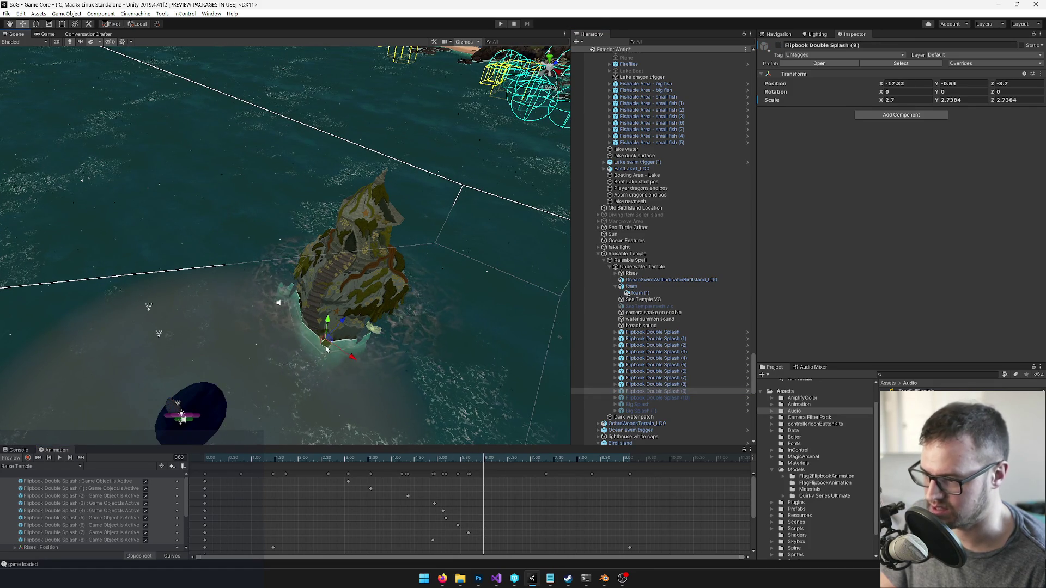
click(28, 457)
click(778, 45)
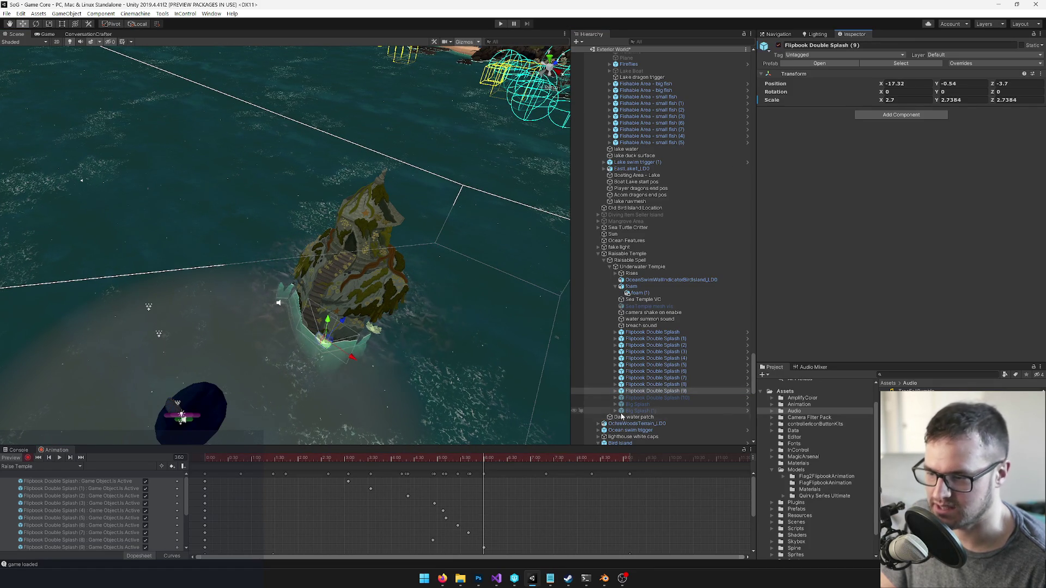
click(28, 458)
Rewind to frame 274 and key Flipbook Double Splash (10) active at X -25.79, Y -0.54, Z 9.54
click(649, 397)
mouse_move(456, 460)
mouse_down()
mouse_move(377, 472)
mouse_move(396, 464)
mouse_up()
mouse_move(348, 361)
mouse_down()
mouse_move(320, 425)
mouse_move(464, 360)
mouse_move(481, 336)
mouse_up()
key(f)
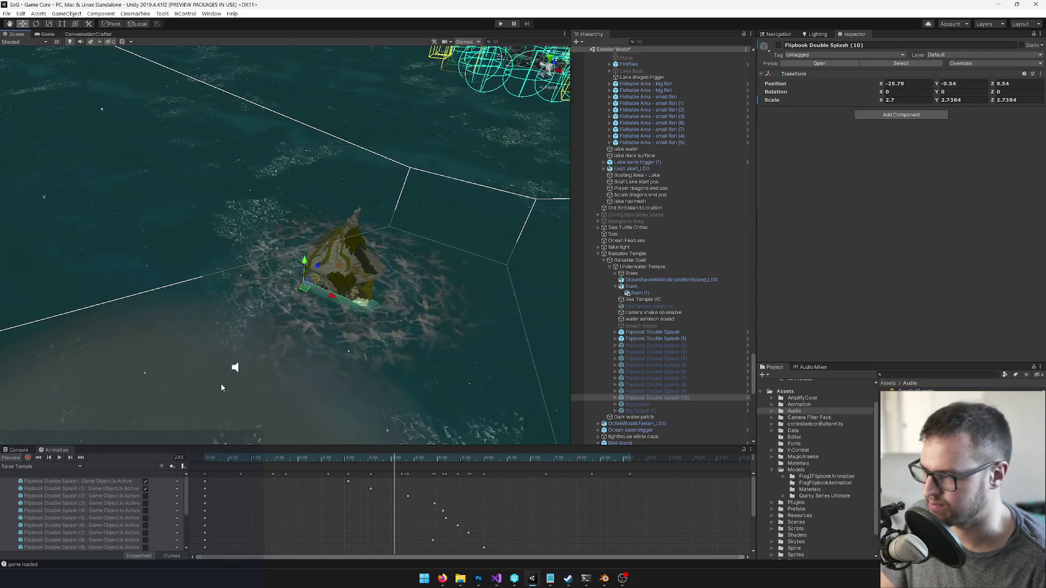
click(28, 459)
key(alt+shift+a)
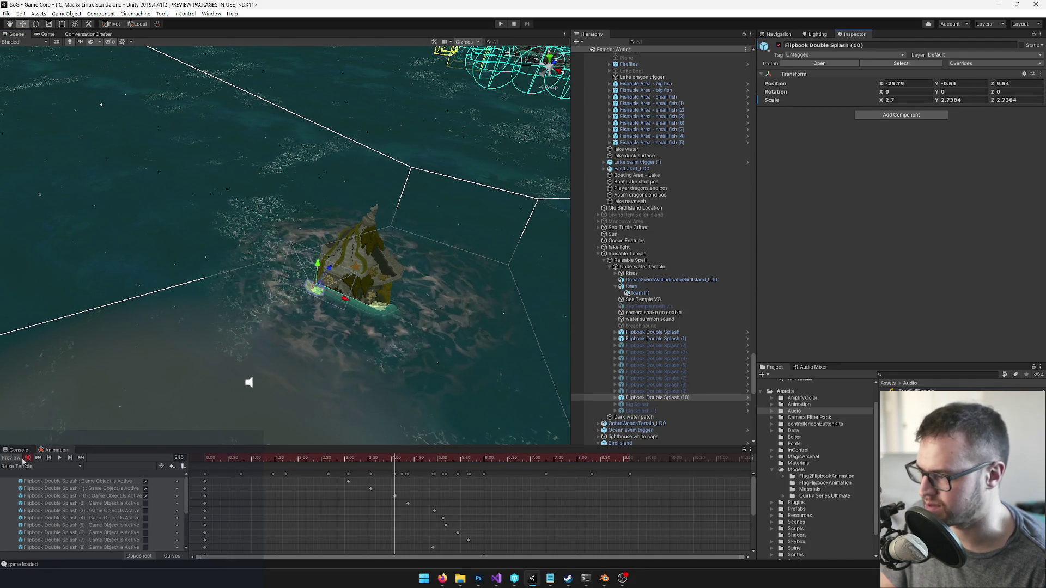
Stop recording, then move Big Splash onto the temple's edge at frame 273
key(r)
click(653, 405)
key(f)
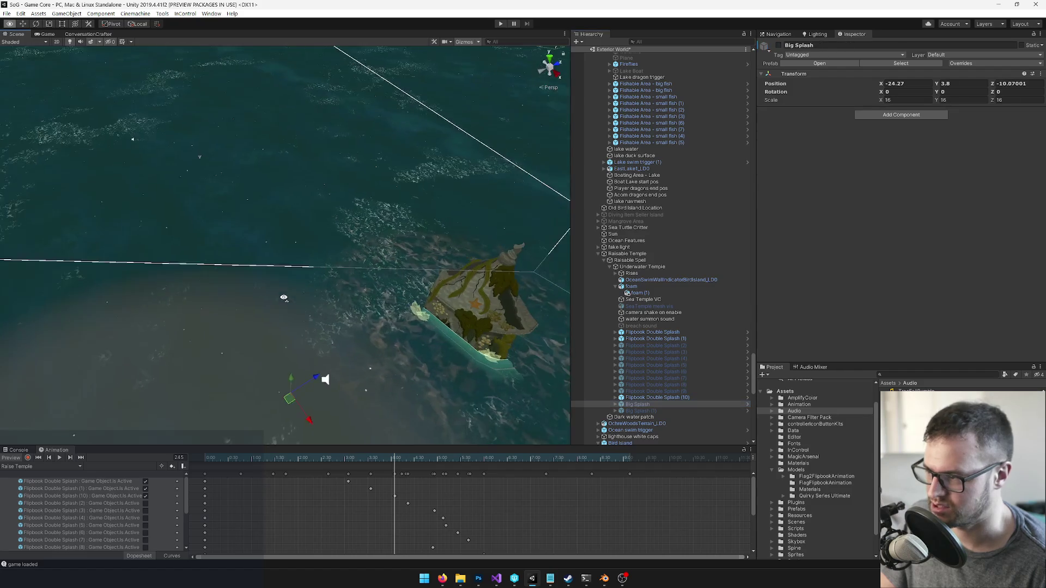
drag(404, 458, 427, 457)
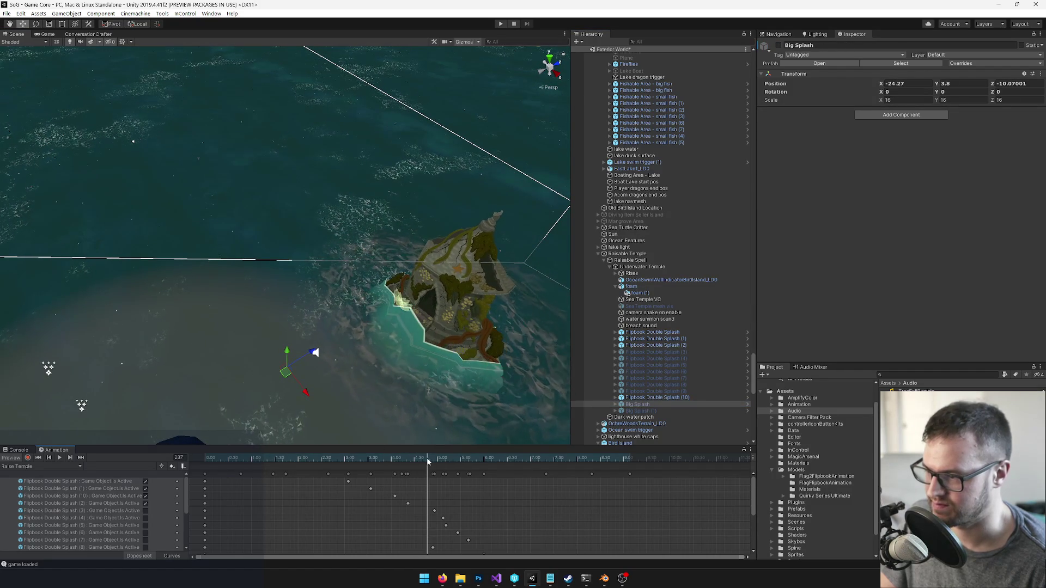
drag(283, 375, 406, 337)
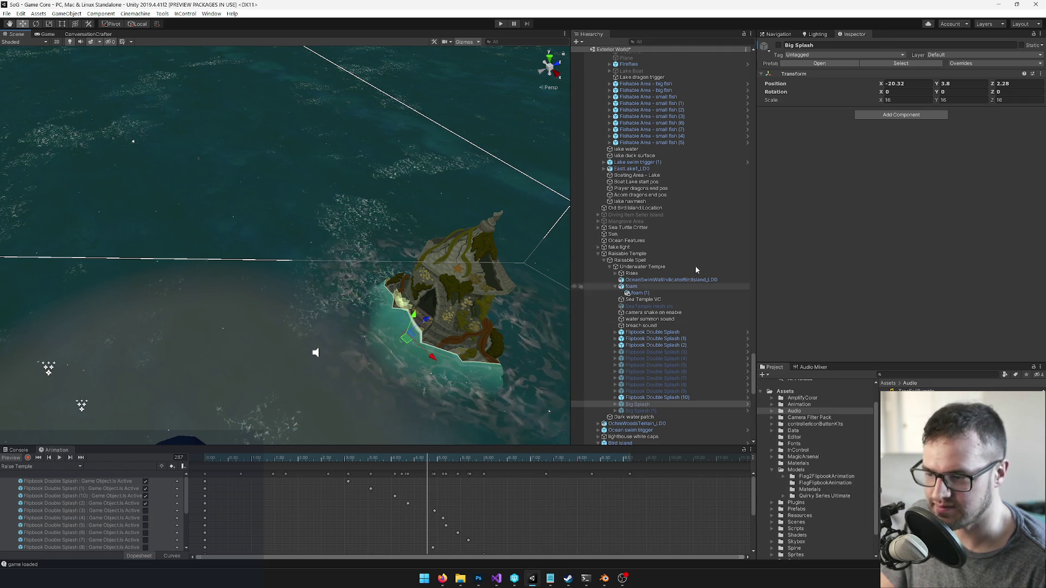
Key Big Splash active and nudge it to X -21.1, Y 3.8, Z 5.67
click(27, 458)
key(alt+shift+a)
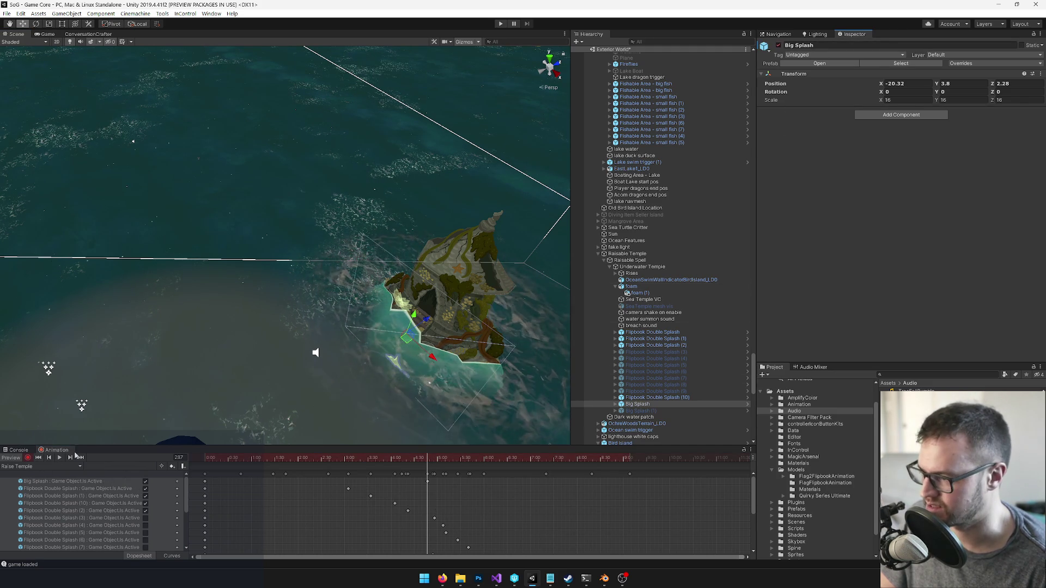
drag(228, 310, 163, 318)
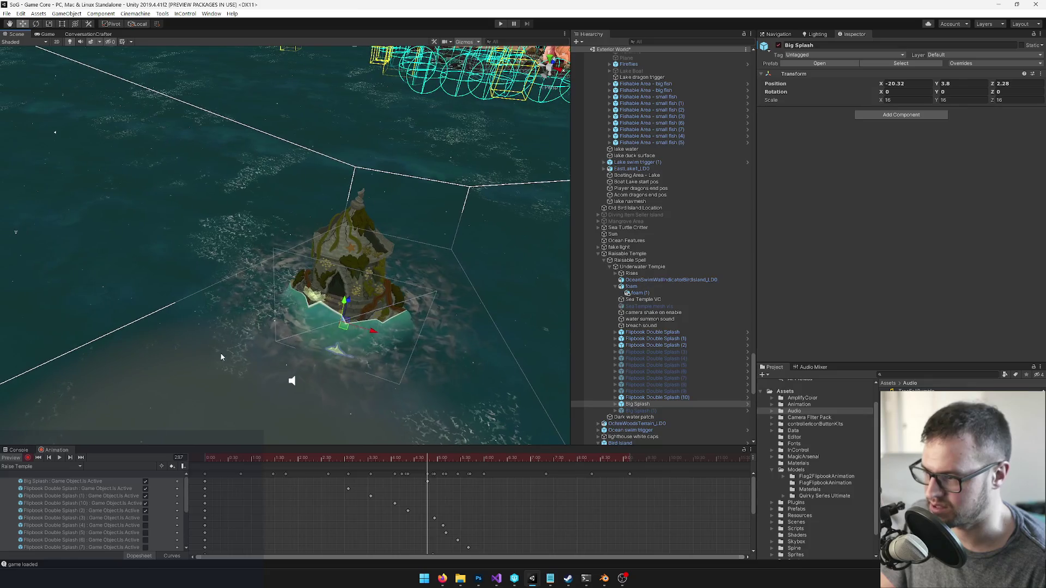
click(28, 458)
drag(344, 325, 347, 301)
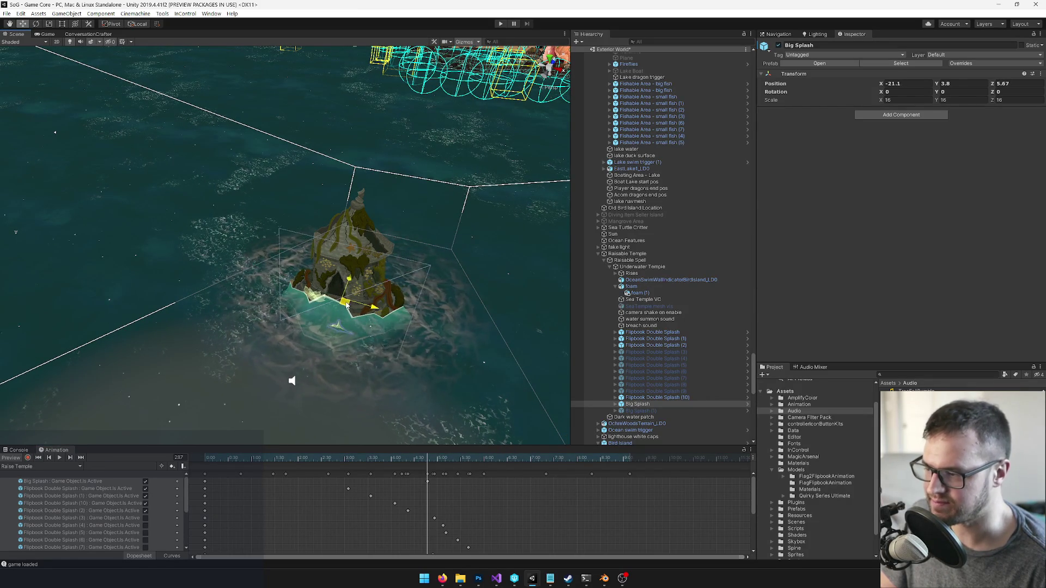
drag(427, 468, 454, 461)
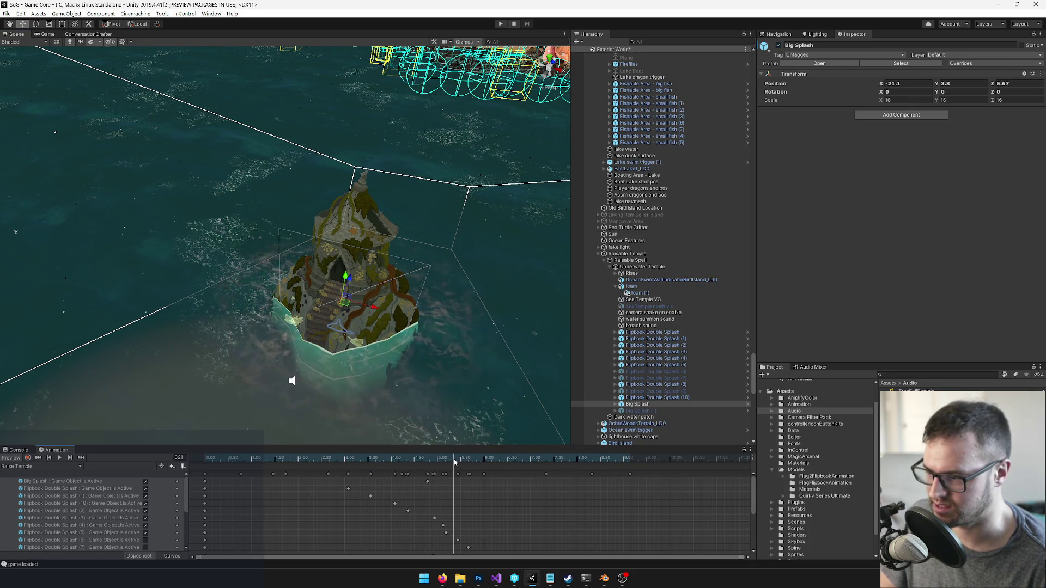
click(627, 410)
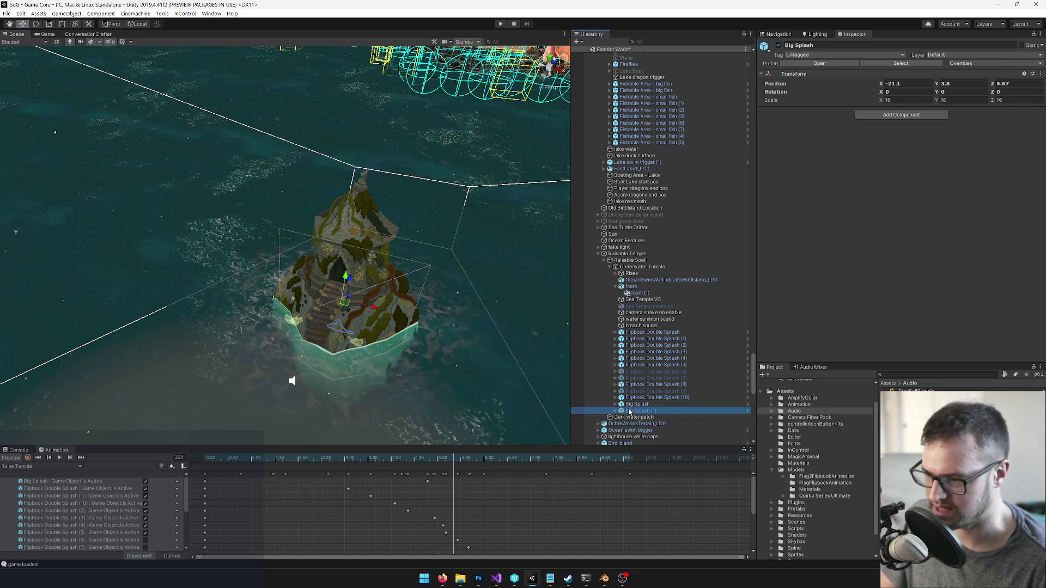
Move Big Splash (1) beside the temple and key it active, then select Raisable Spell
scroll(318, 357, down, 2)
drag(276, 369, 368, 324)
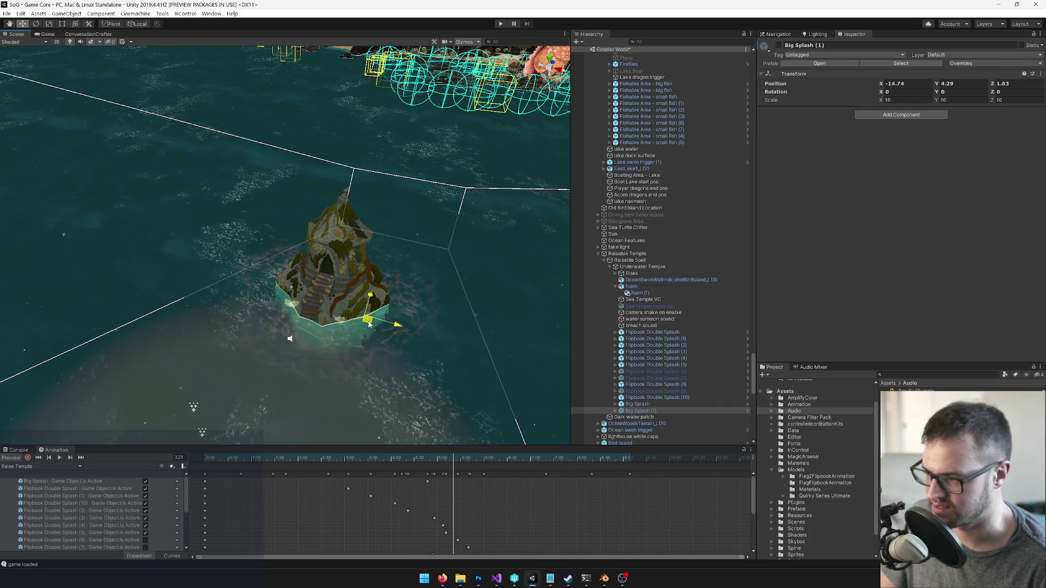
click(27, 458)
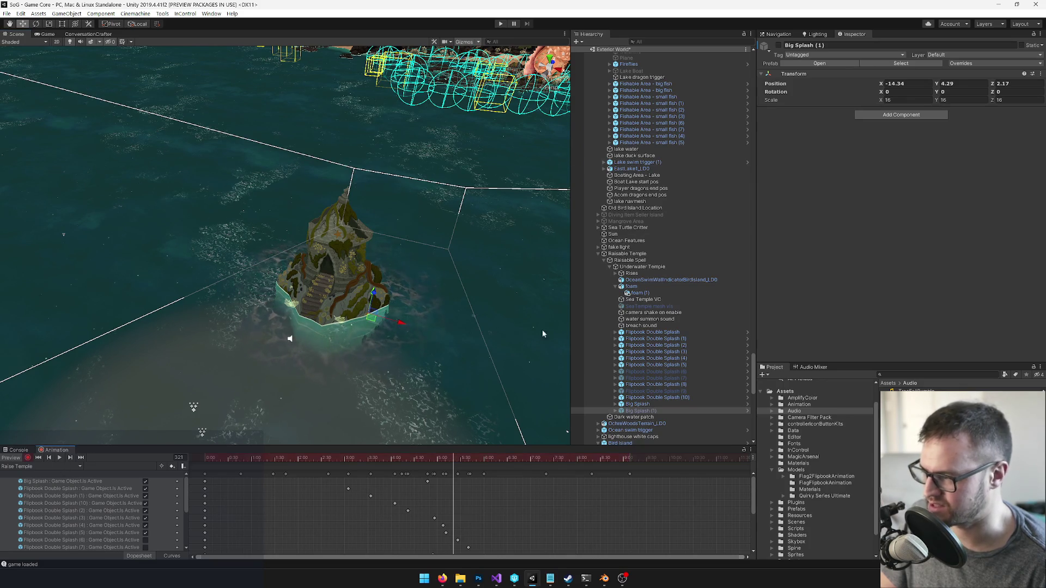
click(778, 45)
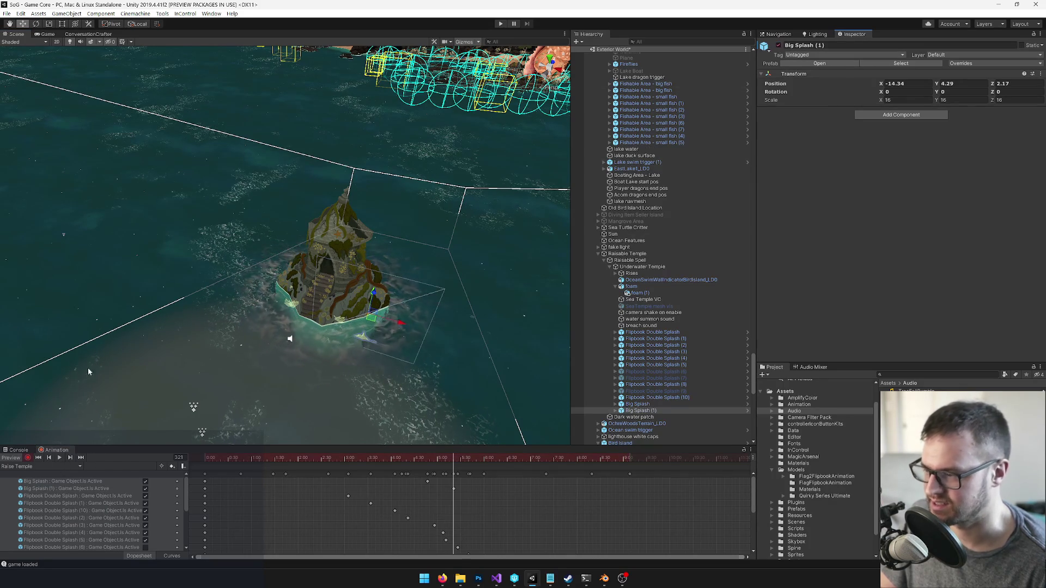
key(Escape)
drag(374, 323, 384, 324)
scroll(403, 321, up, 2)
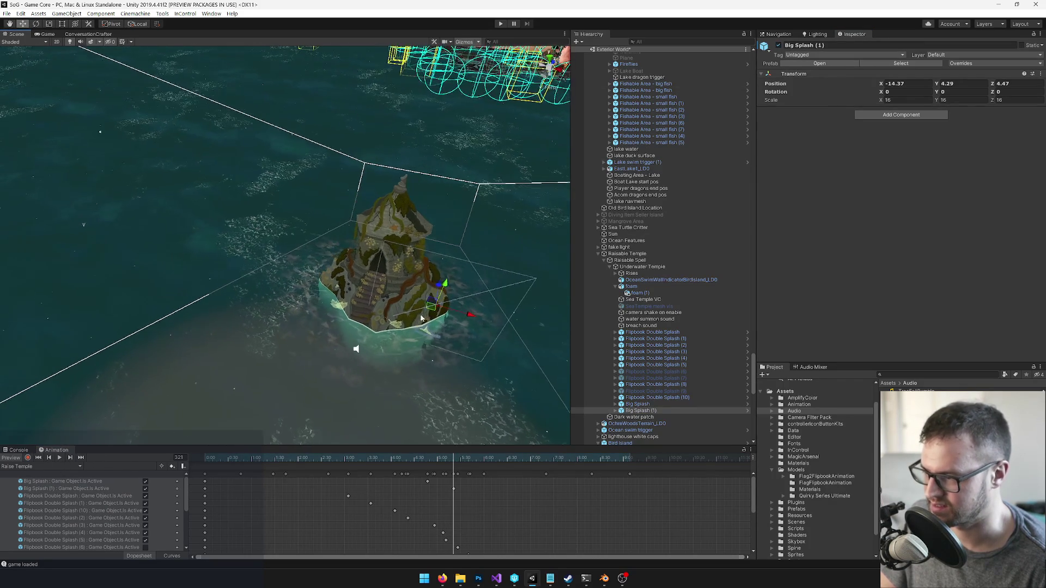
scroll(430, 319, up, 3)
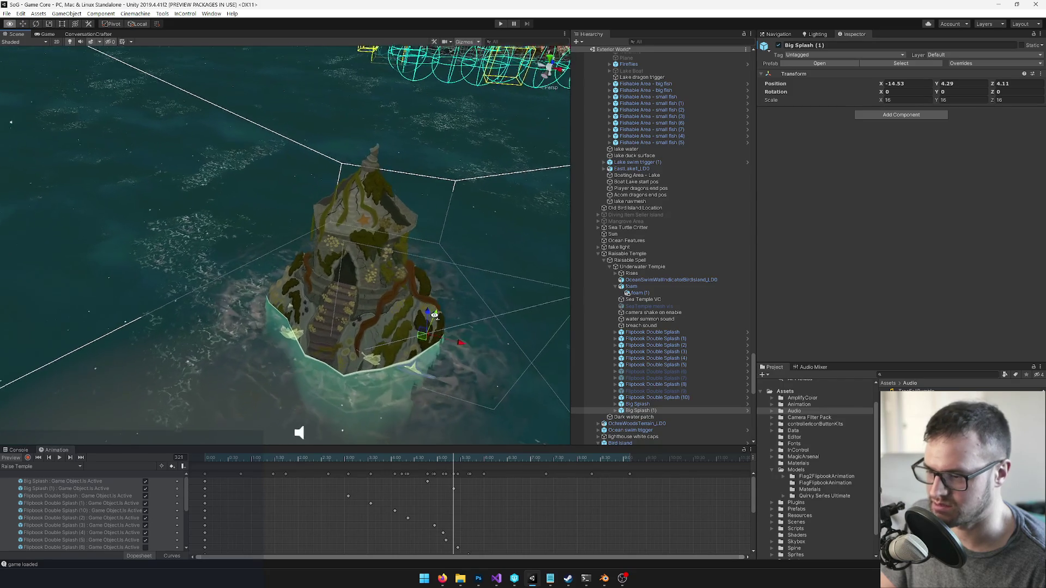
drag(434, 315, 328, 360)
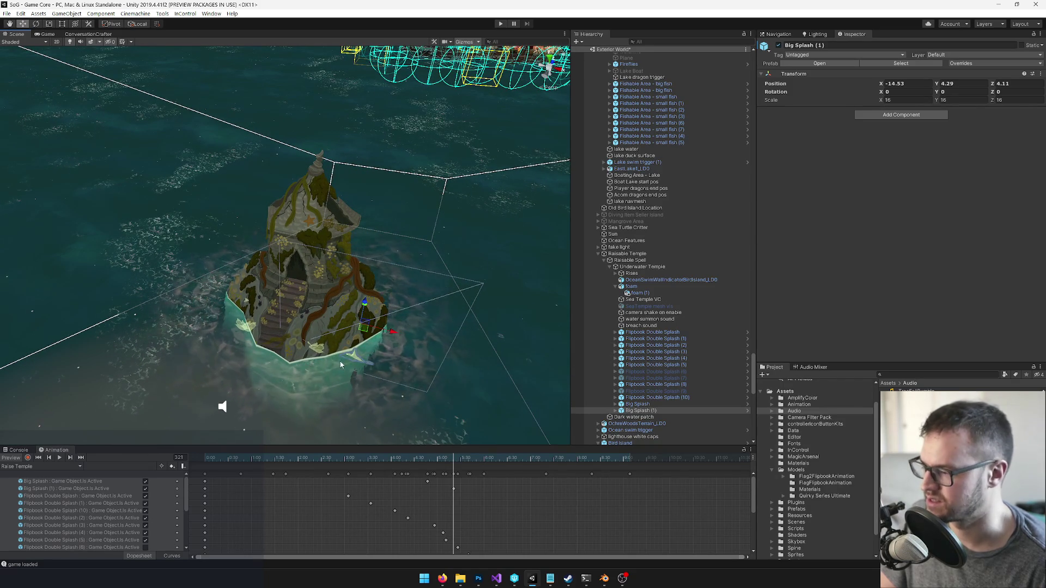
click(634, 261)
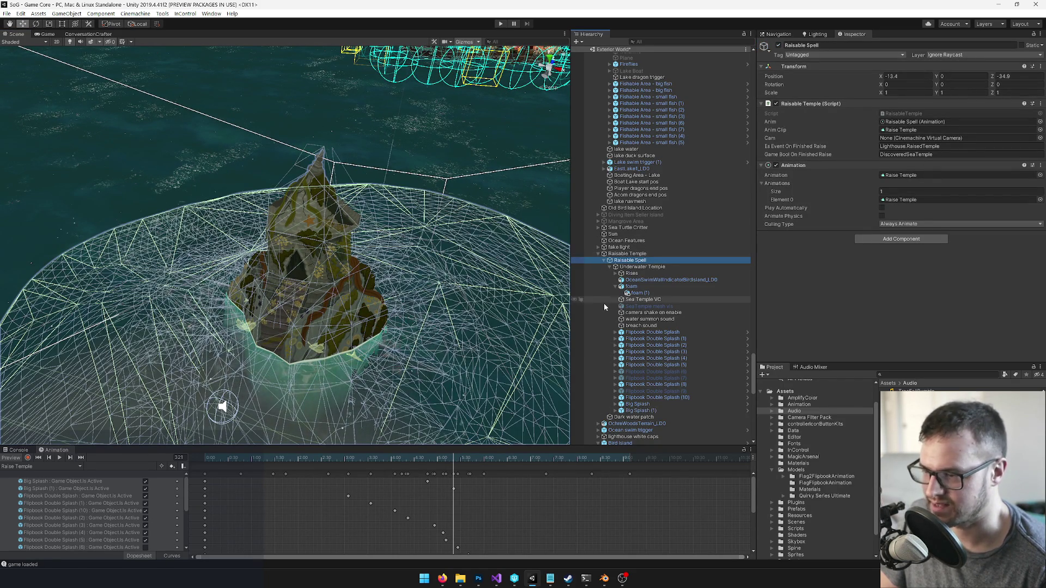
Rewind the Raise Temple preview to frame 0, disable the Sea Temple VC camera, and play the game
drag(397, 457, 152, 461)
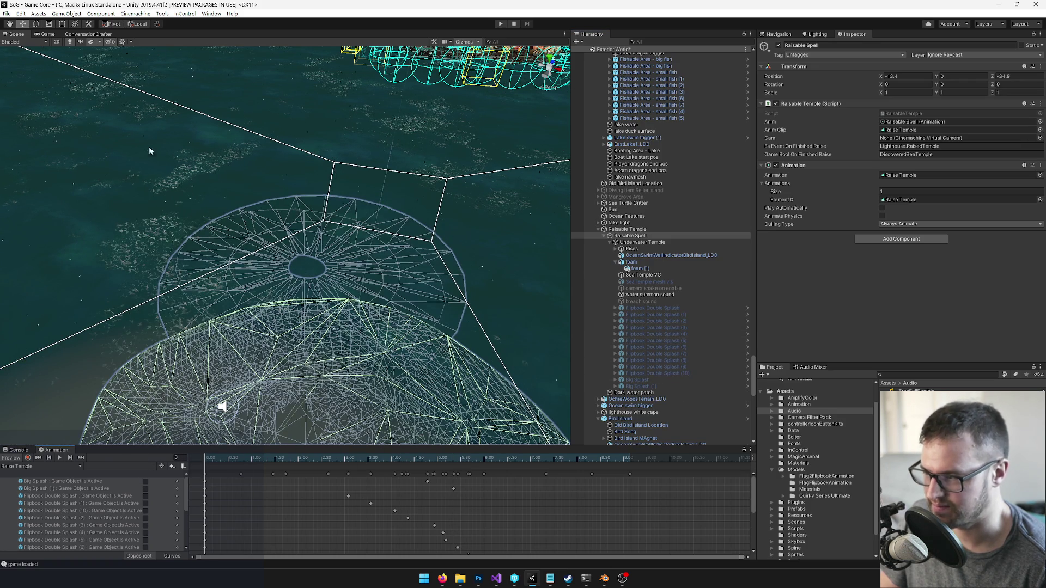
click(47, 34)
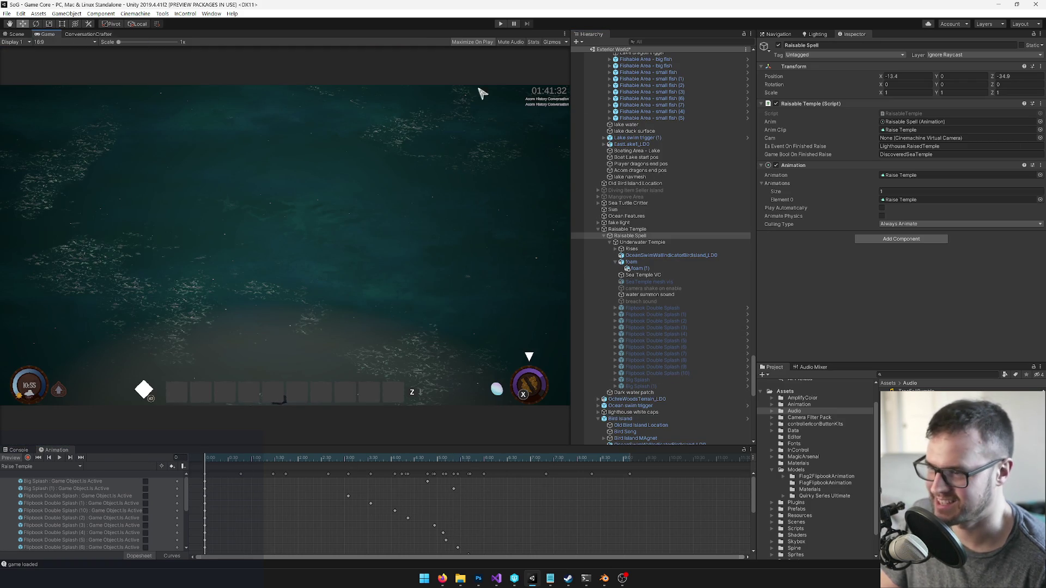
click(655, 278)
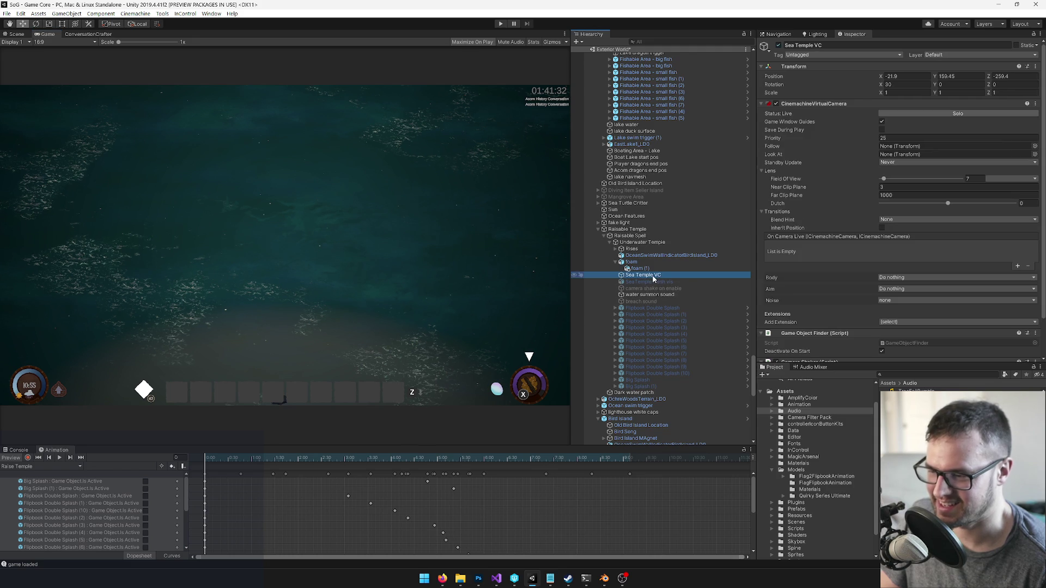
click(778, 46)
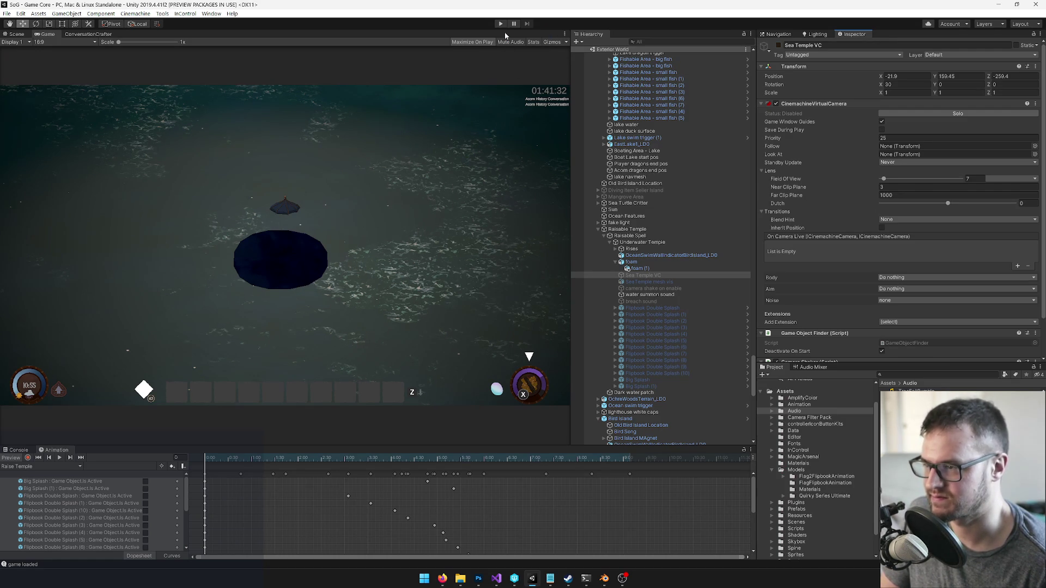
click(502, 25)
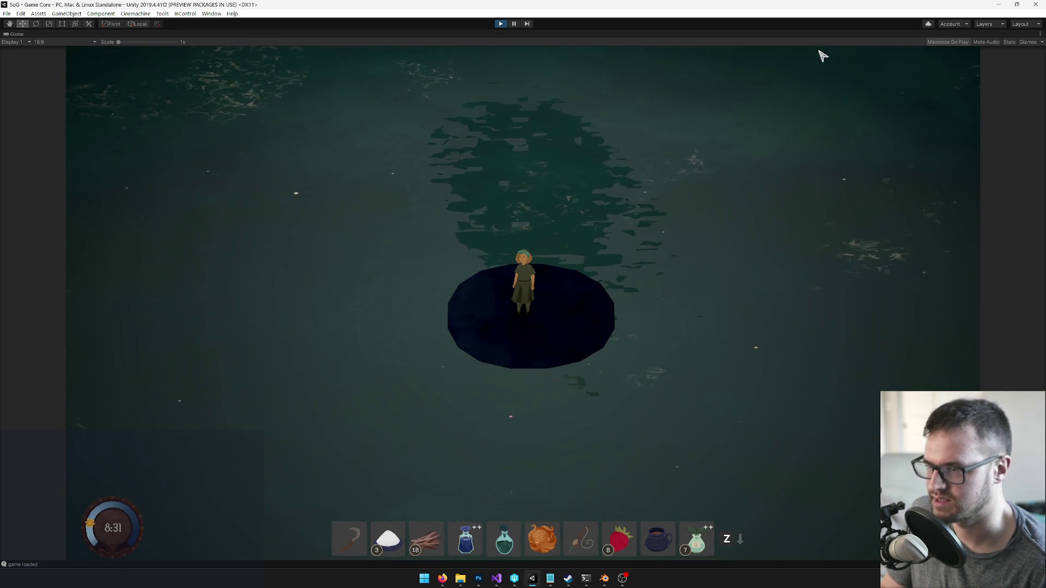
Play-test by walking onto the raft and playing the instrument to raise the temple, then stop Play mode
key(i)
key(i)
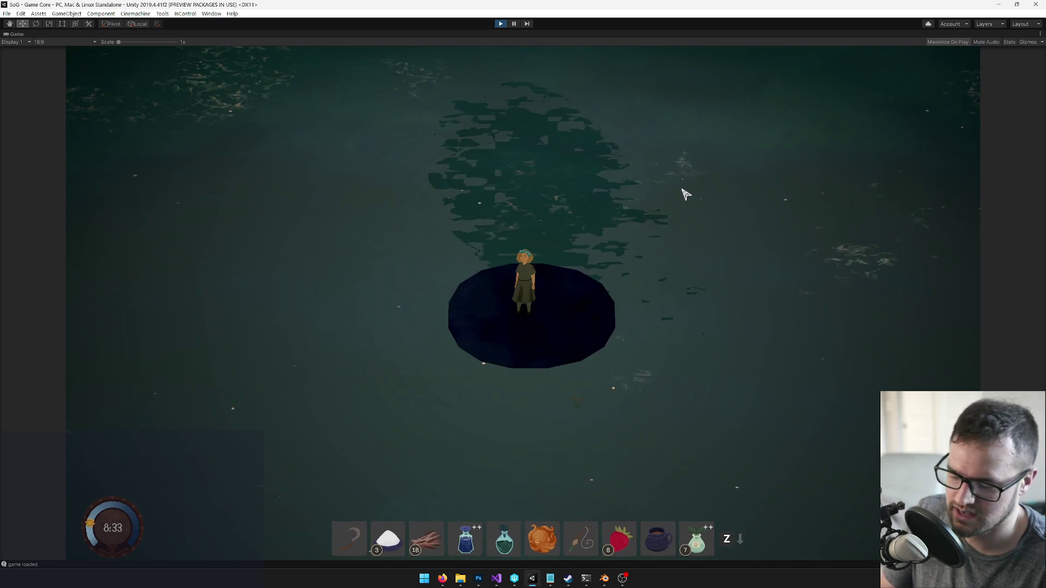
key(XF86AudioLowerVolume)
key(w)
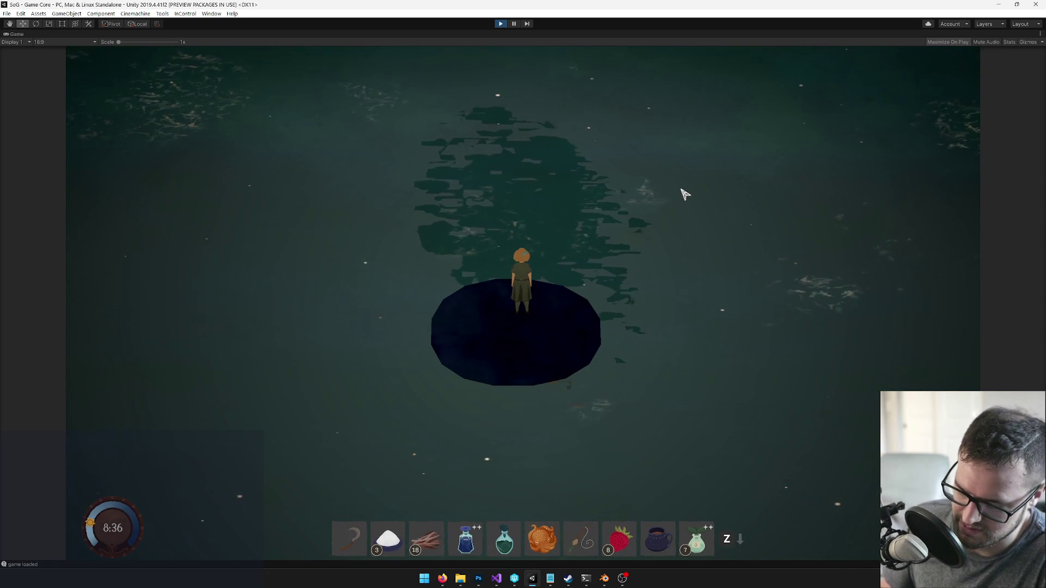
key(z)
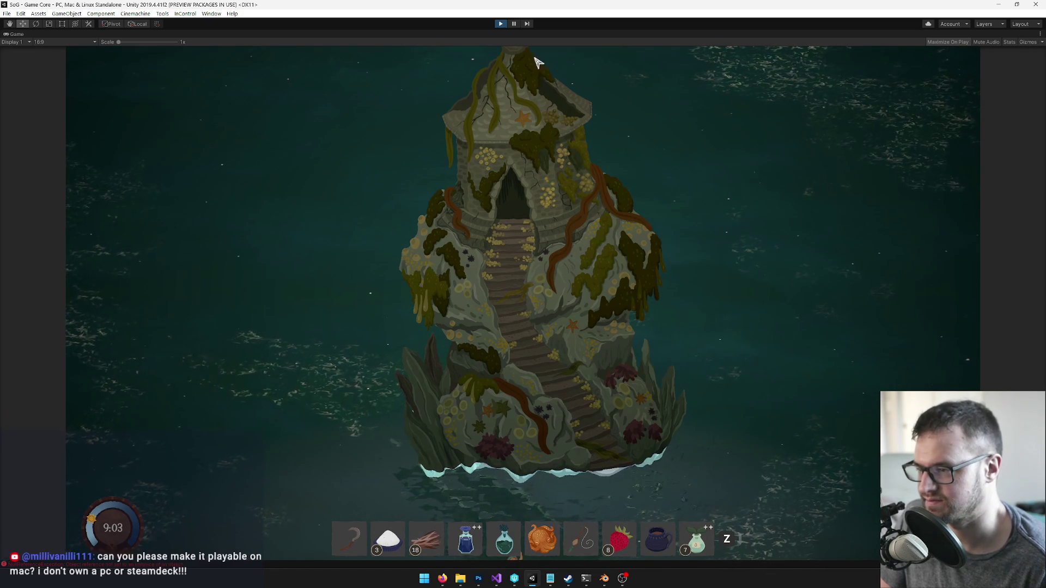
click(501, 24)
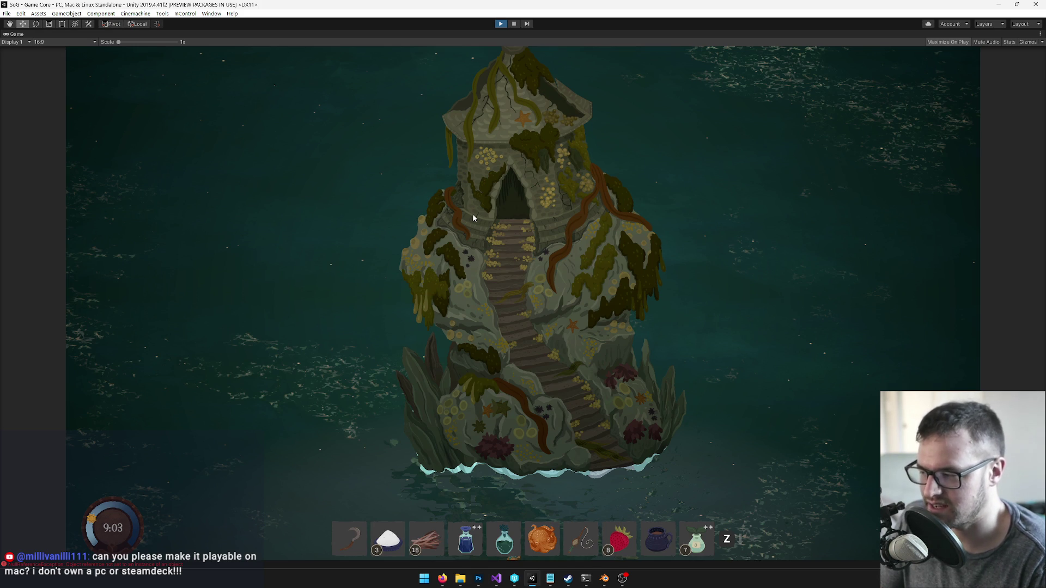
key(ctrl+p)
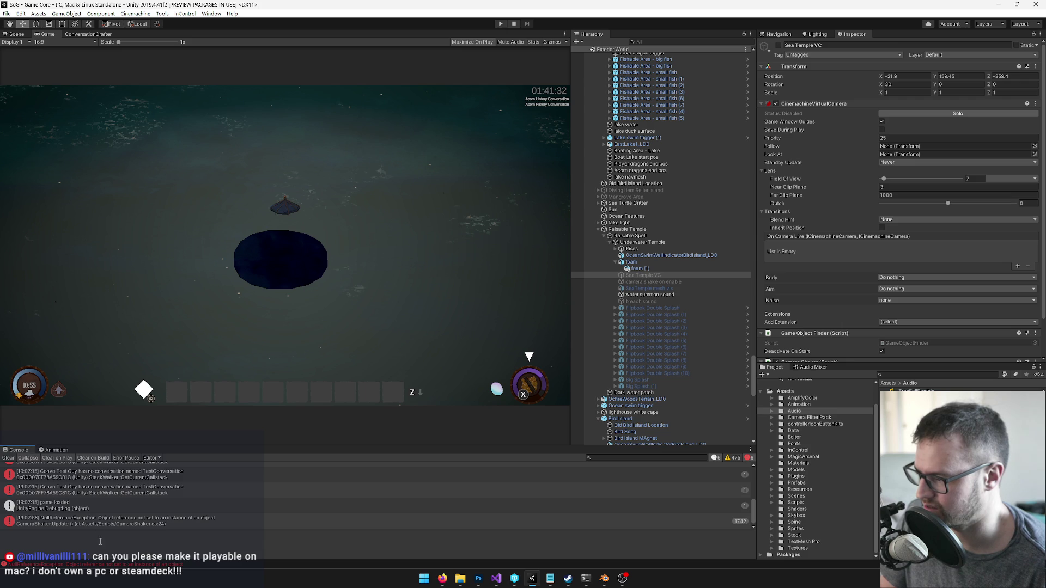
Open the CameraShaker NullReferenceException at line 24 of CameraShaker.cs, then return to Unity
click(124, 521)
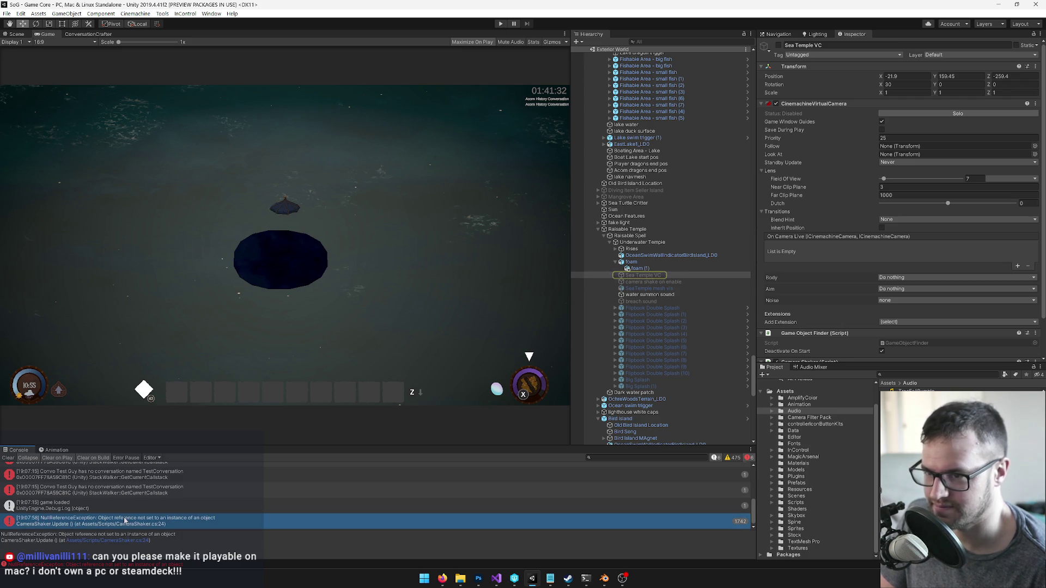
scroll(850, 317, down, 2)
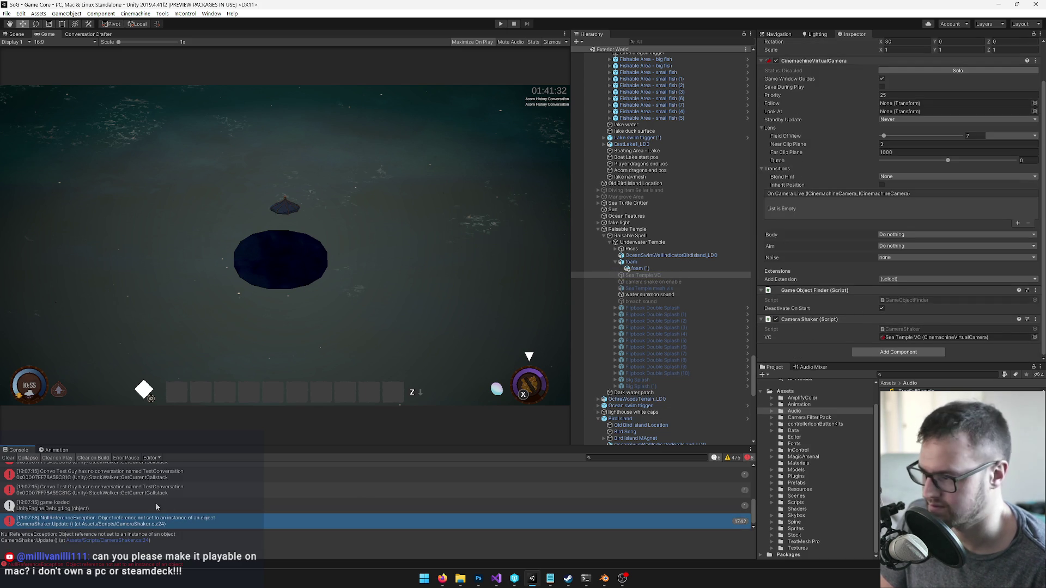
double_click(134, 524)
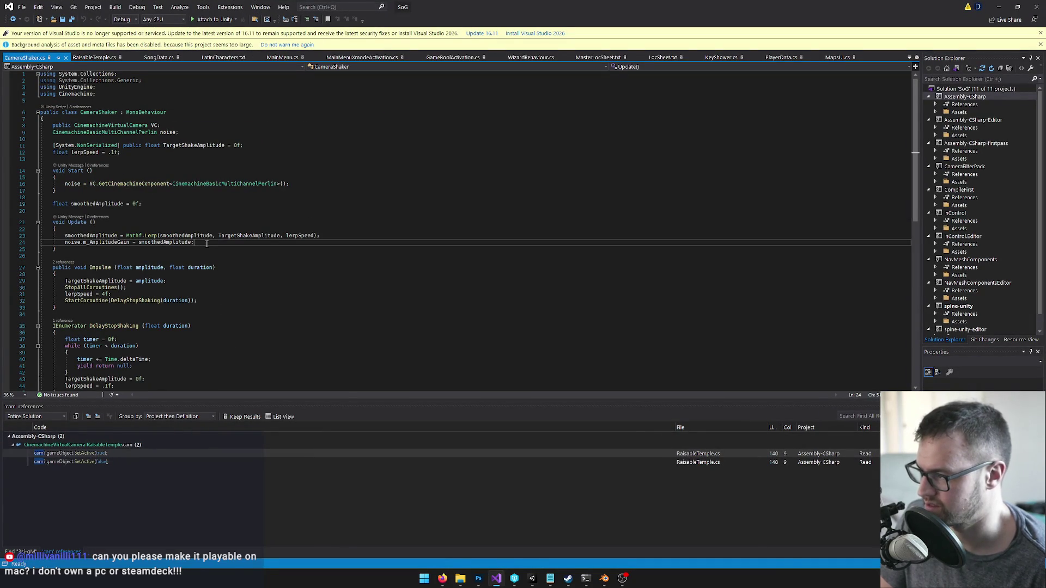
key(alt+Tab)
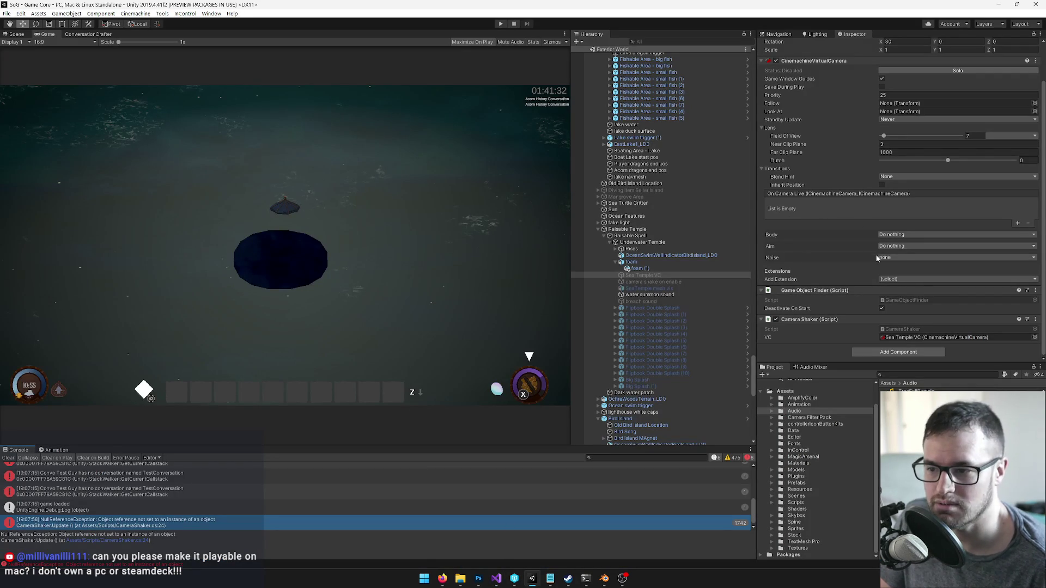
Set Sea Temple VC's Noise to Basic Multi Channel Perlin with the 6D Shake profile, then clear the console
click(925, 259)
click(920, 277)
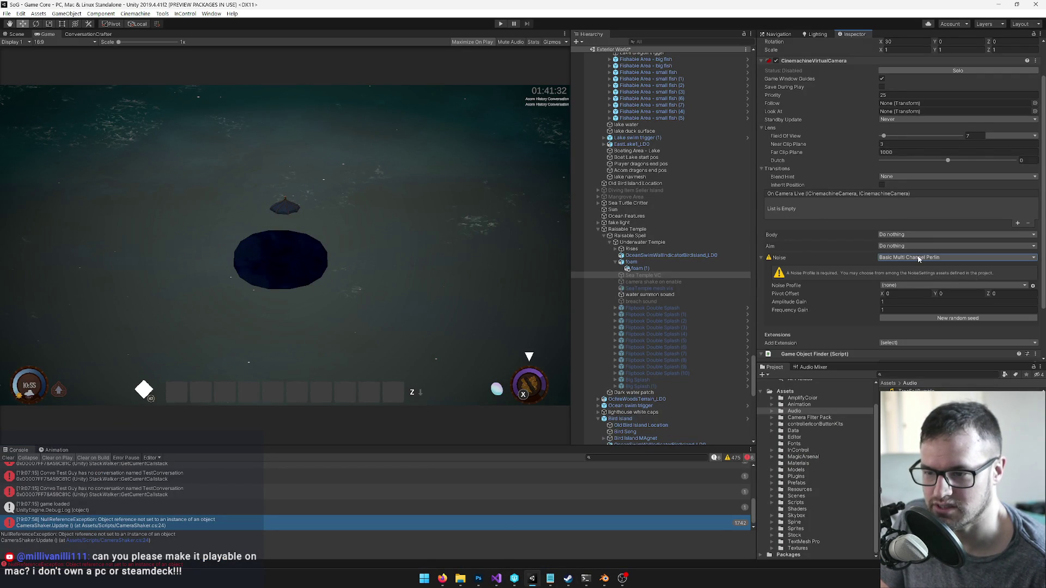
scroll(917, 256, down, 3)
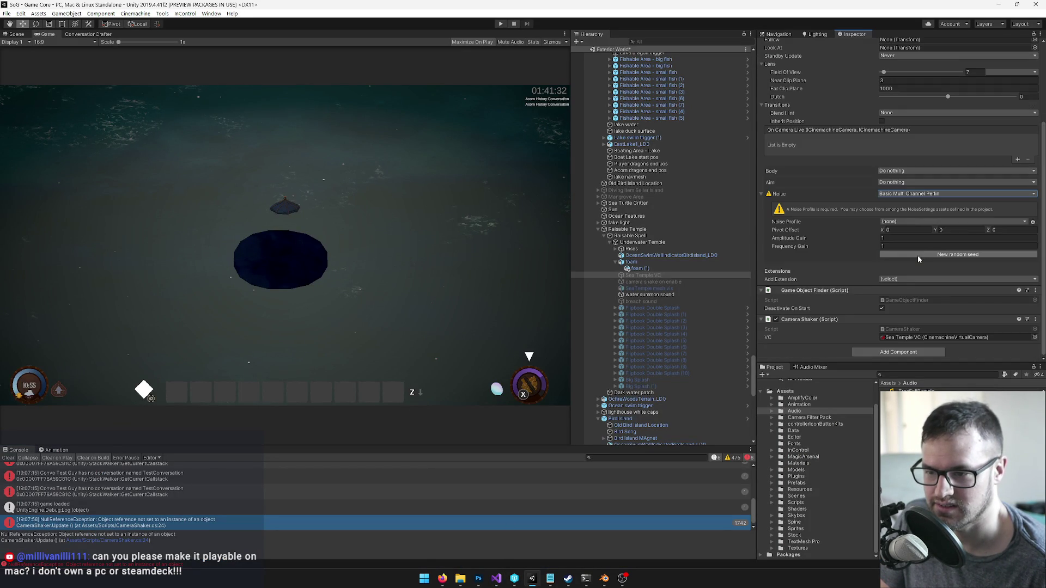
click(913, 224)
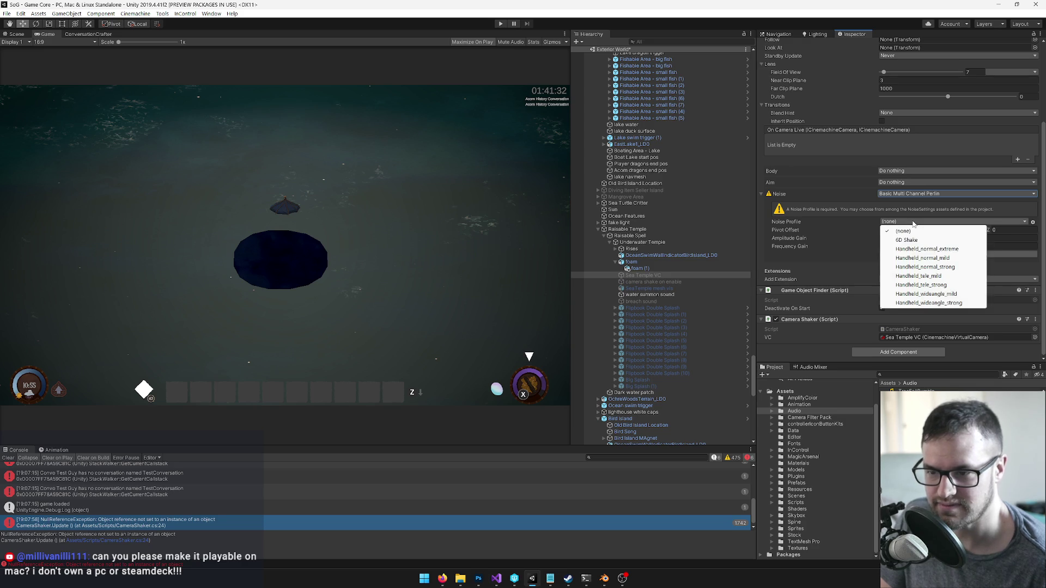
click(886, 238)
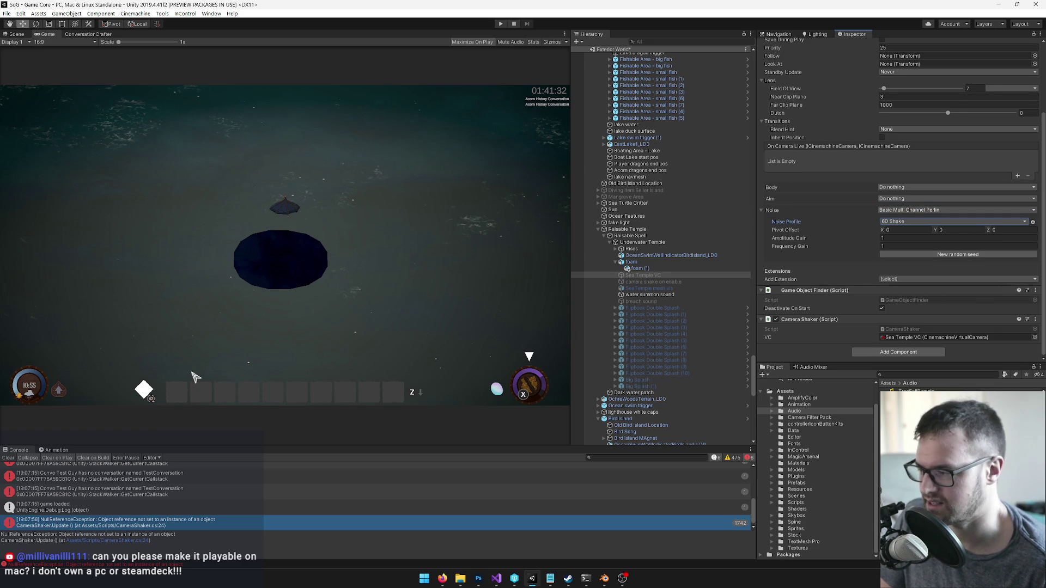
click(10, 458)
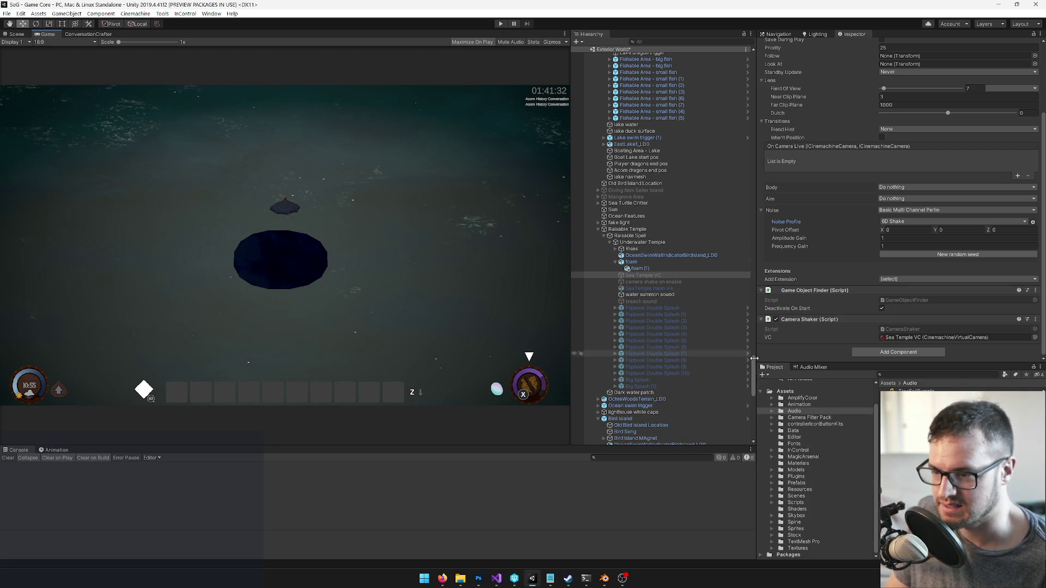
Show the Raise Temple clip for Raisable Spell in the Animation window and inspect the breach sound's Audio Source
scroll(755, 370, up, 3)
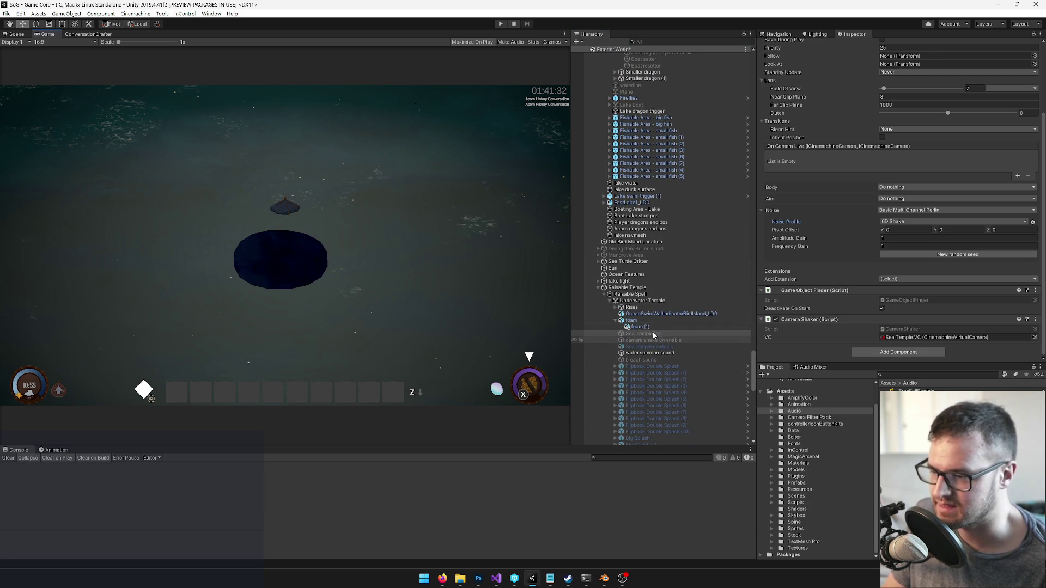
scroll(675, 351, down, 3)
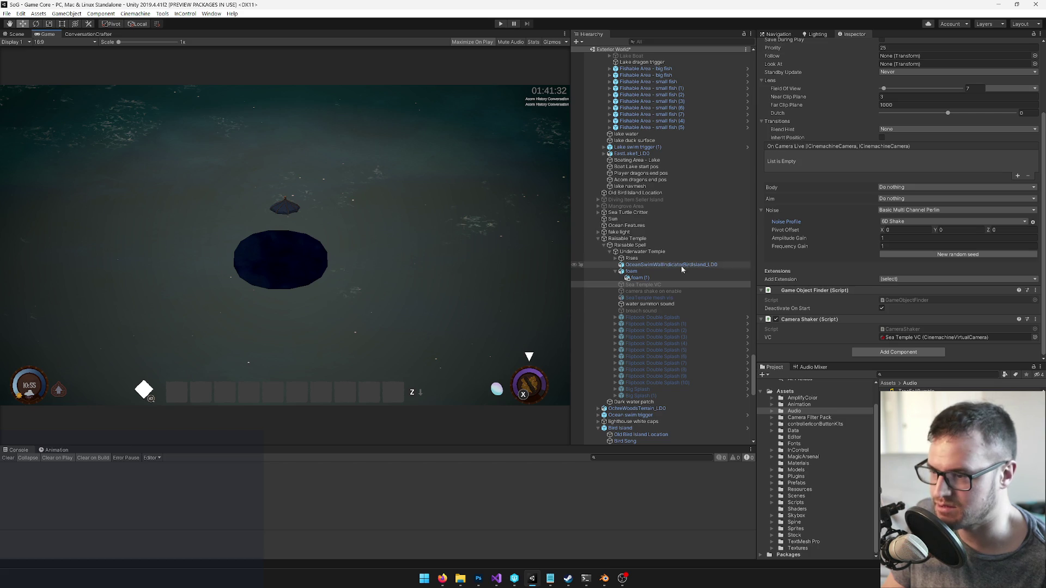
click(629, 239)
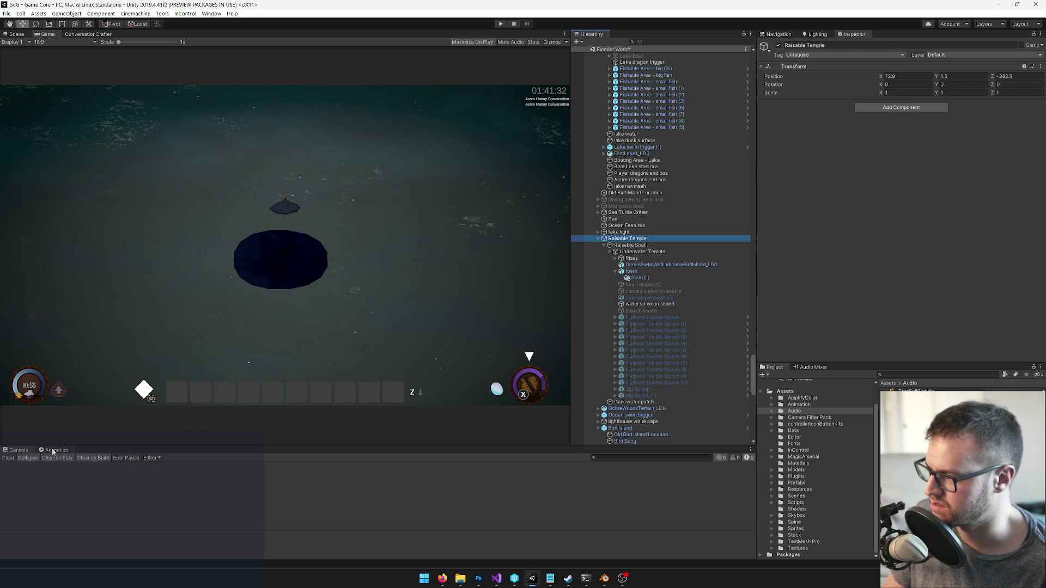
click(53, 451)
click(629, 246)
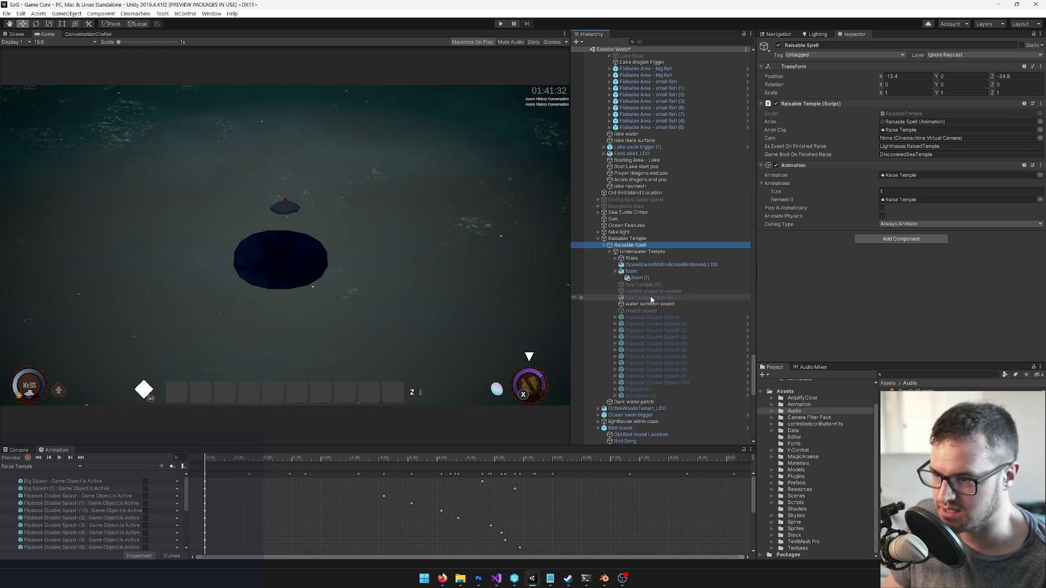
click(646, 310)
Move the breach sound activation earlier to about 3:30, set its pitch to 0.4, and save
scroll(668, 513, down, 2)
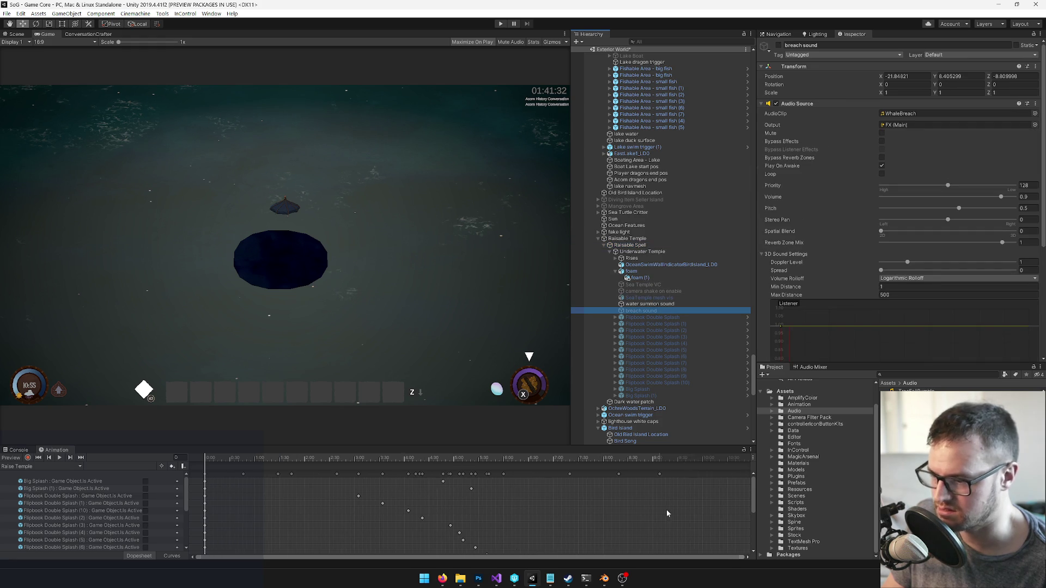
drag(751, 492, 751, 532)
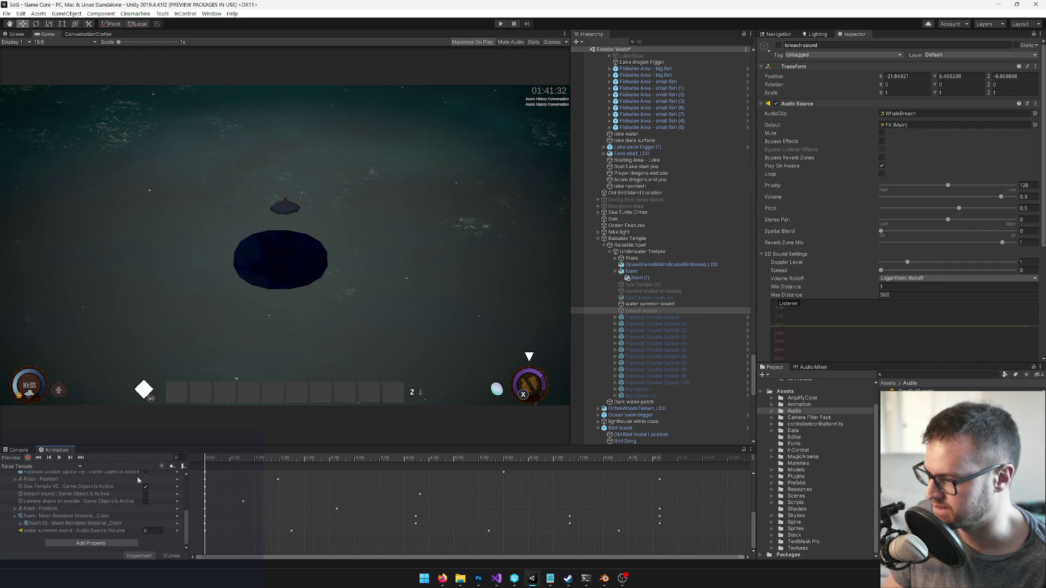
click(88, 495)
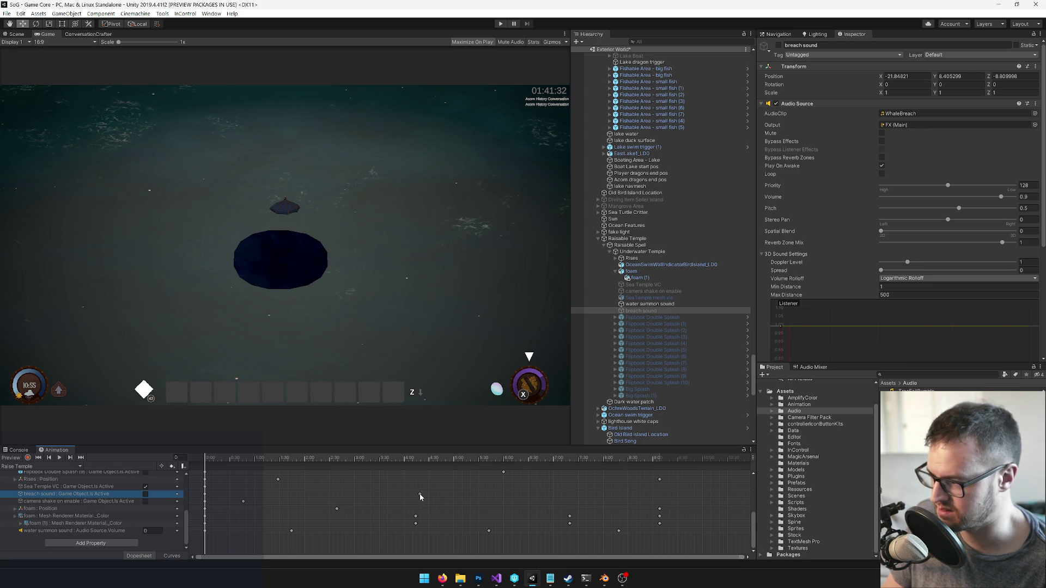
drag(420, 494, 331, 496)
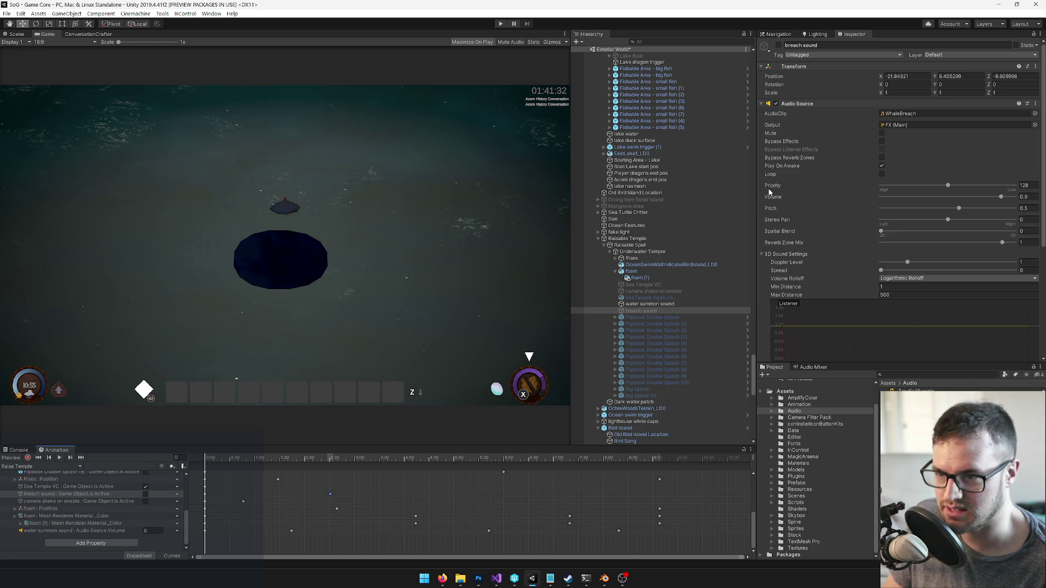
click(1022, 208)
text(0.4)
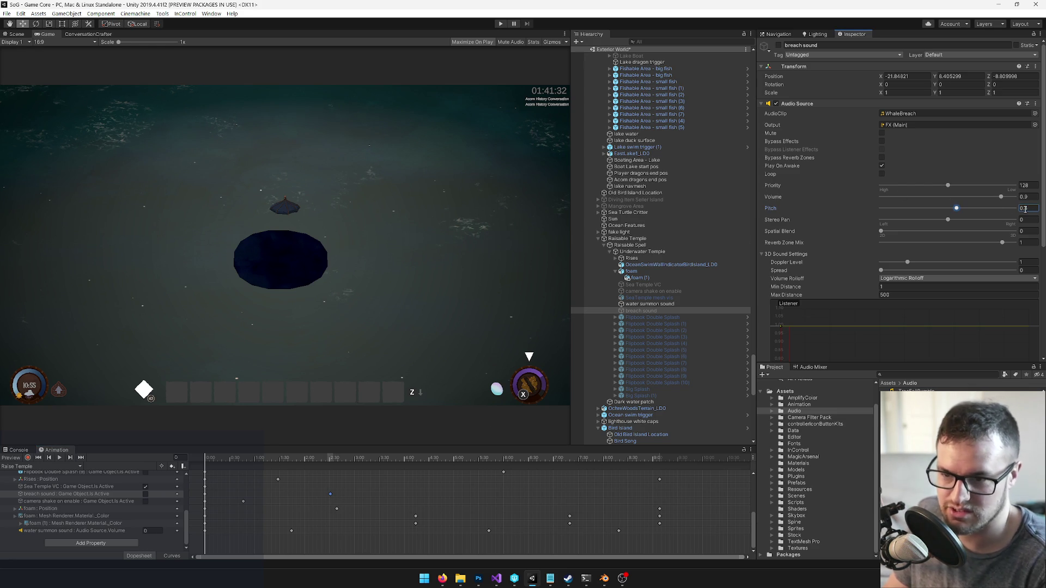
key(Return)
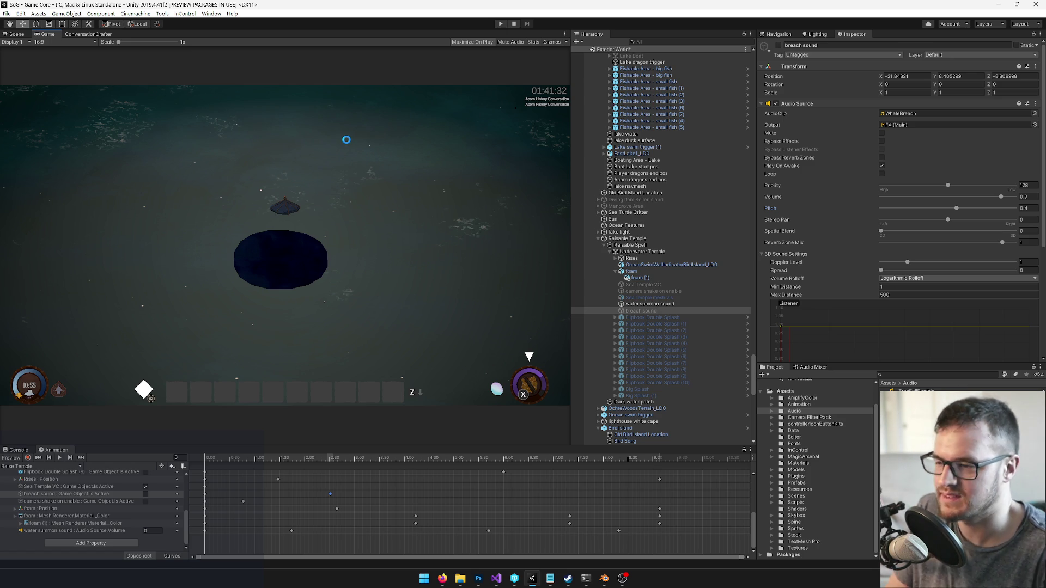
key(ctrl+s)
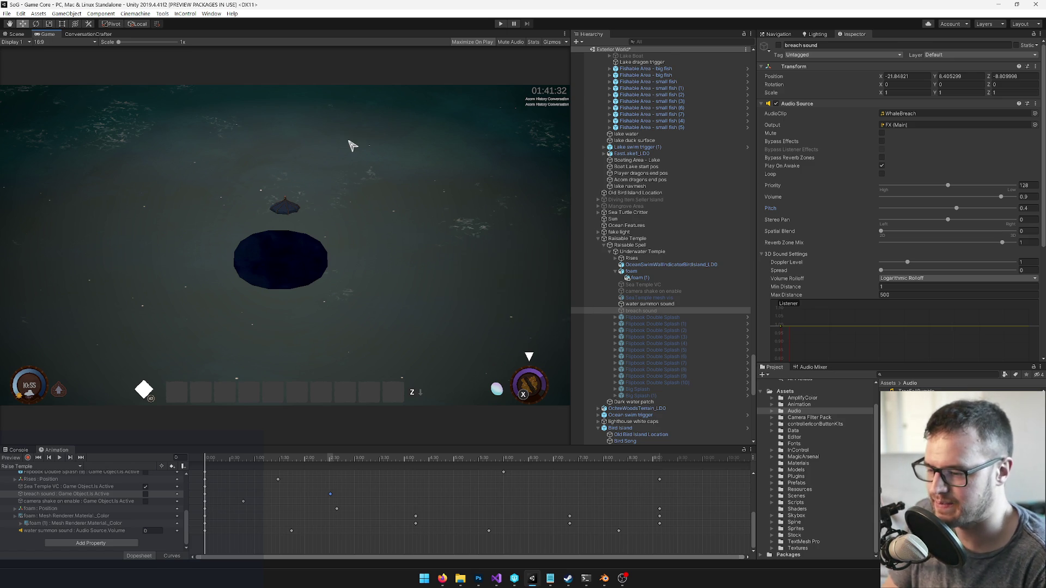
Search the project for 'drip' and show the SeaTempleDrips material in the Inspector
mouse_move(603, 582)
click(936, 374)
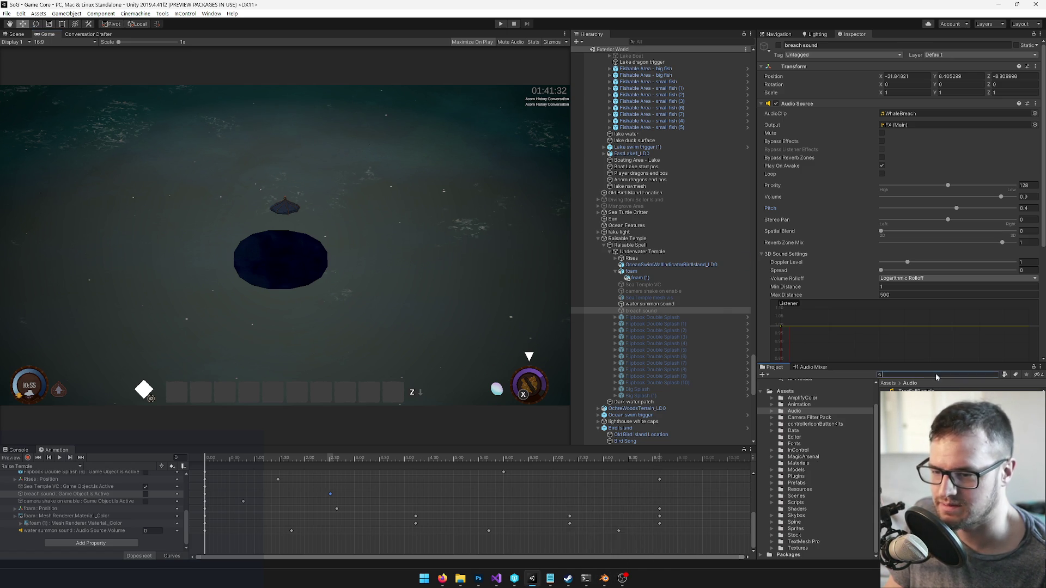
text(drip)
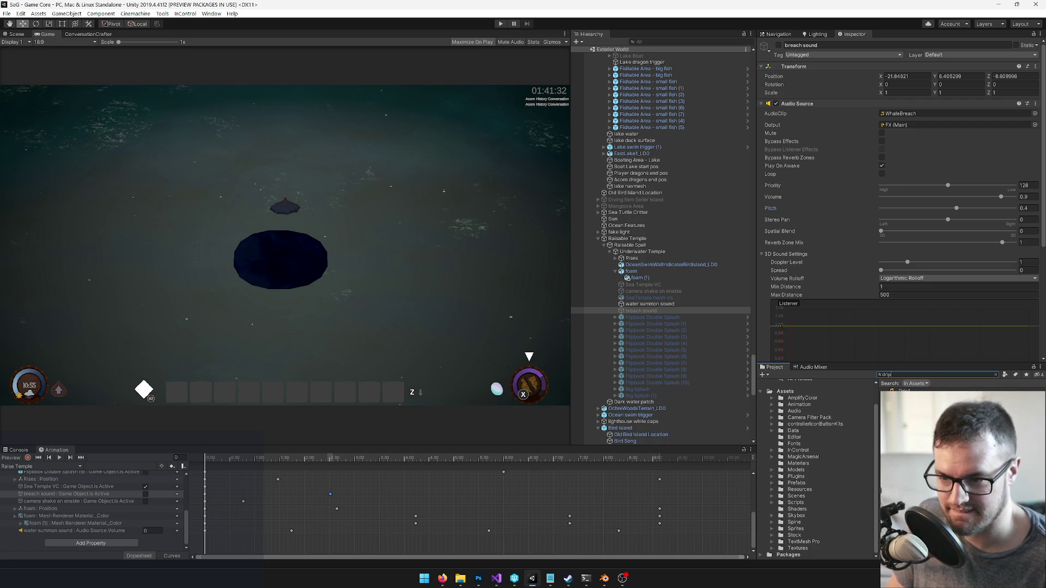
click(901, 391)
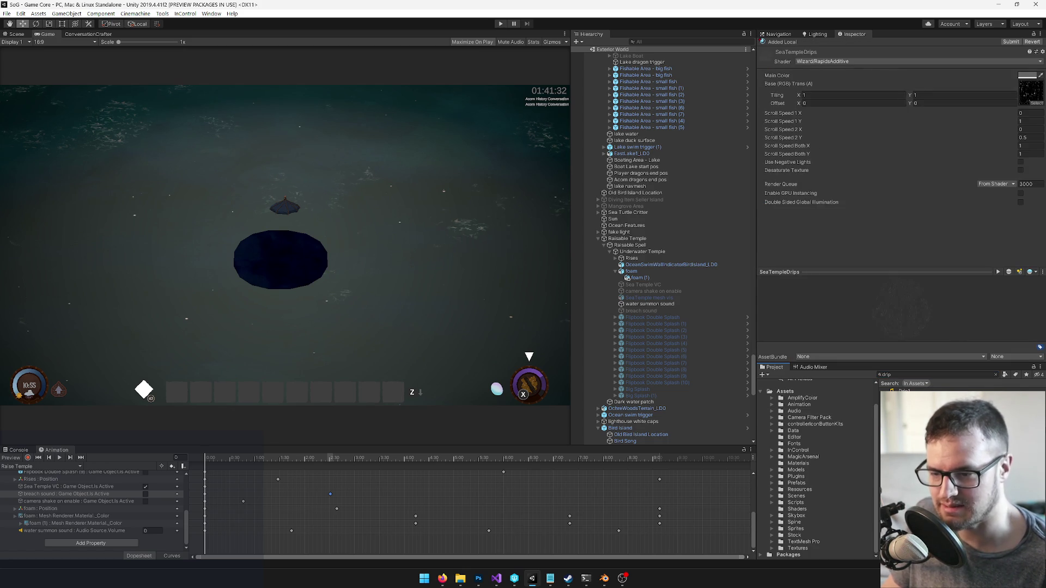
key(alt+Tab)
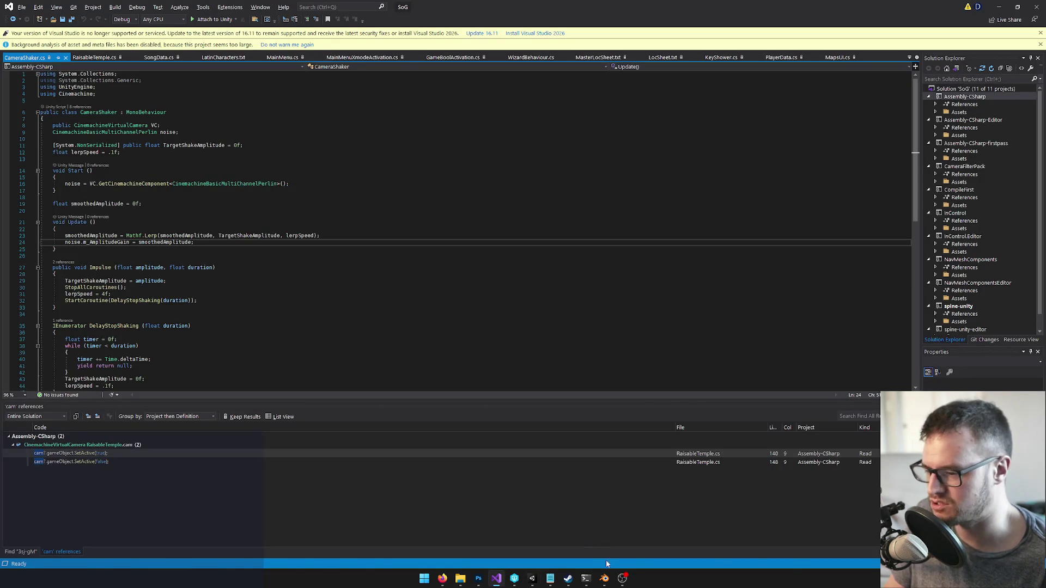
In Blender, zoom to Plane.002 and nudge it slightly along its local Y
click(603, 578)
key(KP_Decimal)
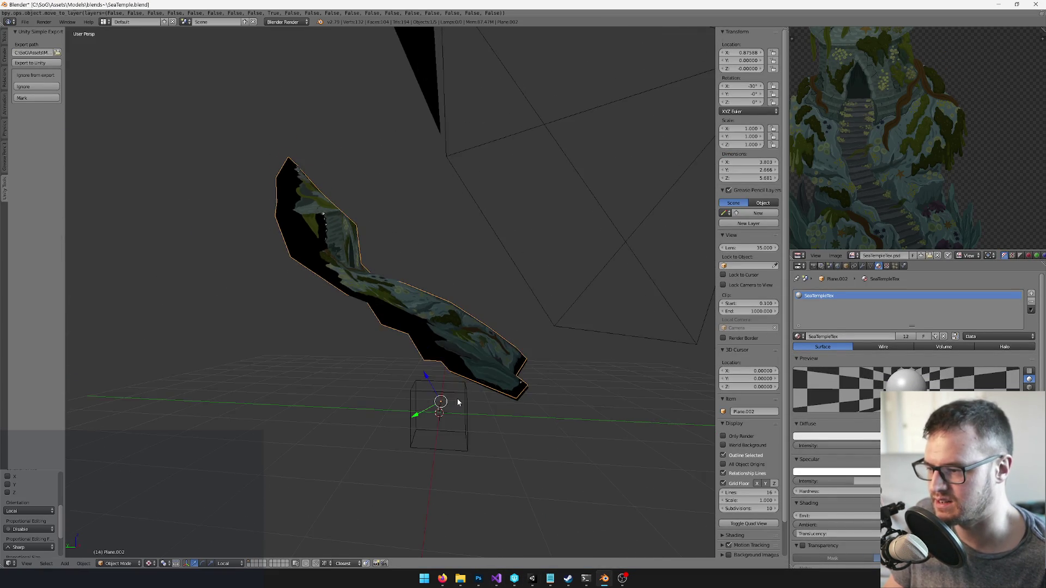
drag(417, 416, 420, 415)
click(420, 415)
Join the drip pieces, make their material single-user named SeaTempleDrips, and save the file
key(Tab)
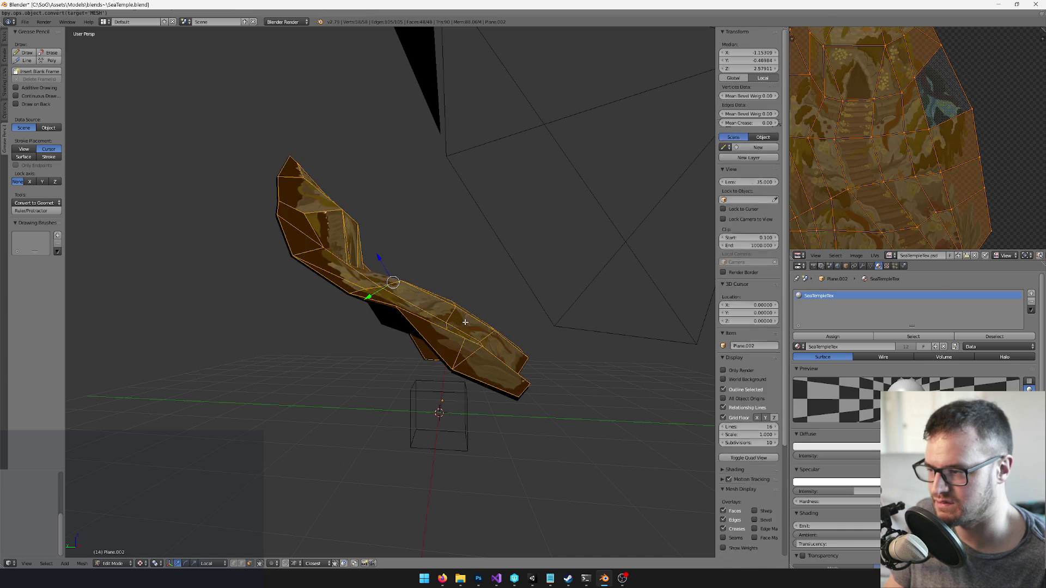
key(Tab)
key(ctrl+j)
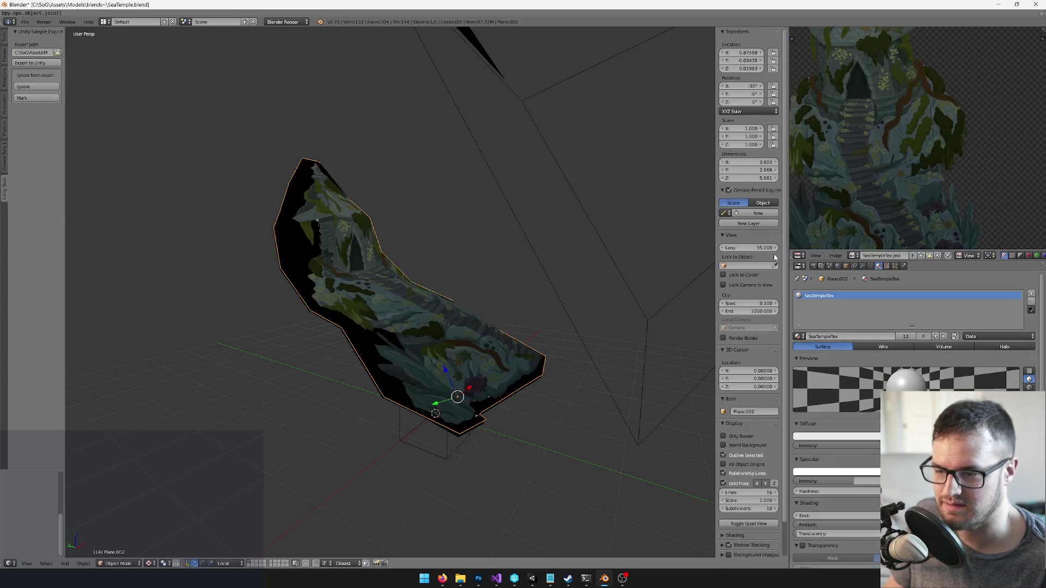
click(905, 336)
double_click(854, 338)
text(SeaTempleDrips)
key(Return)
key(ctrl+s)
Orbit to check the joined drip mesh, then return to the Unity editor
drag(423, 279, 436, 280)
key(alt+Tab)
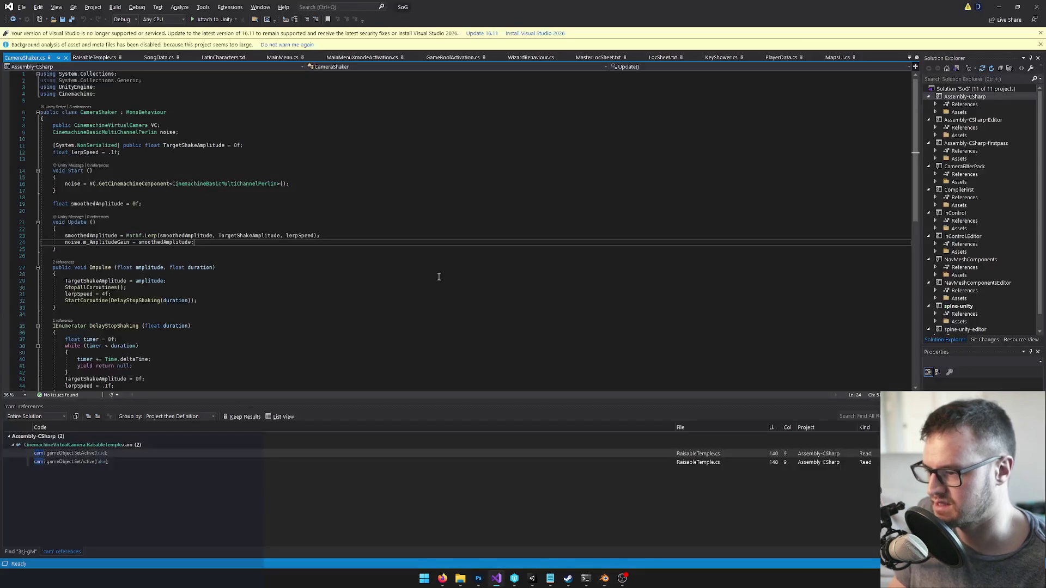
click(534, 580)
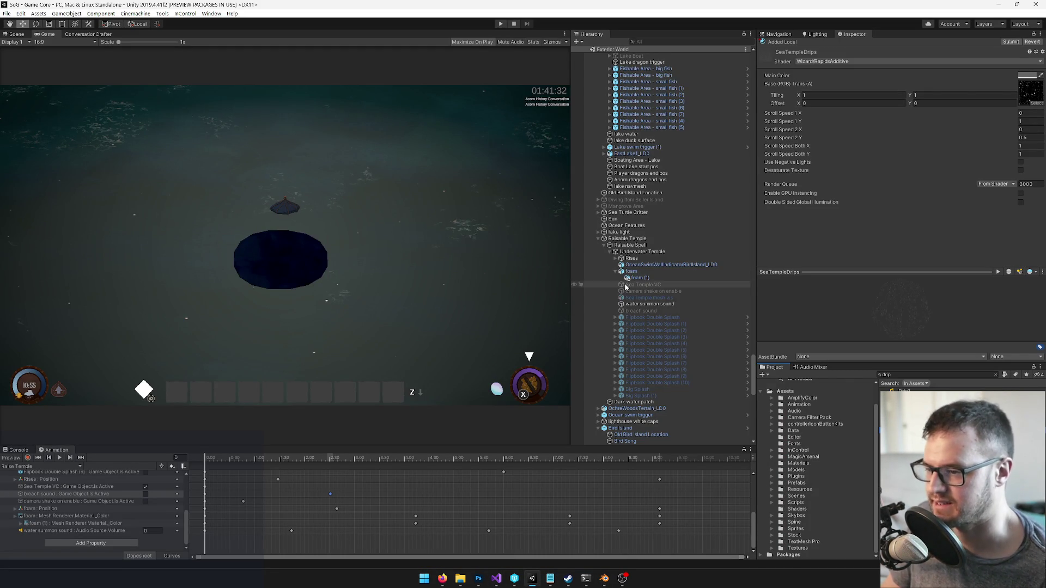
Scrub the animation in the Game view to preview the temple rising from the water
click(16, 34)
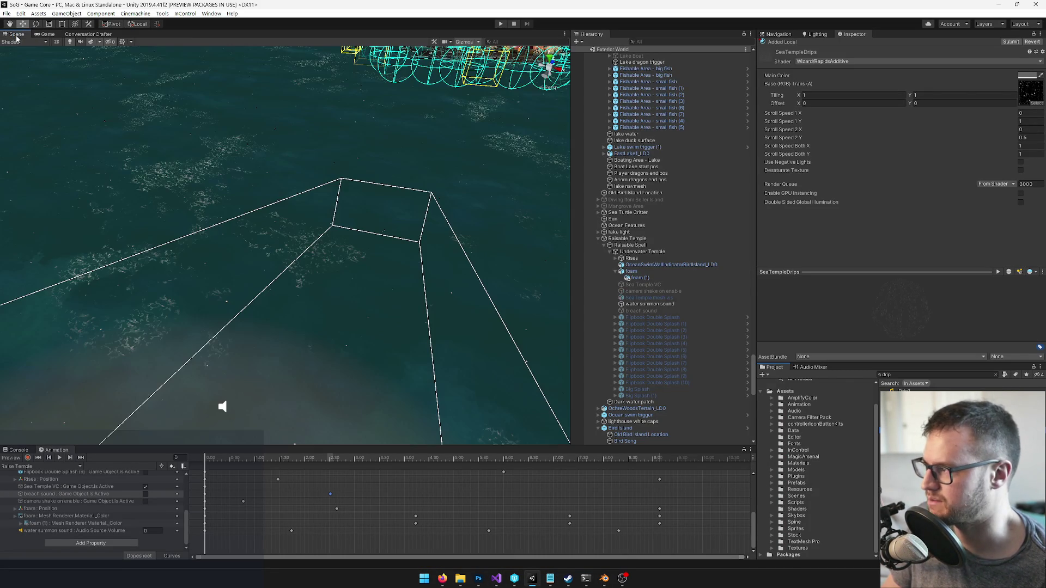
click(48, 34)
mouse_move(247, 457)
mouse_down()
mouse_move(679, 458)
mouse_move(542, 463)
mouse_move(675, 456)
mouse_move(661, 456)
mouse_up()
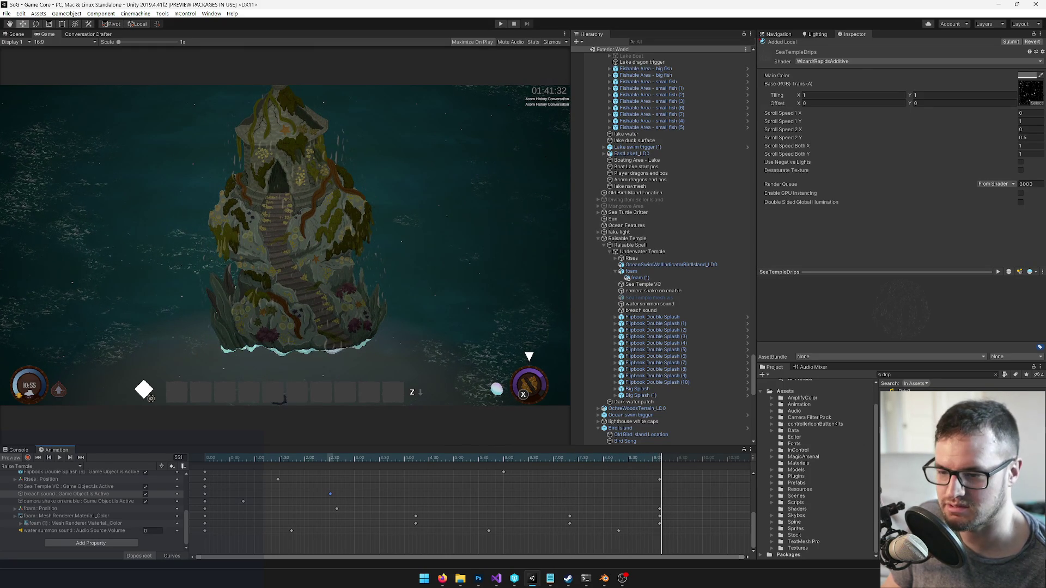
Try Scroll Speed 2 Y at -0.5, then set it to 0 on the SeaTempleDrips material
click(1026, 121)
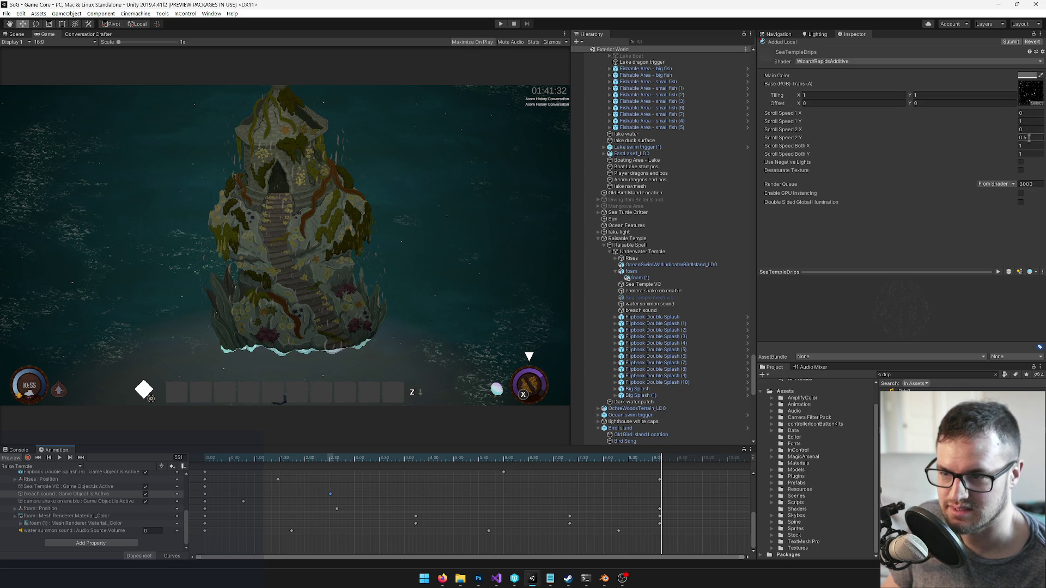
click(1031, 140)
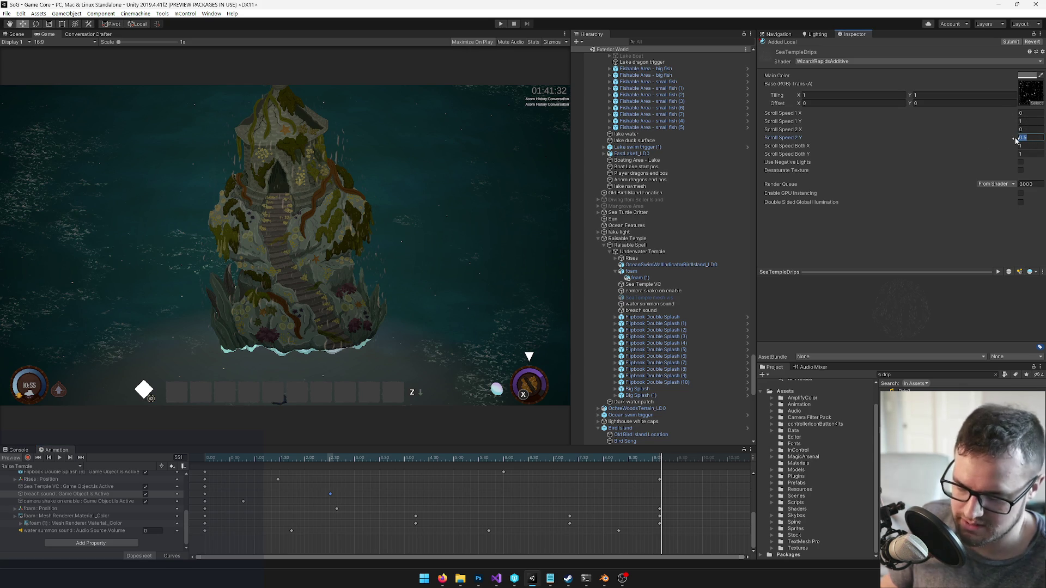
text(-.5)
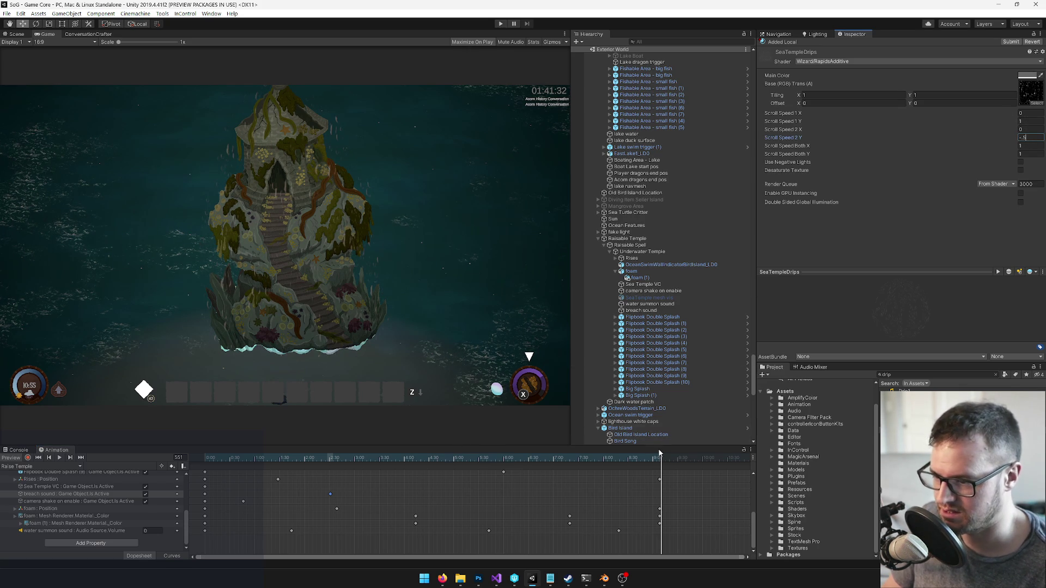
mouse_move(660, 455)
mouse_down()
mouse_move(561, 455)
mouse_move(675, 456)
mouse_up()
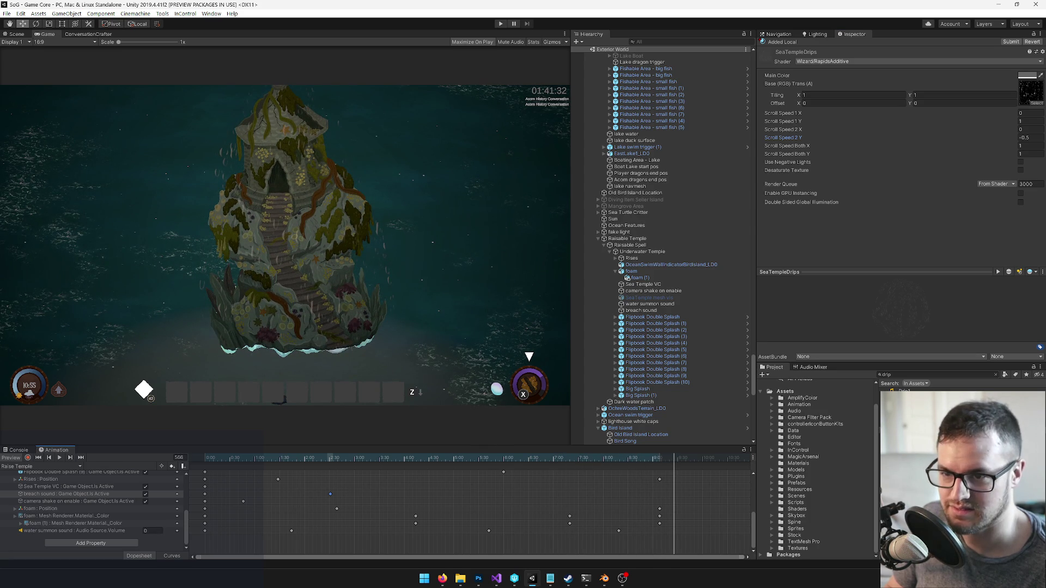
click(1021, 138)
text(0)
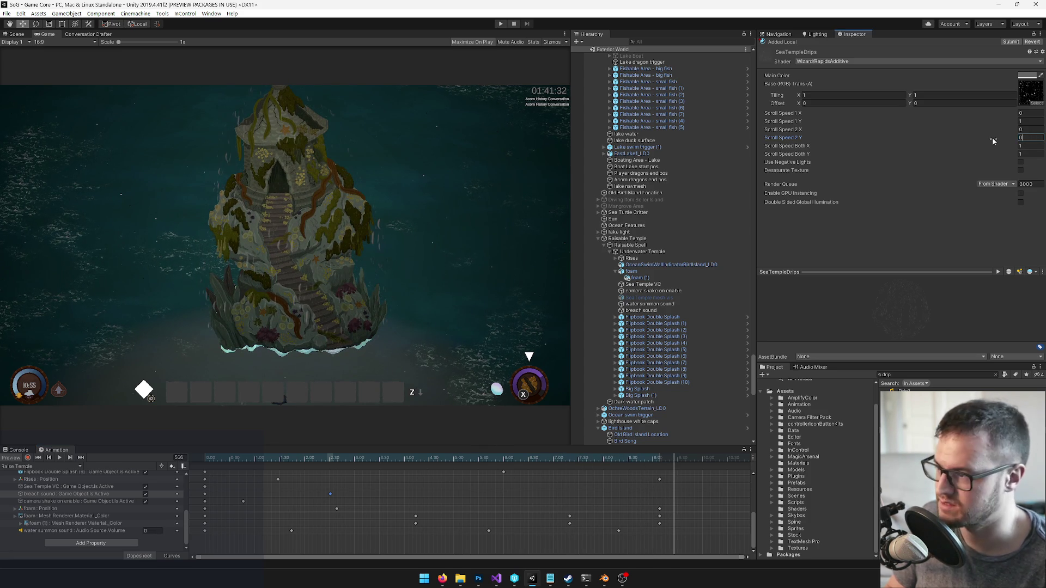
click(633, 458)
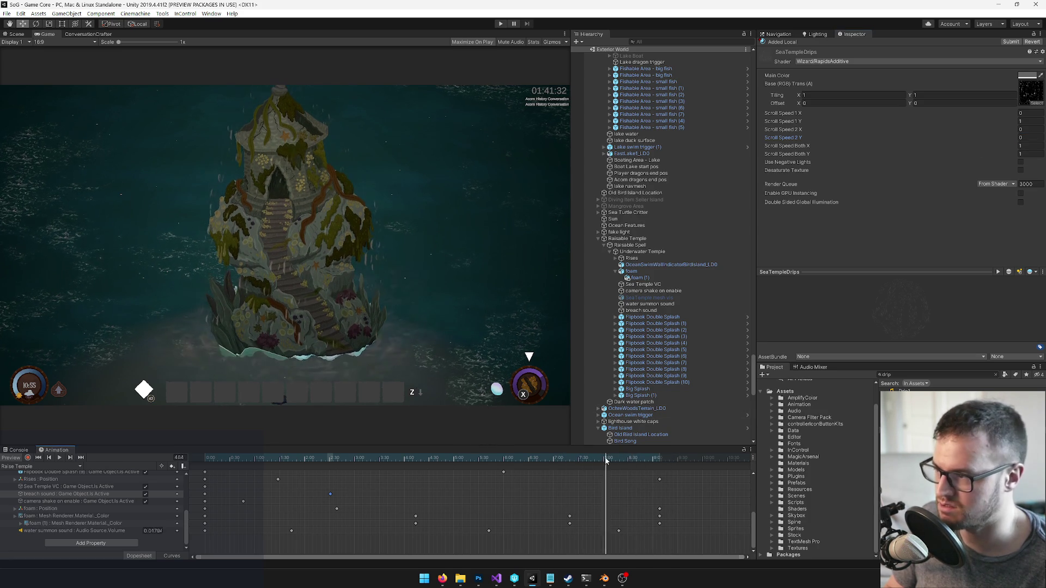
click(16, 34)
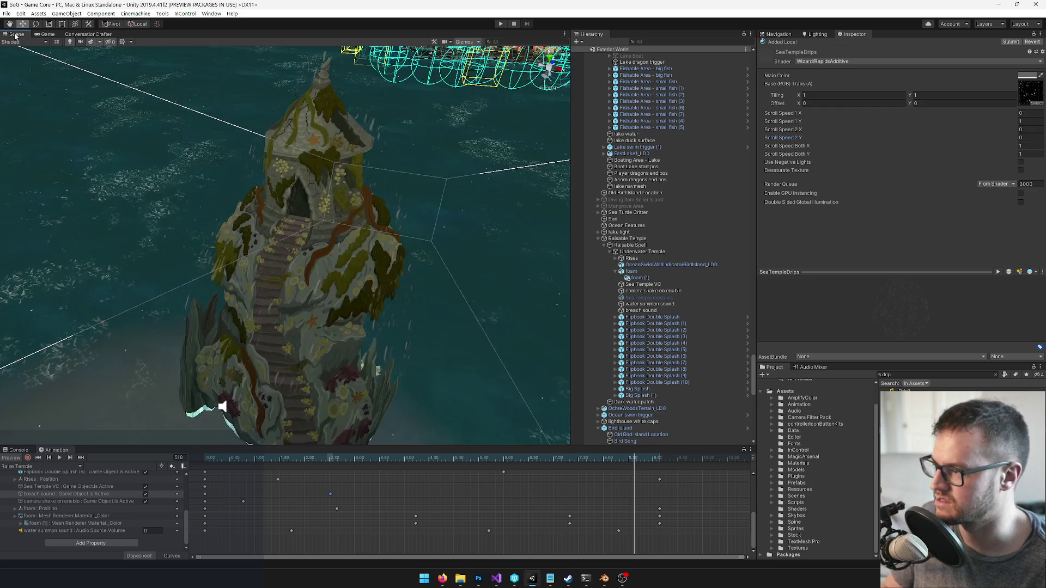
Set the drip material's Scroll Speed Both X to 0 and Tiling to 2×2
drag(294, 206, 340, 201)
key(Tab)
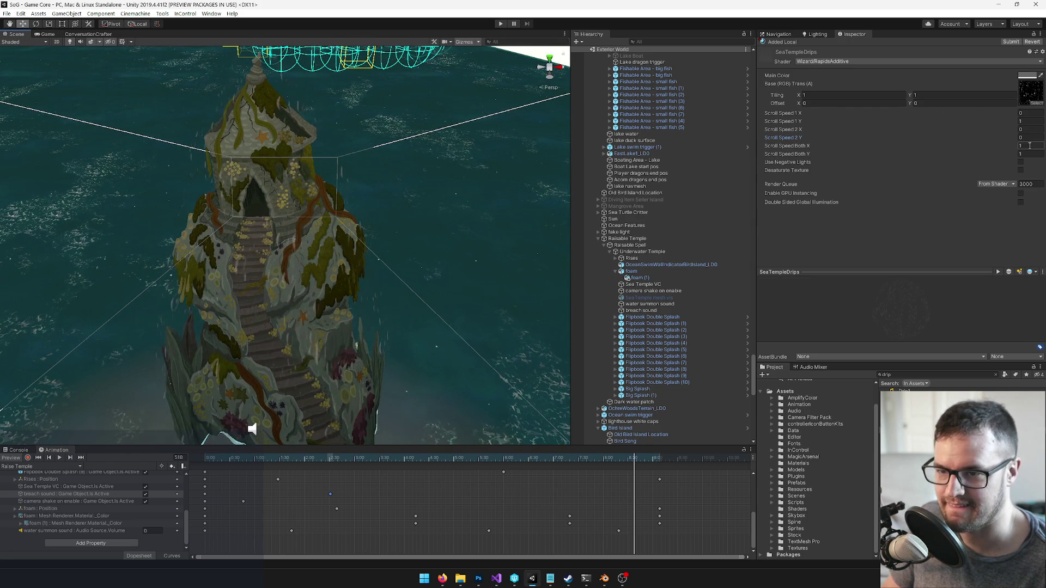
text(0)
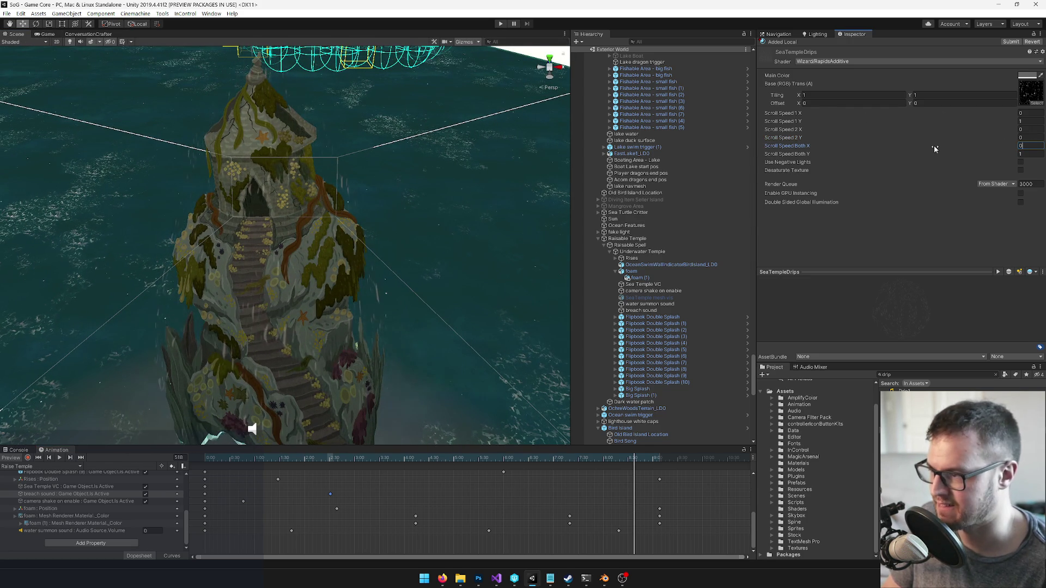
drag(394, 205, 395, 205)
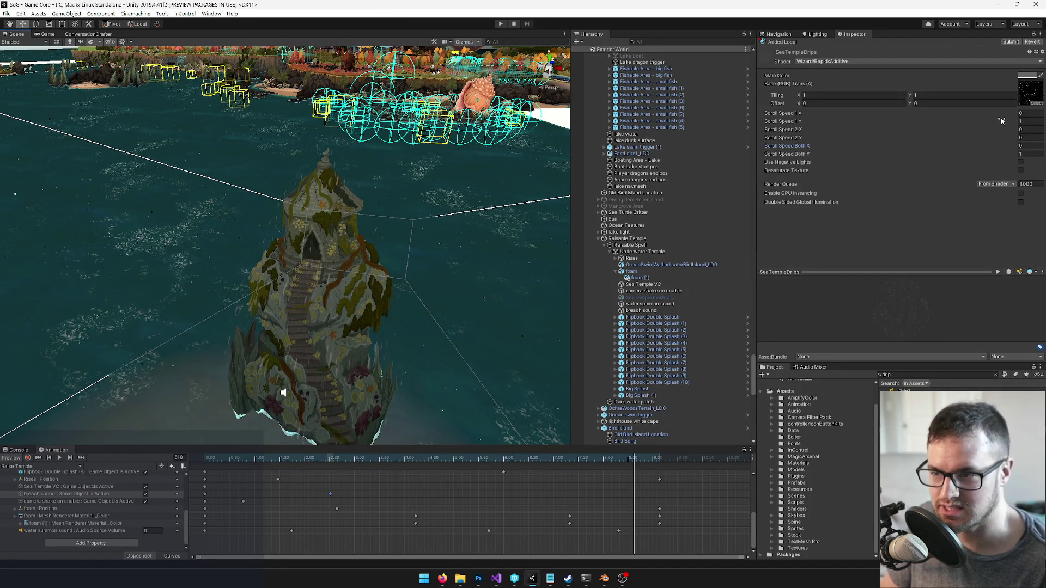
text(2)
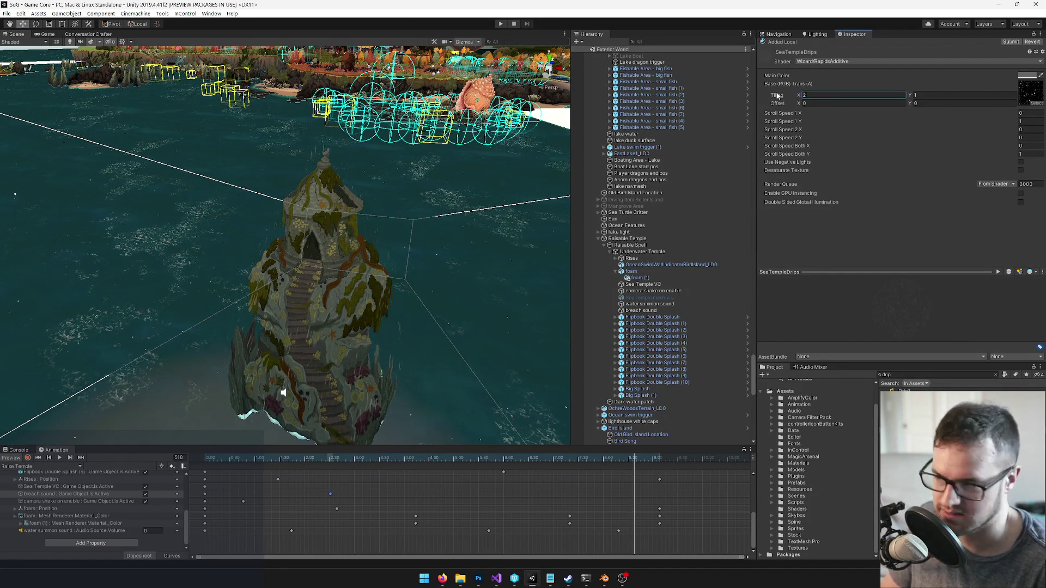
key(Tab)
text(2)
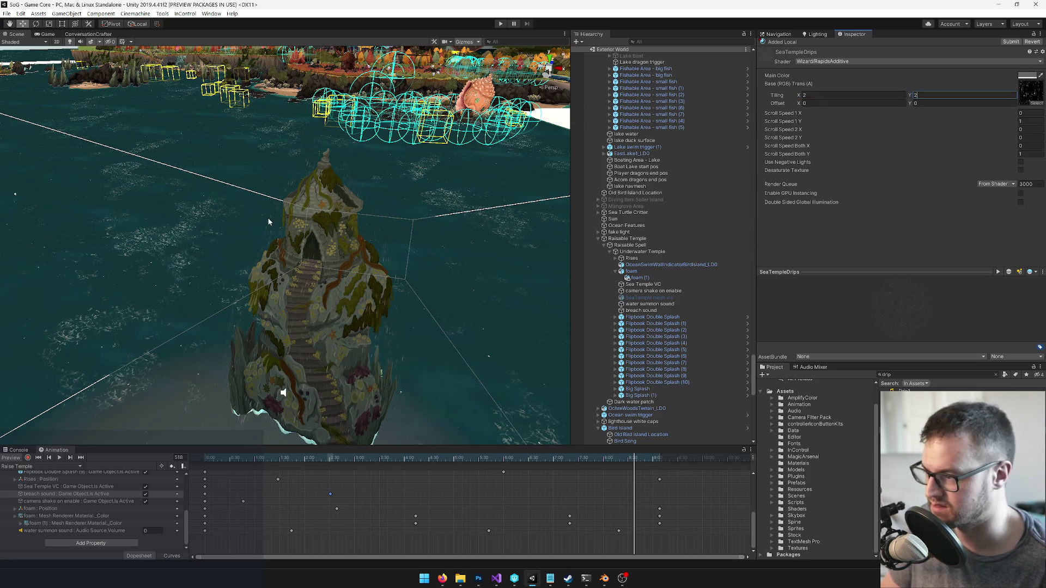
Change the material's Main Color to a slightly lighter grey, 858585
drag(275, 229, 320, 260)
mouse_move(338, 153)
mouse_down()
mouse_move(317, 139)
mouse_move(323, 147)
mouse_up()
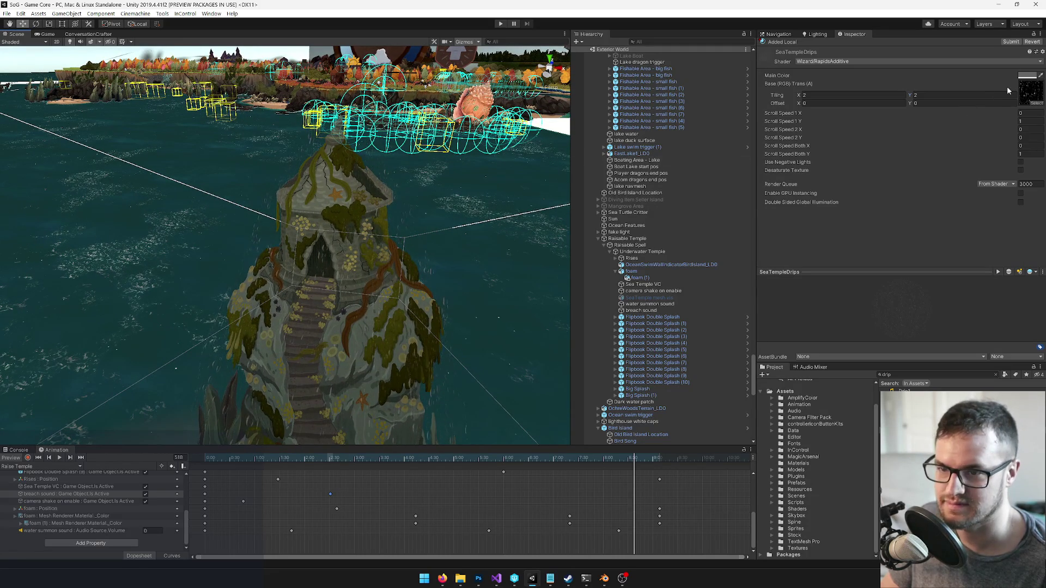
click(1025, 76)
click(534, 215)
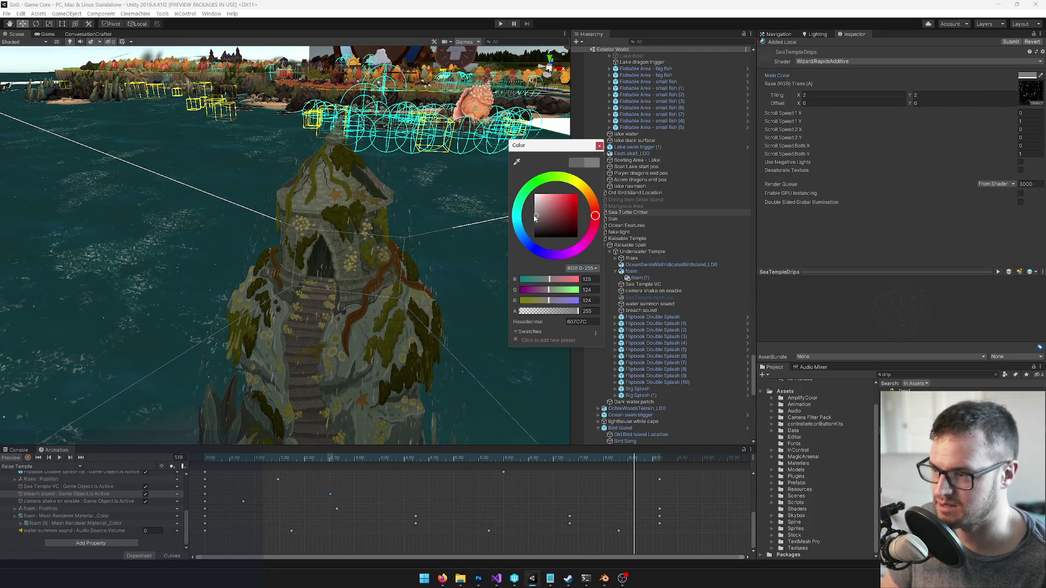
drag(533, 218, 533, 216)
click(600, 147)
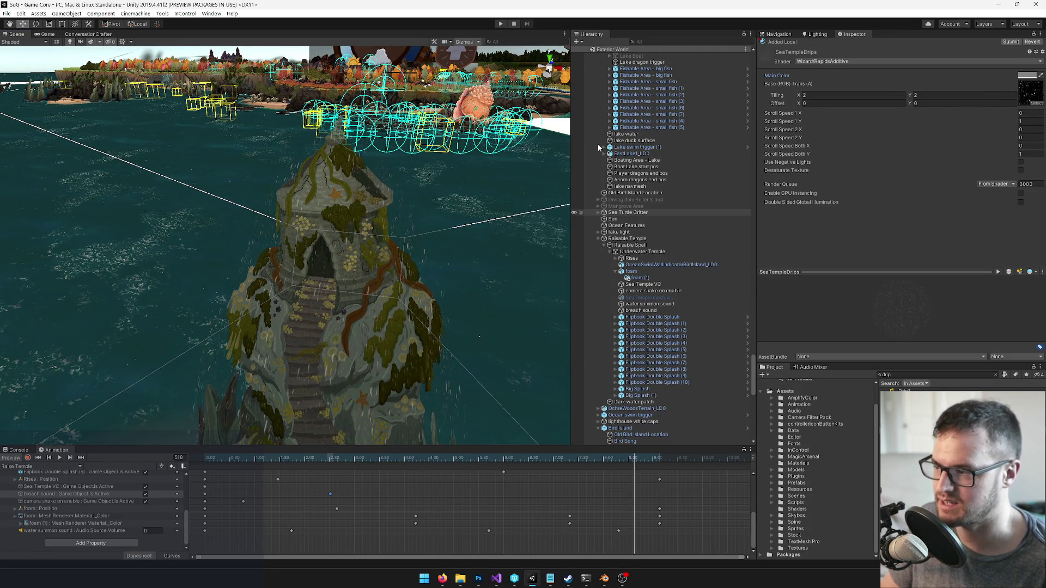
Set Scroll Speed 1 Y to 0.5, review the temple from several angles, then go to Blender
drag(420, 210, 425, 194)
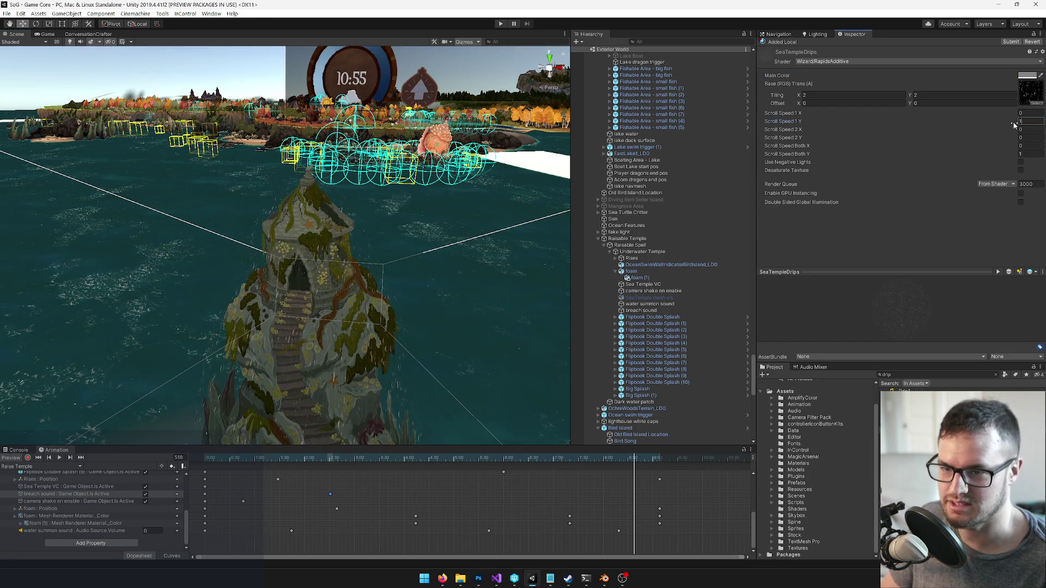
text(0.5)
drag(269, 223, 341, 215)
scroll(270, 231, up, 5)
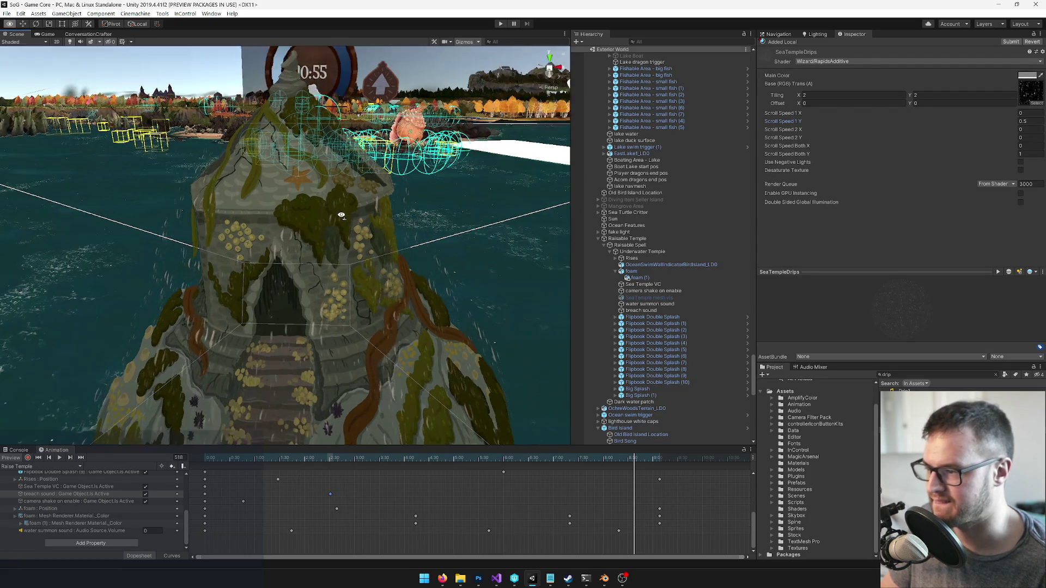
scroll(341, 216, down, 6)
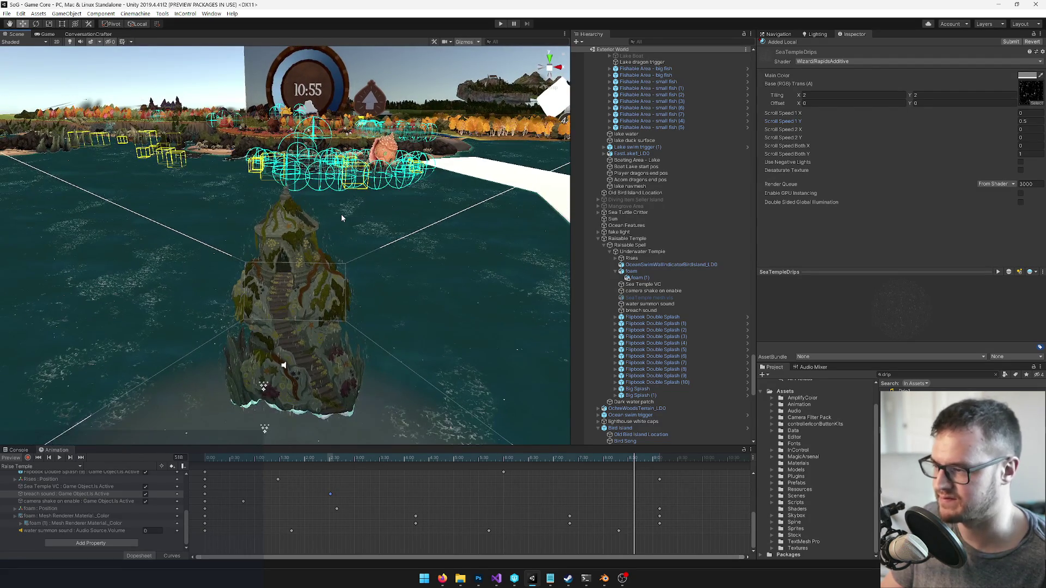
scroll(341, 218, up, 5)
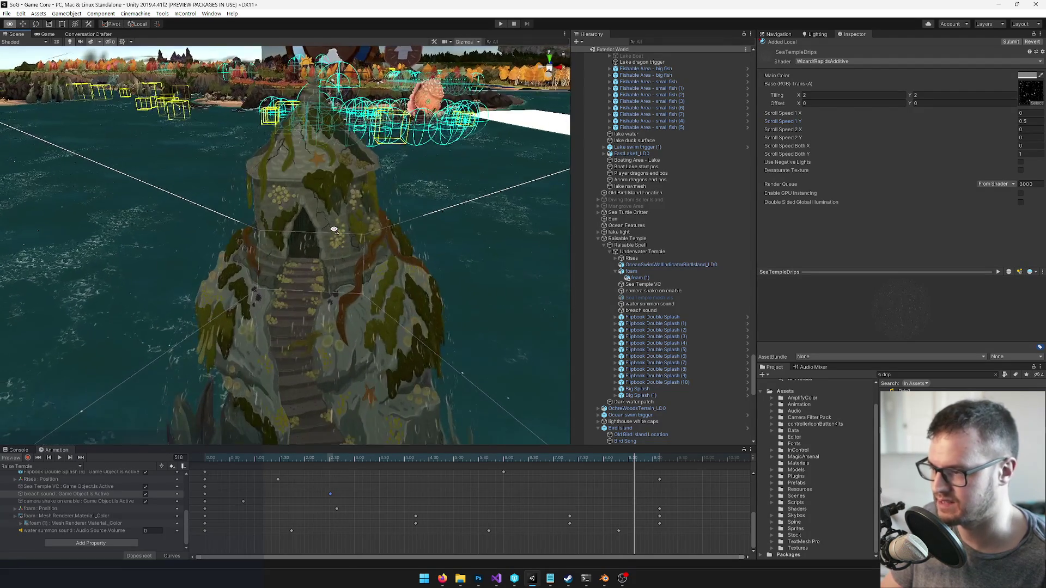
drag(333, 229, 319, 221)
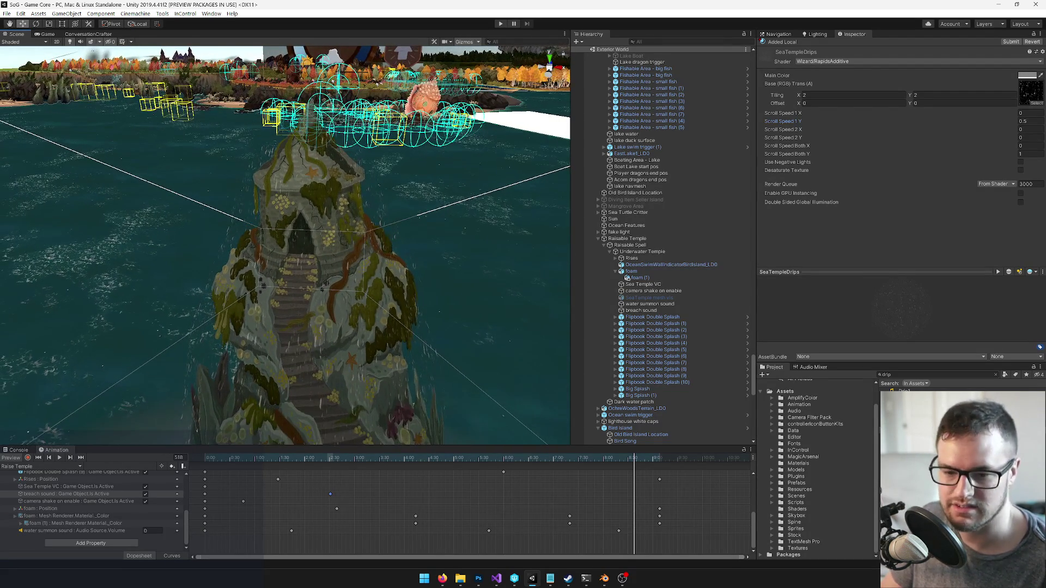
key(alt+Tab)
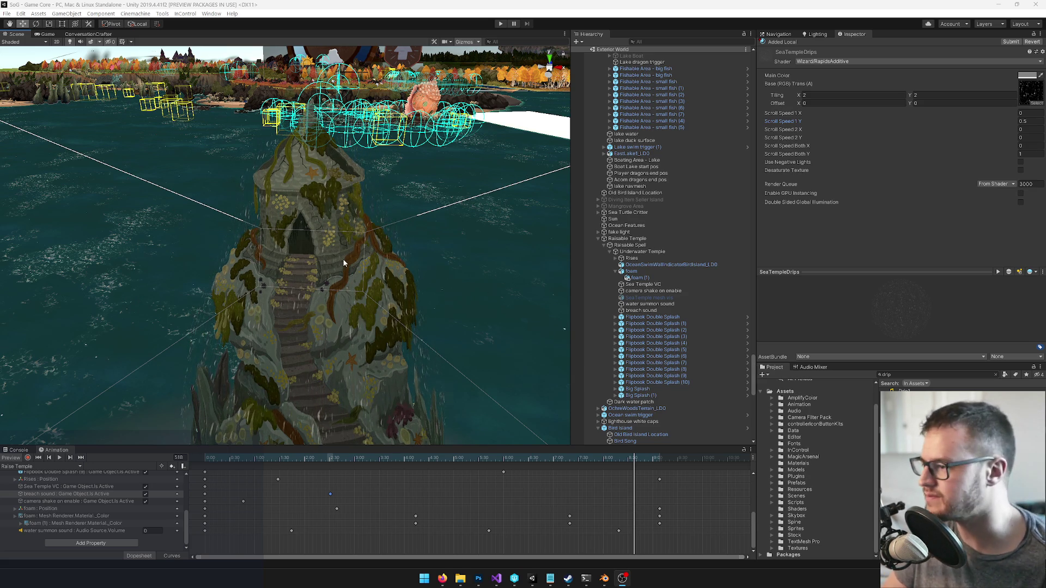
key(alt+Tab)
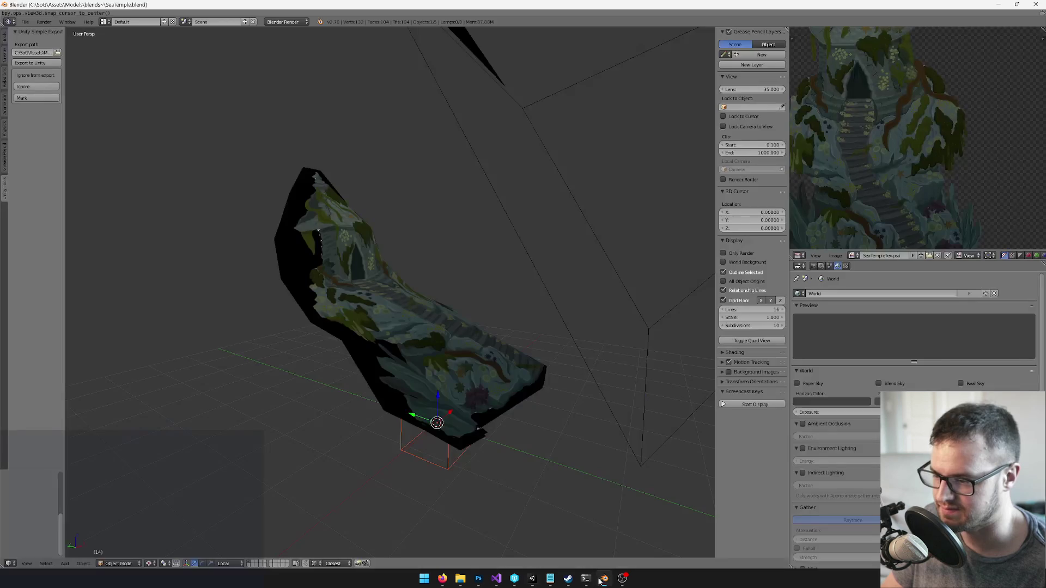
In Edit Mode, knife-cut the temple card's mesh along the painted rock edge
key(Tab)
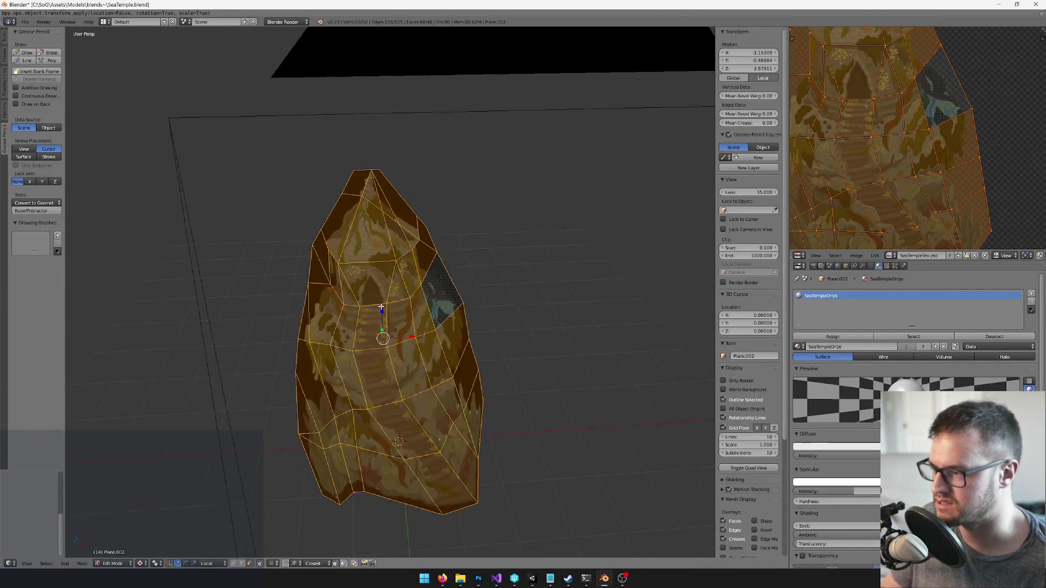
key(k)
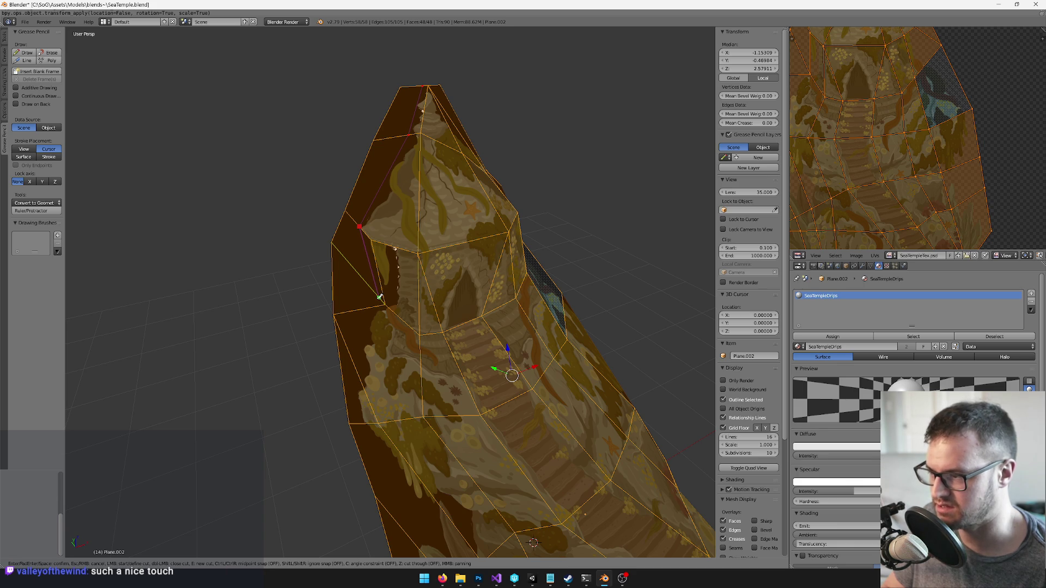
key(Return)
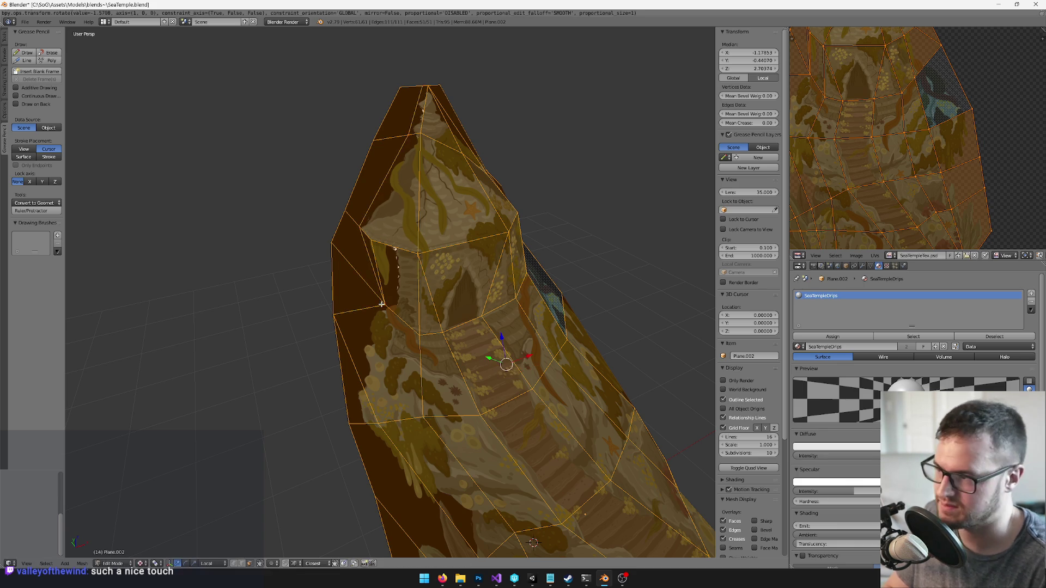
Select the top and lower-left empty faces, rotate them 90° about X, and delete them
right_click(401, 109)
shift+right_click(383, 174)
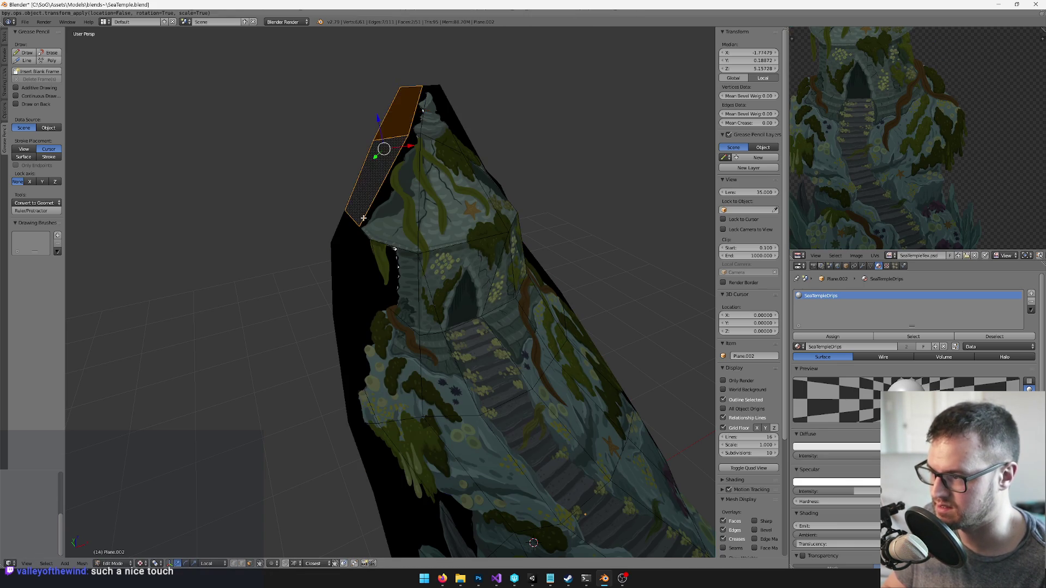
shift+right_click(383, 174)
shift+right_click(353, 229)
key(r)
key(x)
key(9)
key(0)
key(Return)
key(x)
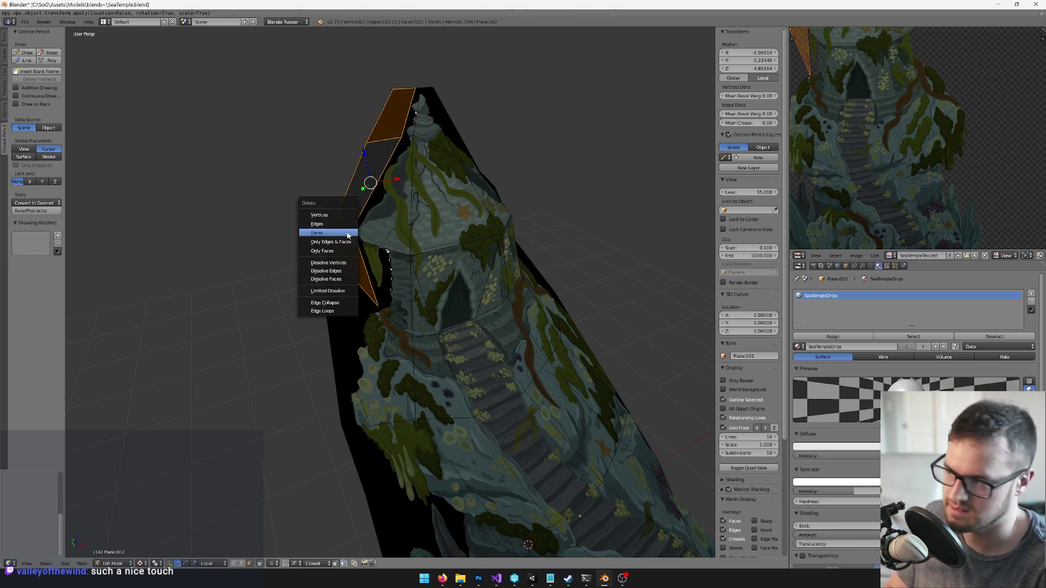
click(347, 232)
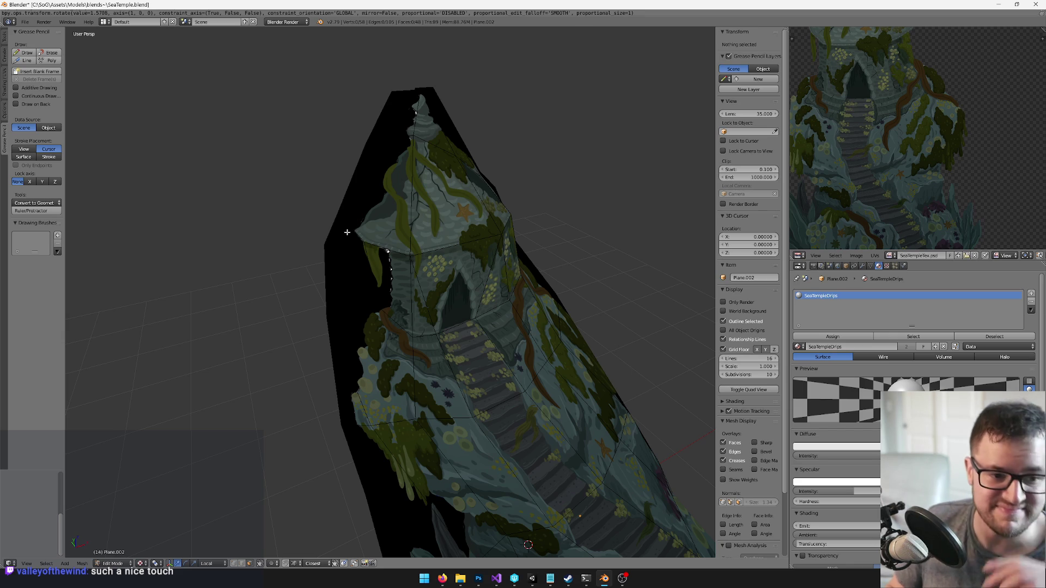
Delete the triangular face on the mesh's left edge
right_click(333, 269)
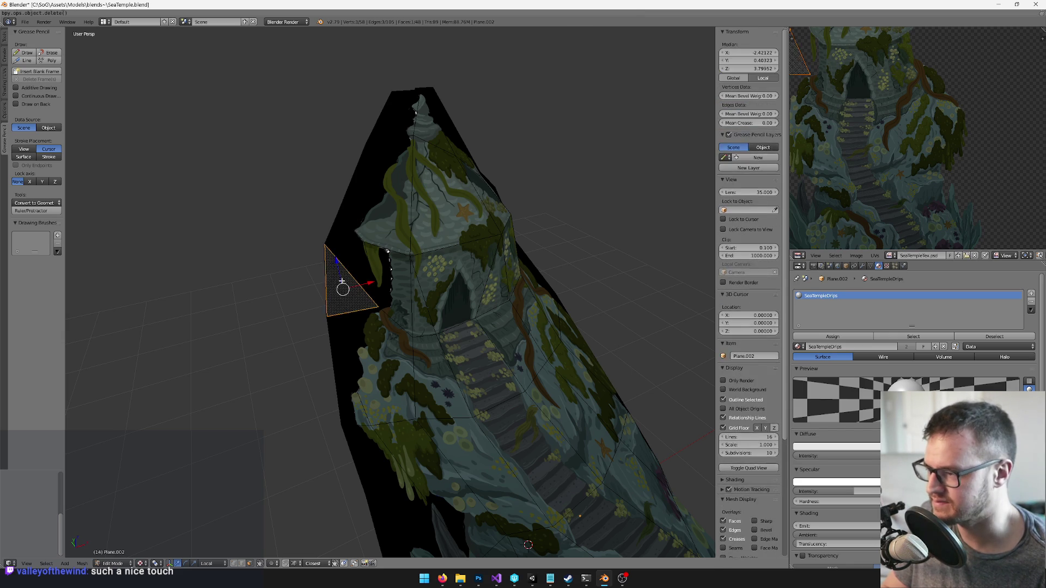
scroll(338, 250, down, 3)
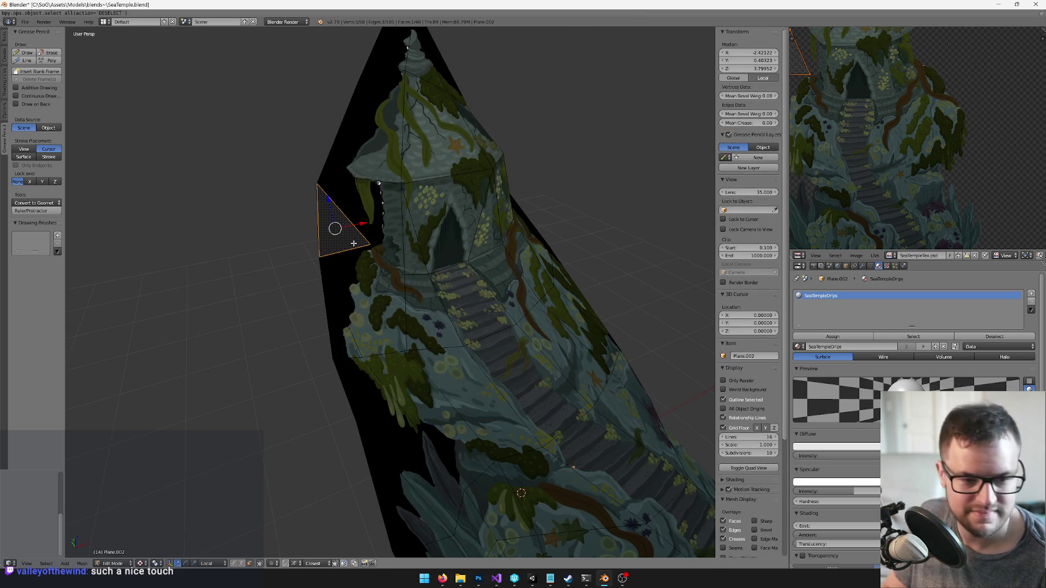
scroll(362, 250, up, 1)
key(x)
click(362, 247)
Knife-cut the neighbouring pentagon face and delete the thin left triangle it leaves
right_click(348, 287)
scroll(348, 287, down, 3)
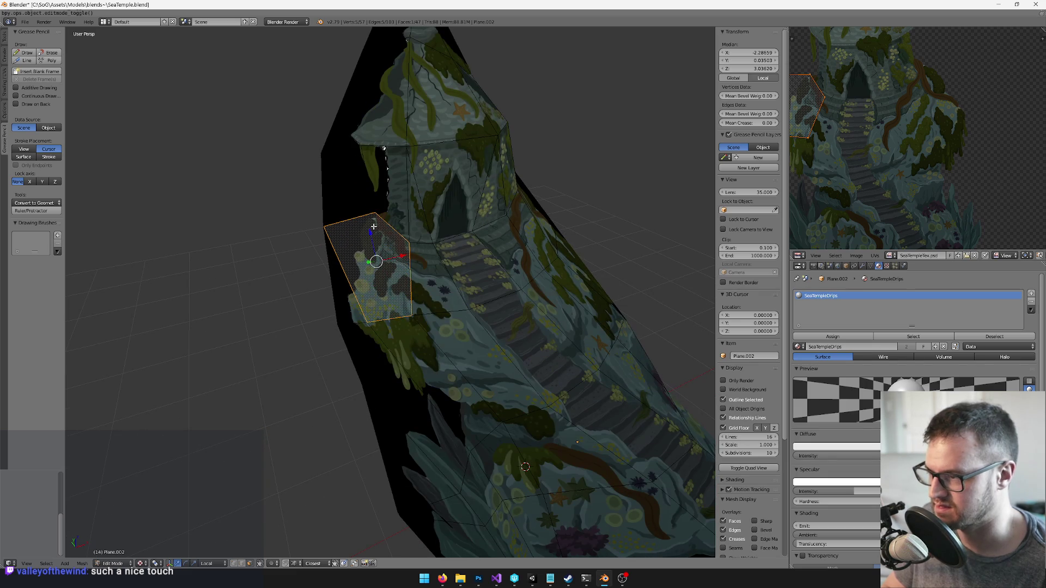
key(k)
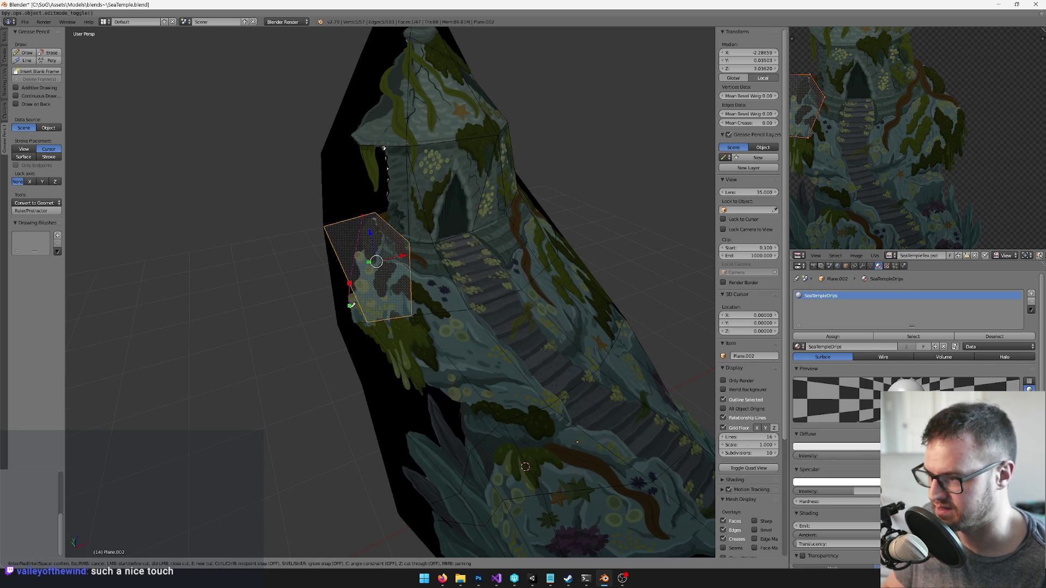
key(Return)
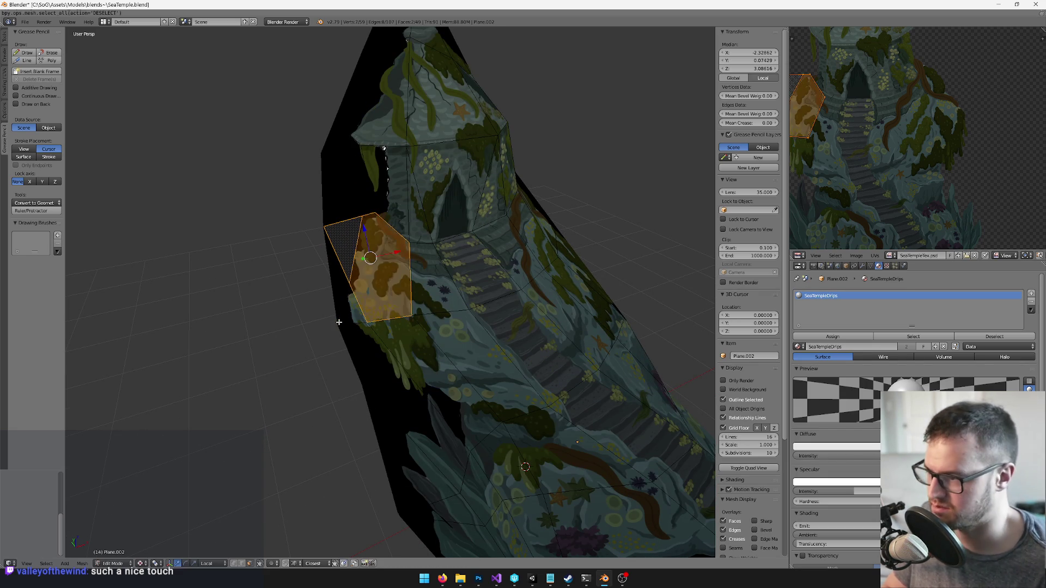
key(a)
right_click(345, 246)
key(x)
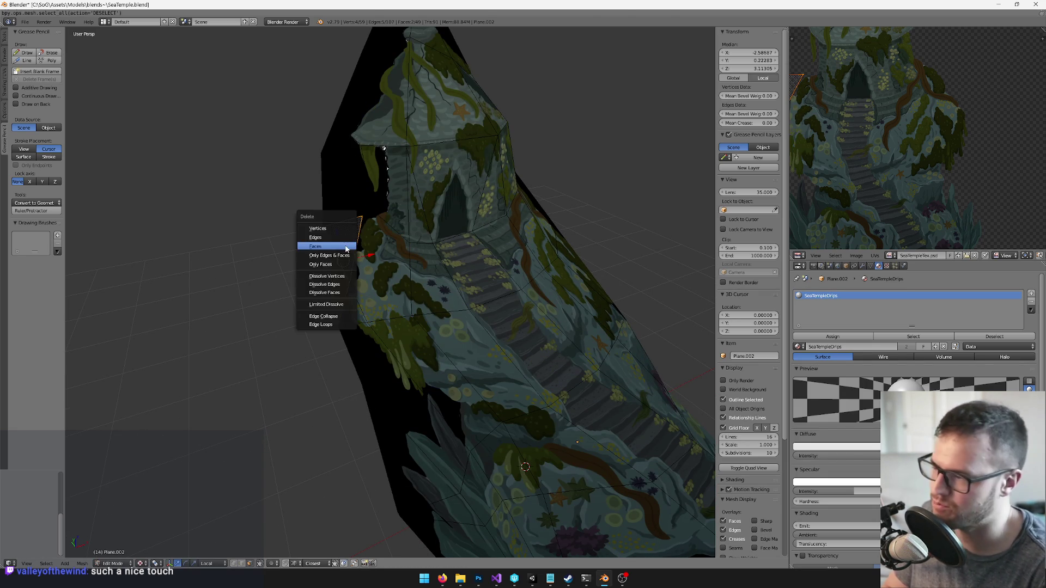
click(345, 246)
Split the long left face with two knife cuts and delete the small empty face
right_click(360, 328)
mouse_move(360, 327)
mouse_down()
mouse_move(357, 296)
mouse_move(368, 299)
mouse_up()
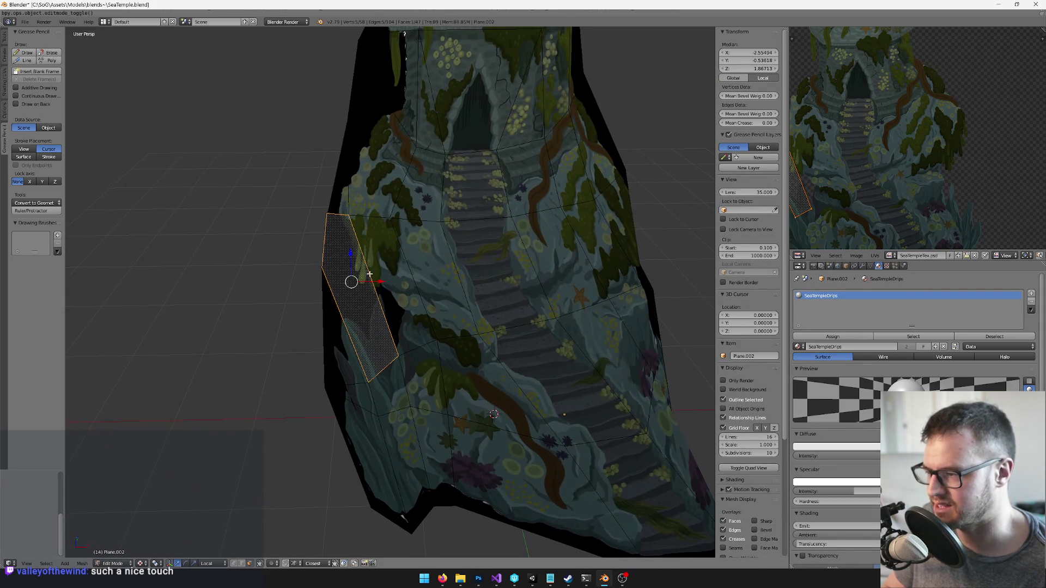
key(k)
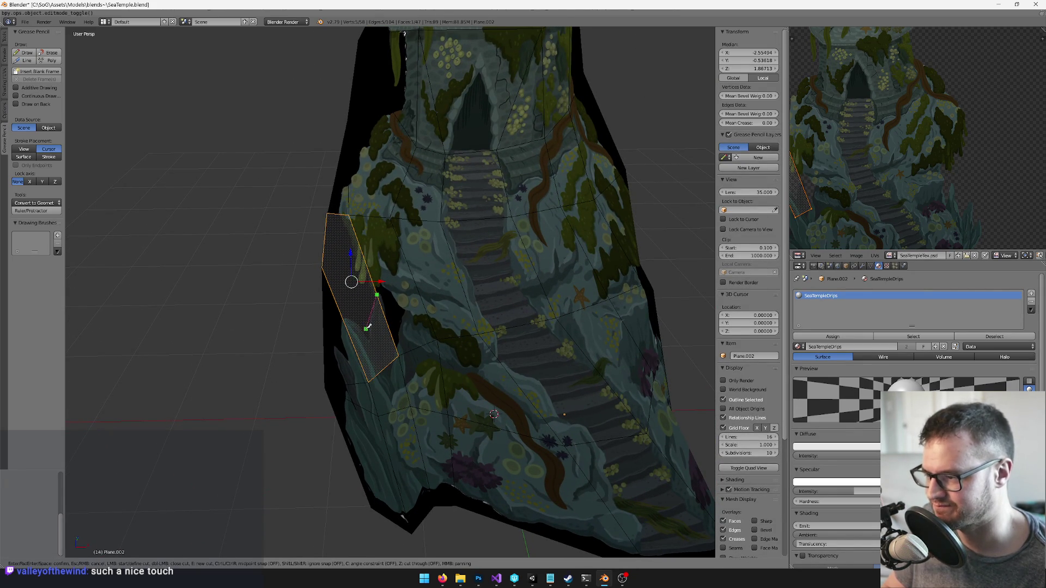
click(341, 314)
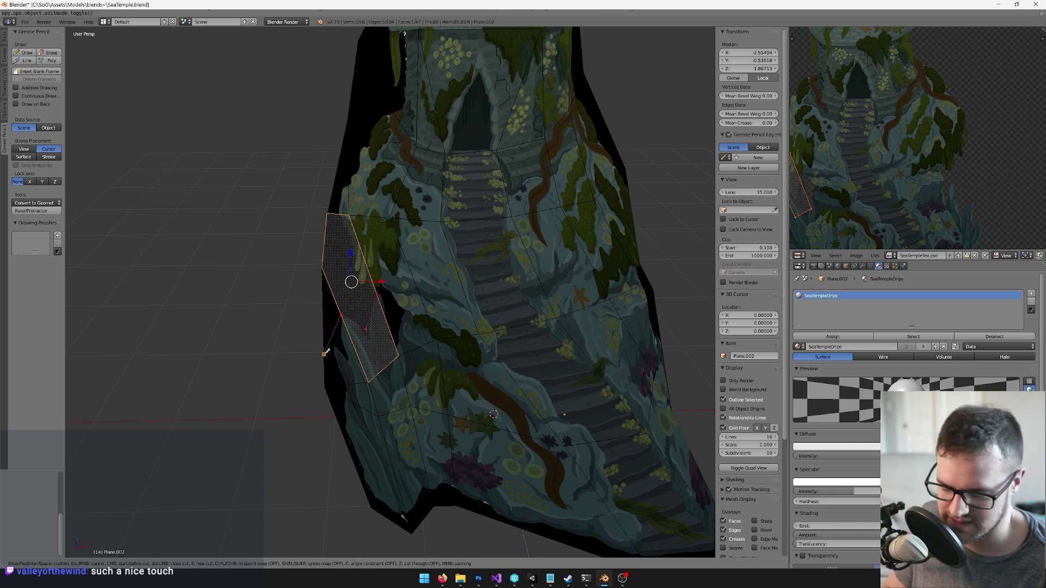
key(Return)
mouse_move(320, 355)
mouse_down()
mouse_move(339, 362)
mouse_move(336, 307)
mouse_up()
right_click(375, 315)
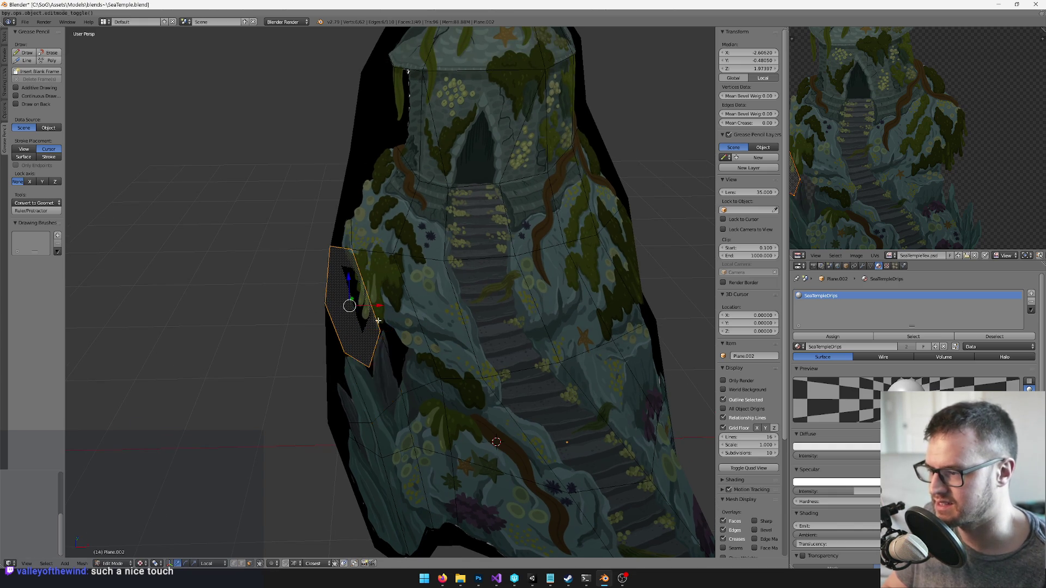
key(k)
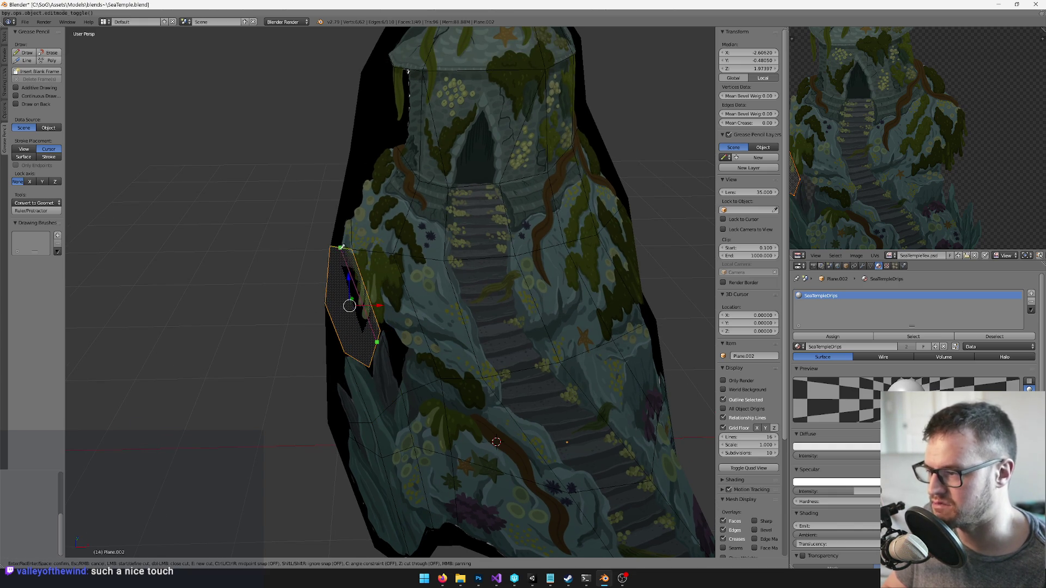
key(Return)
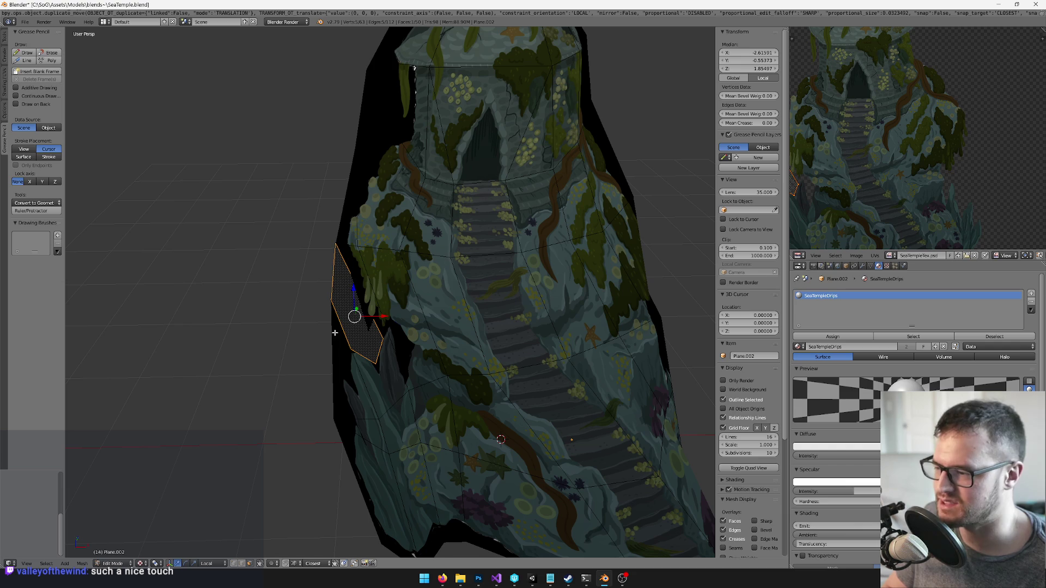
key(x)
click(354, 325)
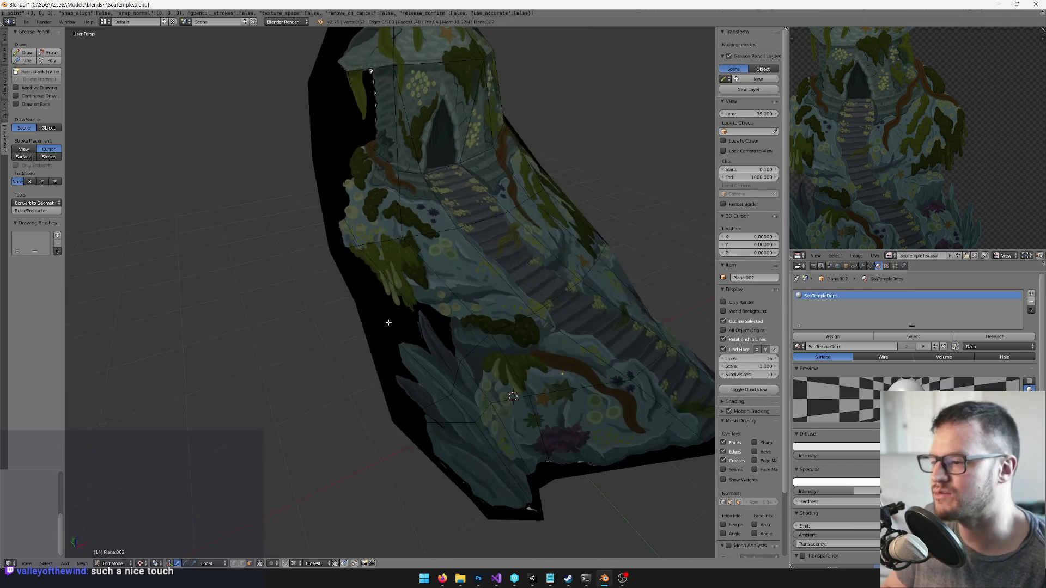
Inspect the temple from another angle and try a knife cut beside the top, then undo it
key(Tab)
mouse_move(412, 330)
mouse_down()
mouse_move(484, 320)
mouse_move(463, 327)
mouse_move(479, 245)
mouse_move(473, 358)
mouse_move(508, 362)
mouse_move(479, 316)
mouse_move(363, 198)
mouse_up()
key(Tab)
key(k)
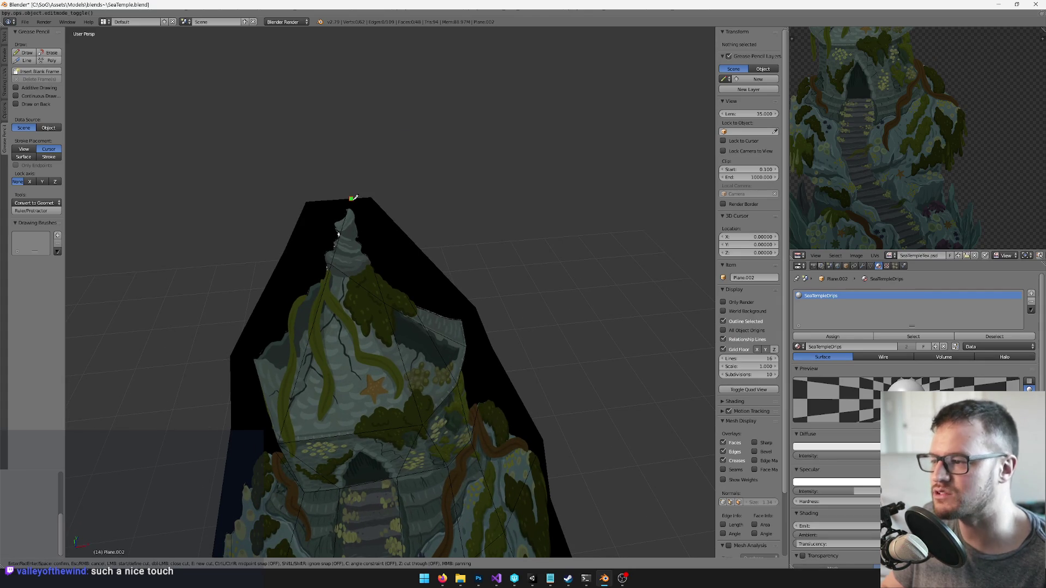
click(352, 198)
key(Escape)
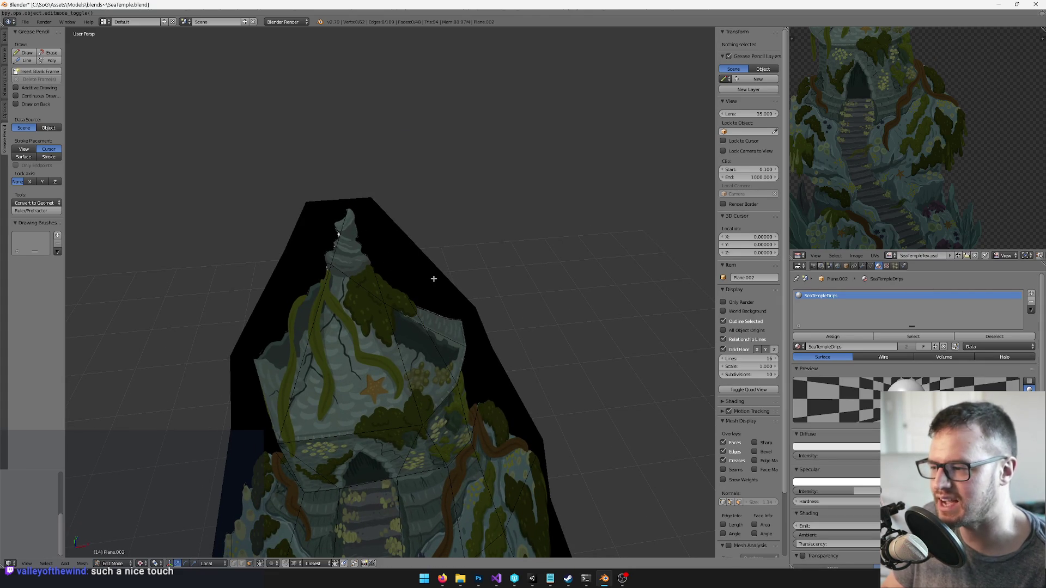
right_click(431, 286)
key(k)
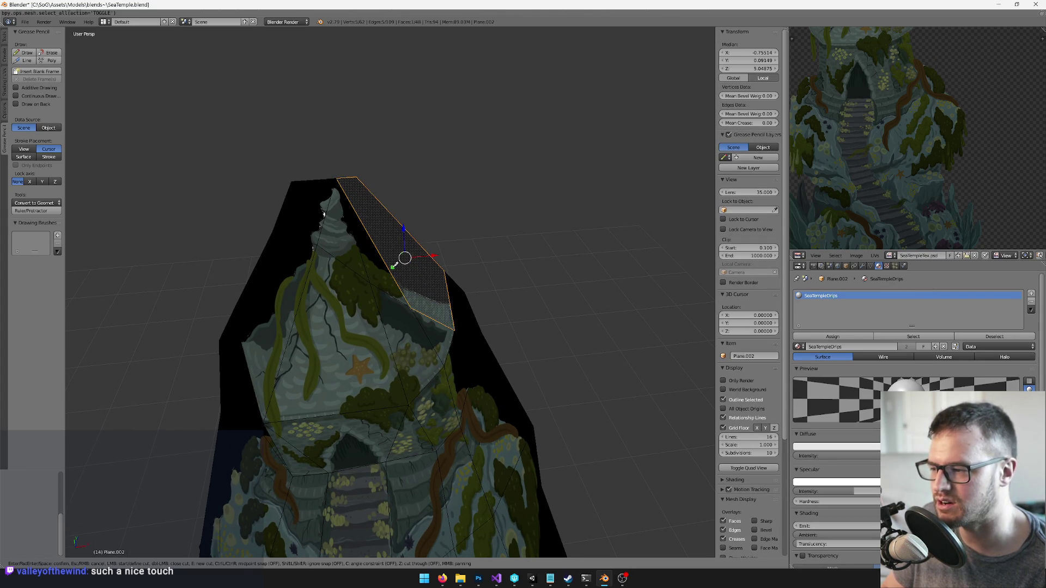
click(450, 298)
key(Return)
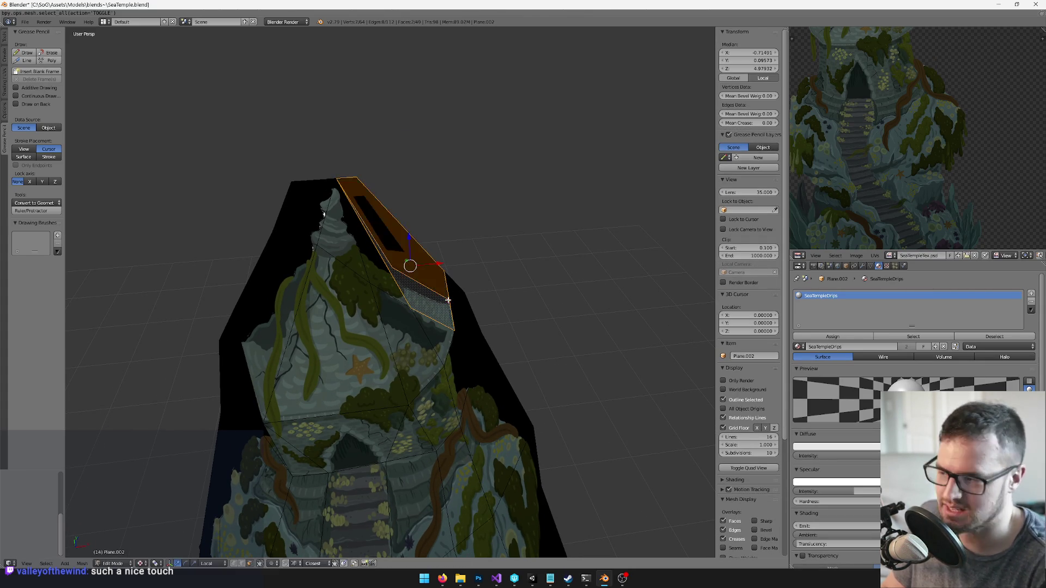
key(ctrl+z)
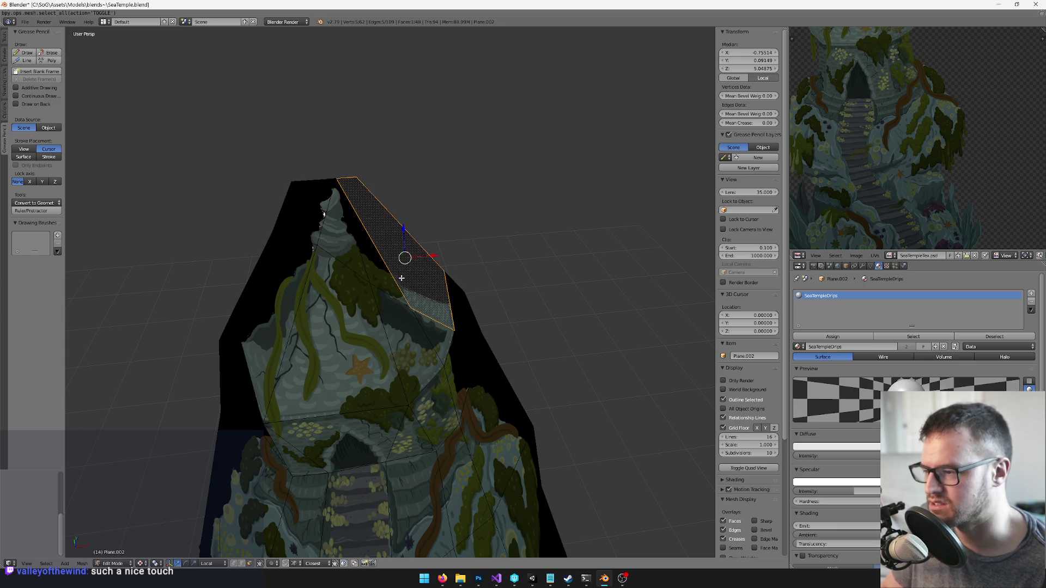
Knife-cut across the upper faces and delete the two empty upper faces
key(k)
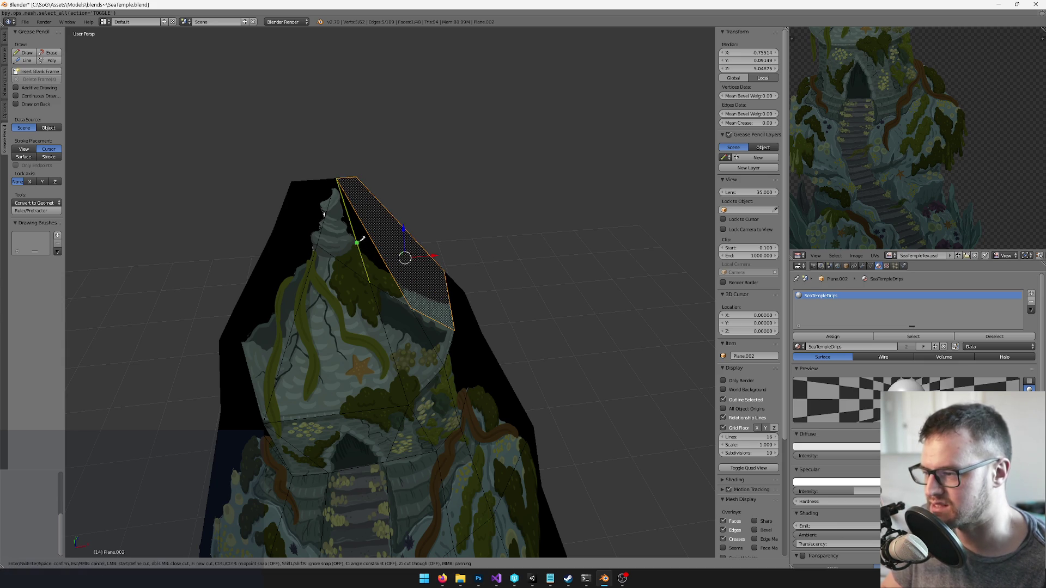
click(357, 233)
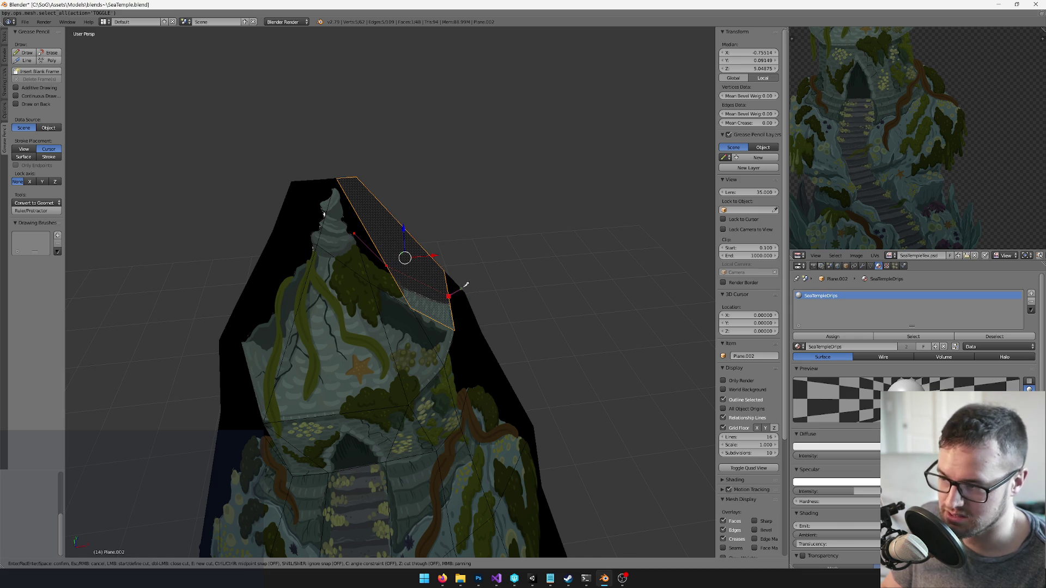
key(Return)
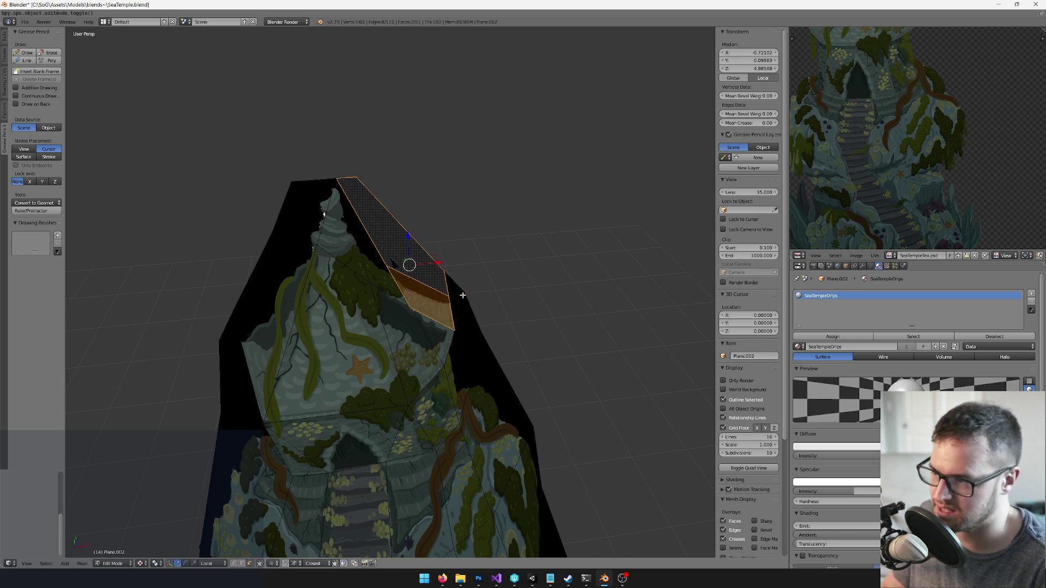
right_click(401, 241)
shift+right_click(364, 234)
key(x)
click(364, 236)
Delete the small right-edge face, then split the tower's right face and delete its empty upper part
right_click(453, 280)
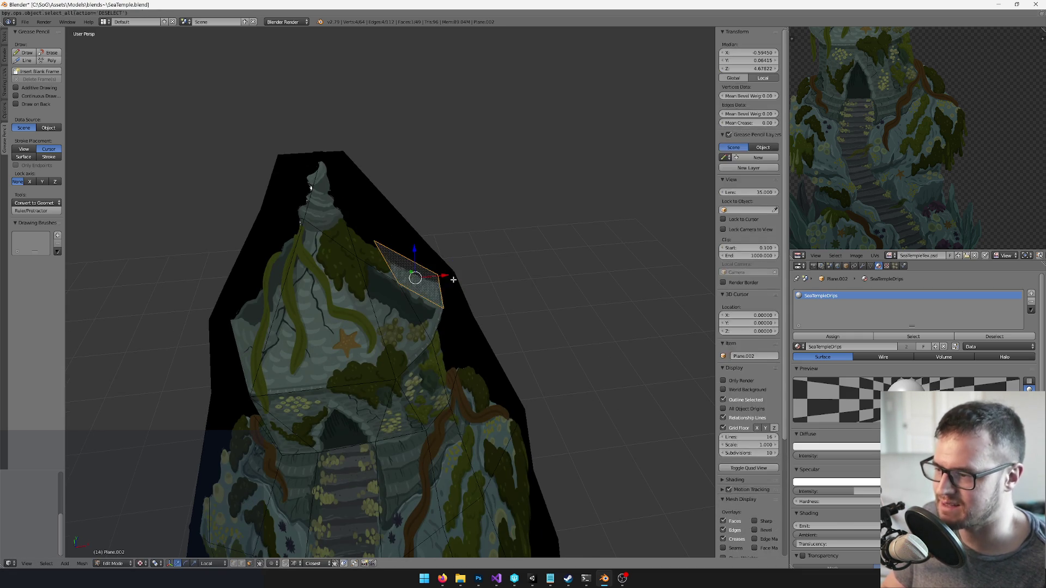
scroll(453, 279, up, 4)
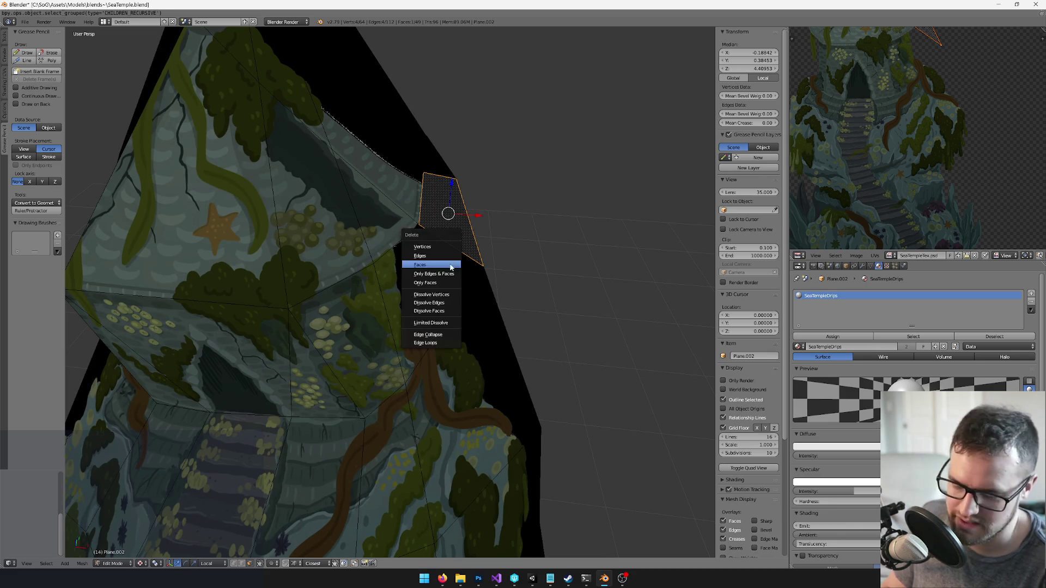
key(x)
click(448, 264)
right_click(449, 264)
key(k)
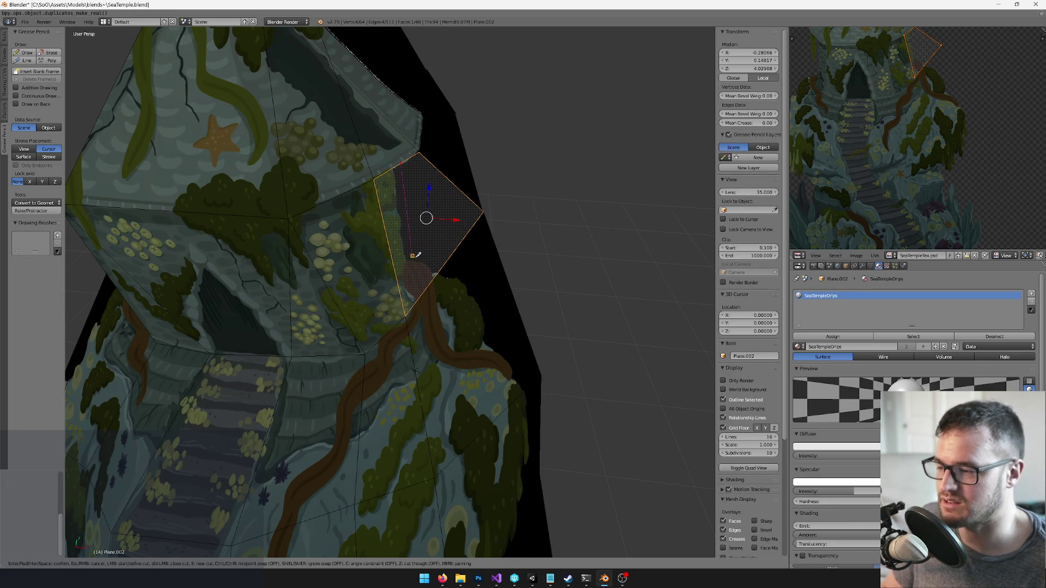
click(442, 266)
key(Return)
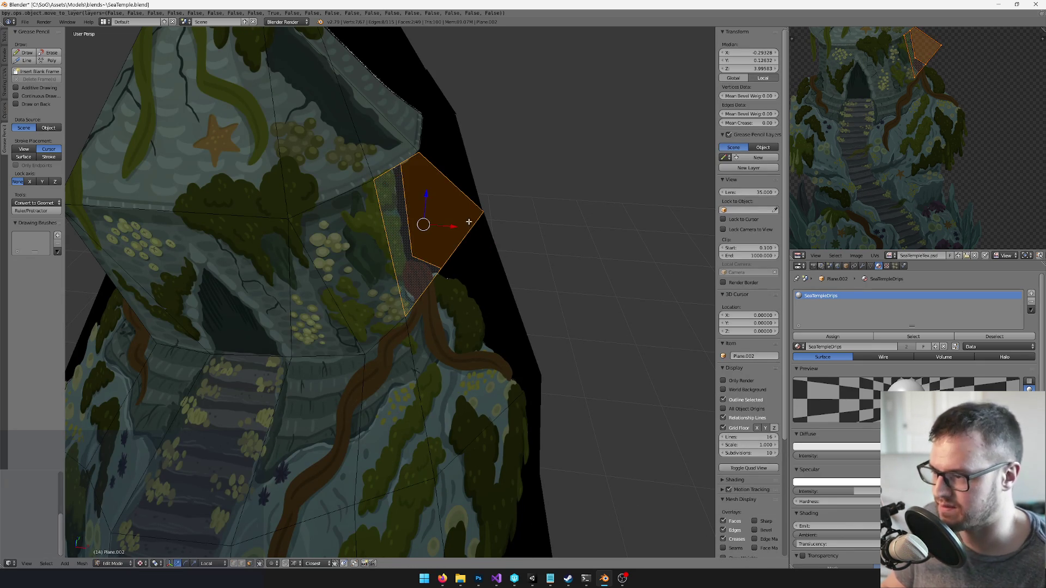
right_click(458, 212)
key(x)
click(458, 213)
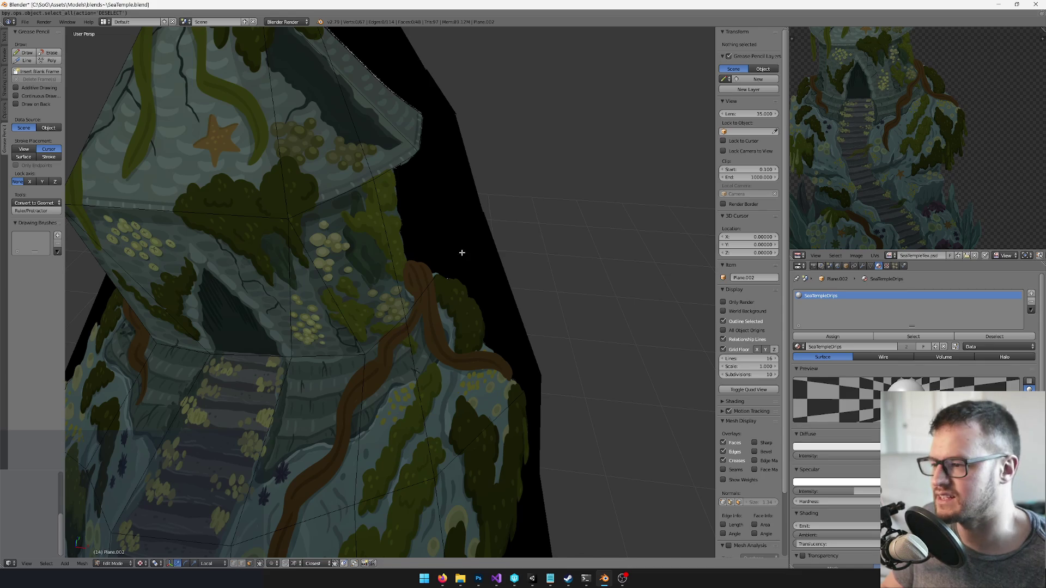
Trace a new knife cut from the edge vertex down along the painted edge
scroll(434, 205, down, 3)
key(k)
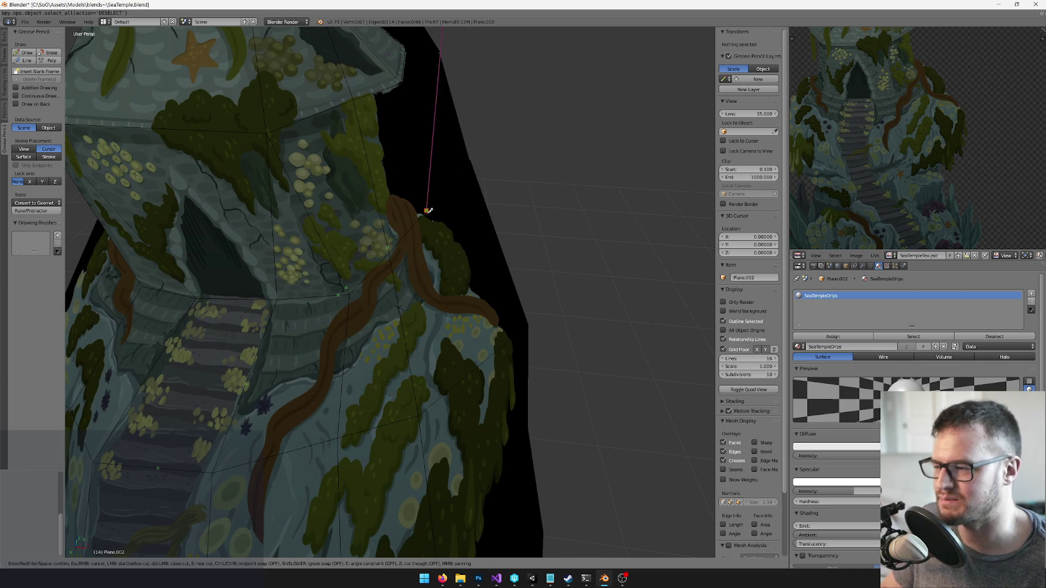
key(Escape)
key(k)
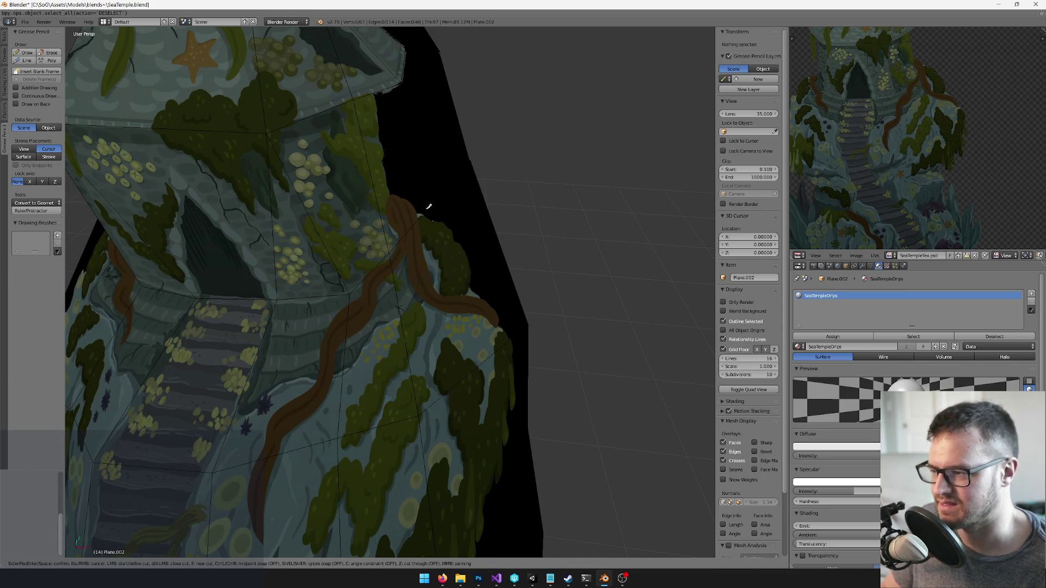
click(430, 213)
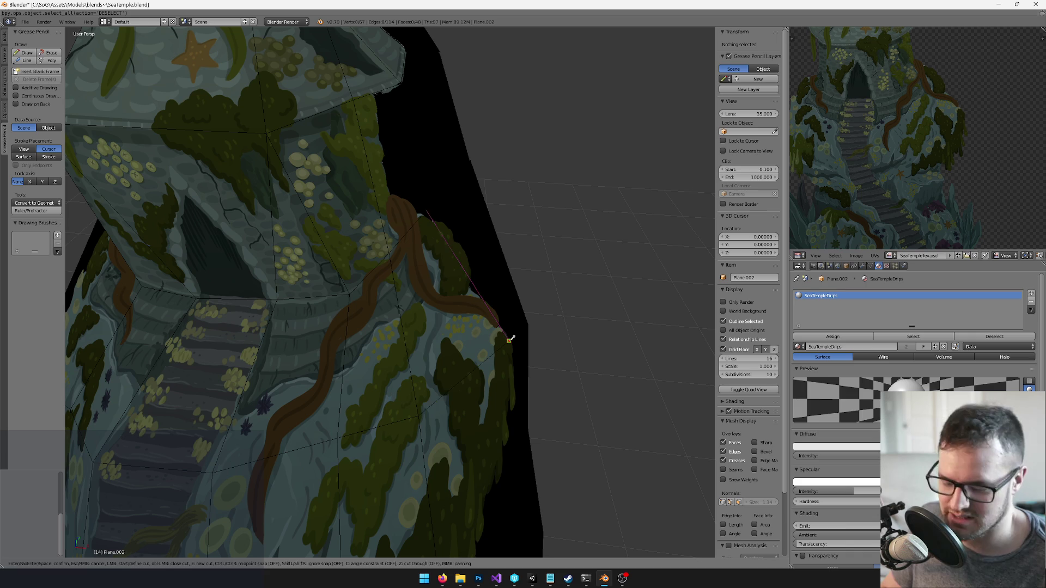
click(509, 338)
key(Return)
Delete the newly cut-off black face on the right side
right_click(480, 261)
key(x)
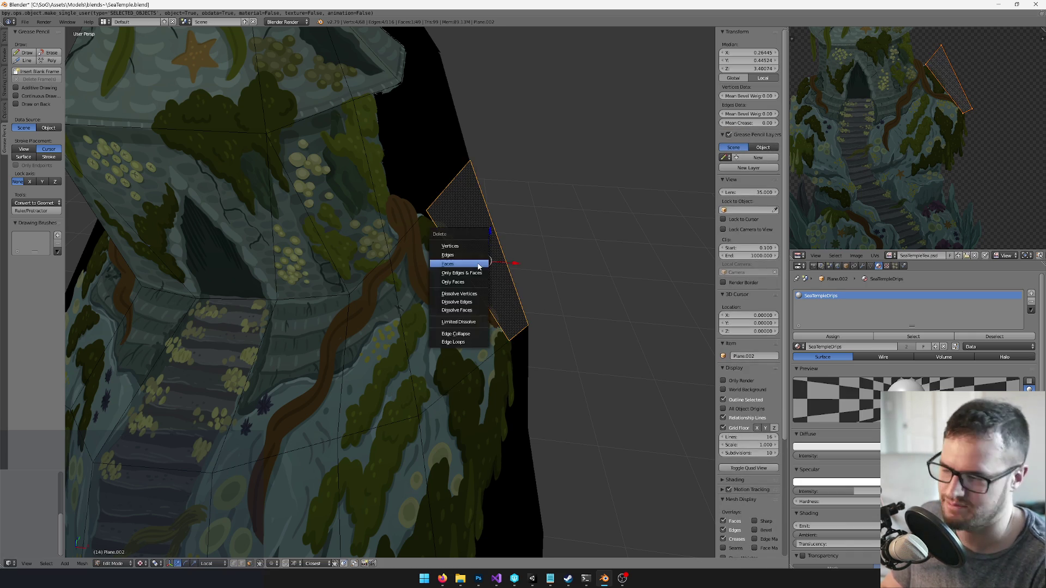
click(478, 266)
scroll(514, 304, down, 5)
scroll(458, 245, up, 5)
Try a knife cut across the next black face, then undo it
right_click(458, 244)
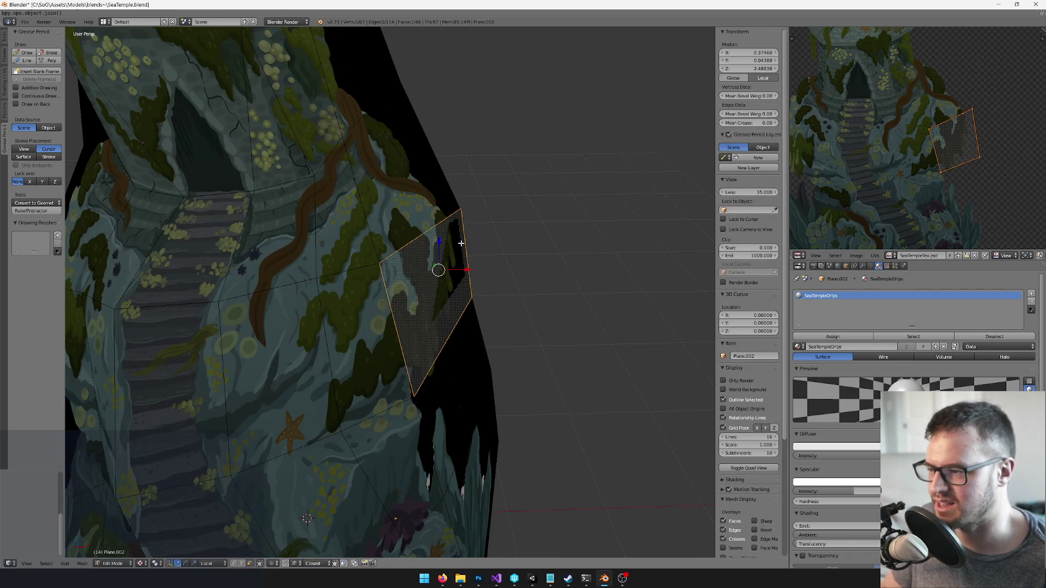
scroll(459, 244, down, 1)
key(k)
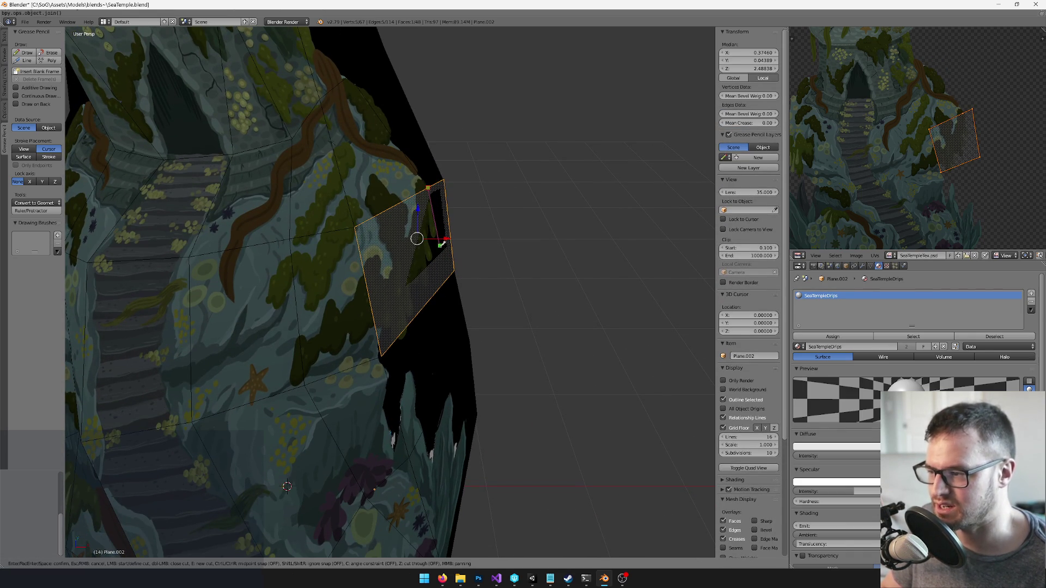
click(447, 279)
key(Return)
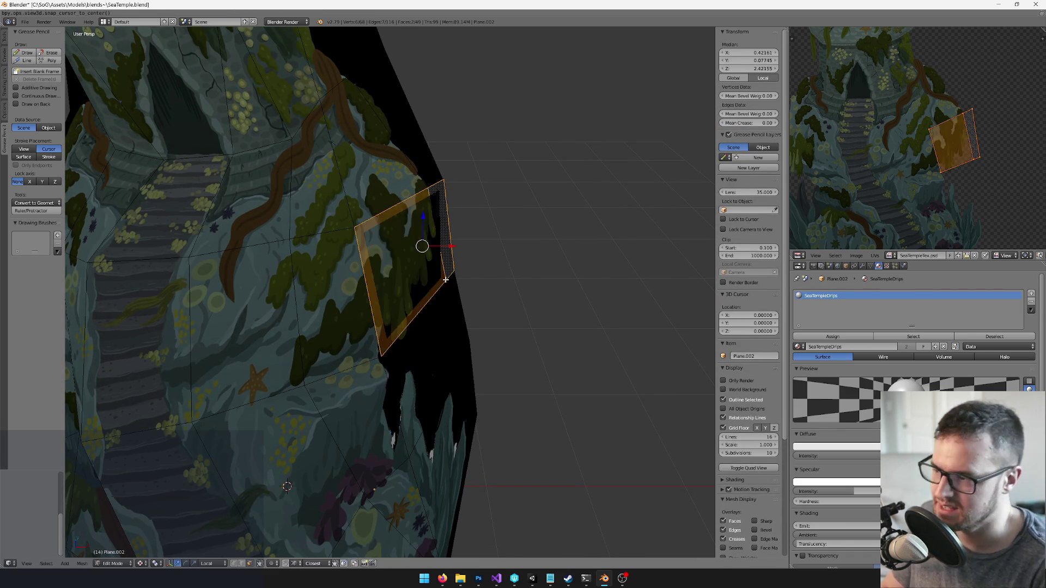
key(a)
key(ctrl+z)
key(ctrl+z)
key(ctrl+z)
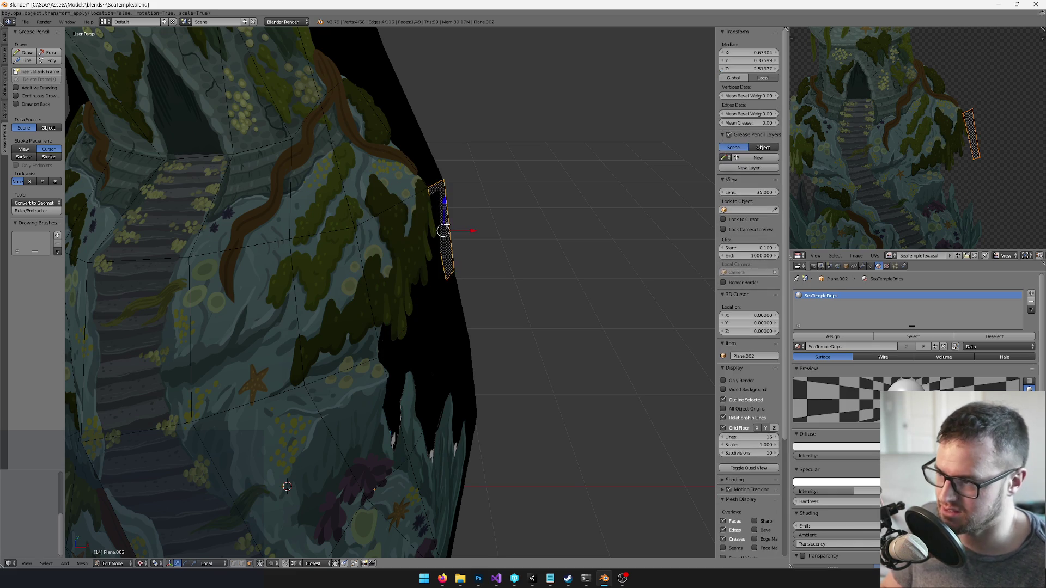
Make knife cuts following the painted edge down the mesh's right side
key(k)
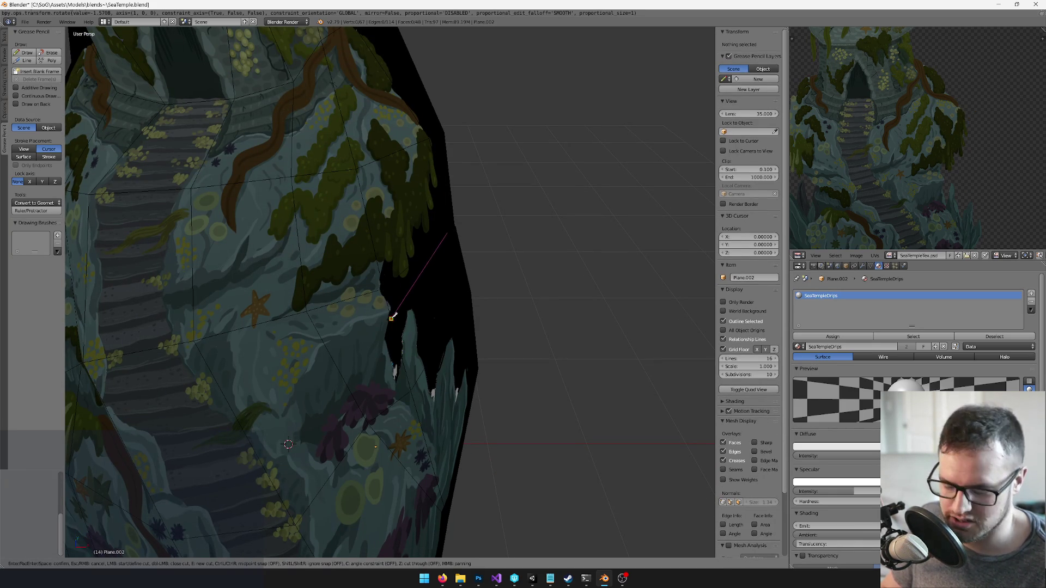
key(Return)
key(k)
click(408, 283)
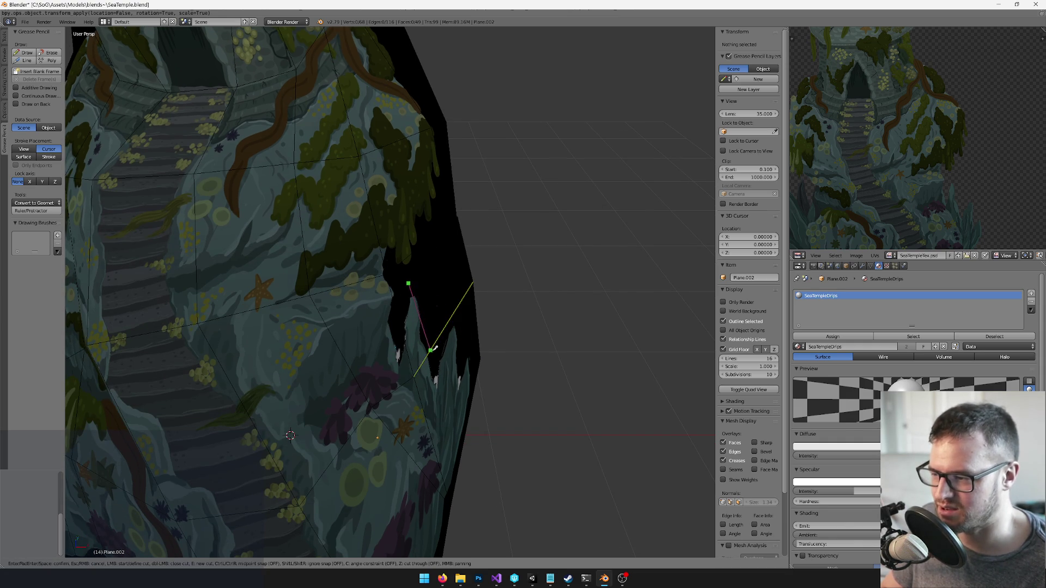
click(437, 341)
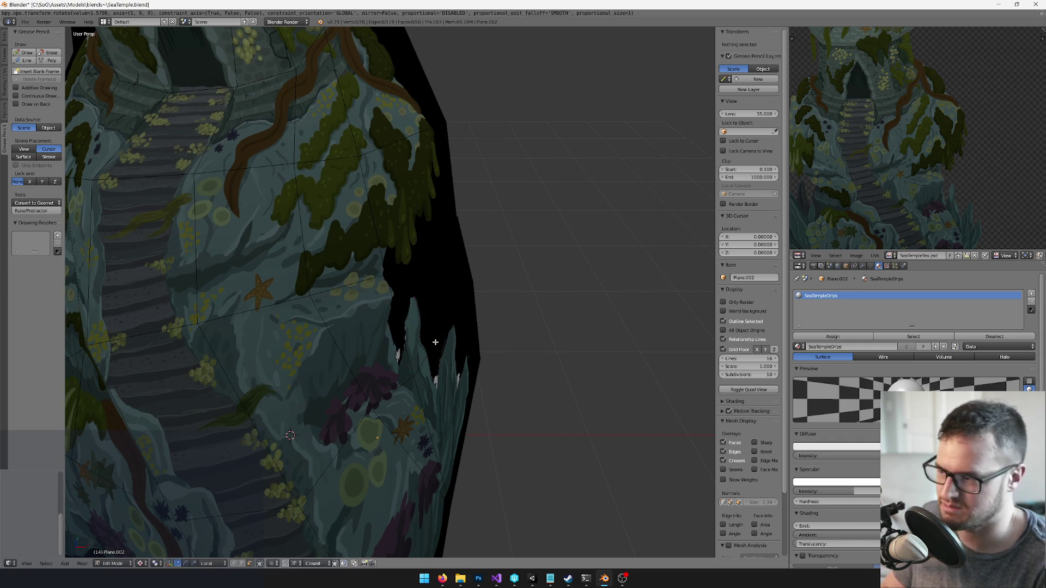
key(Return)
key(k)
key(Escape)
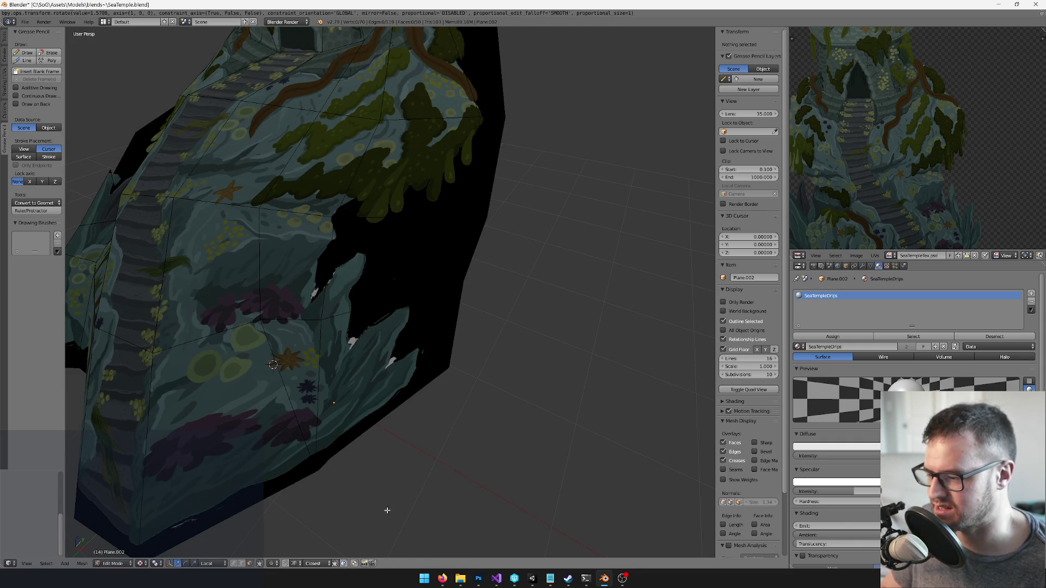
Delete two more black faces, then select the whole mesh and push it along its normals
right_click(393, 276)
key(x)
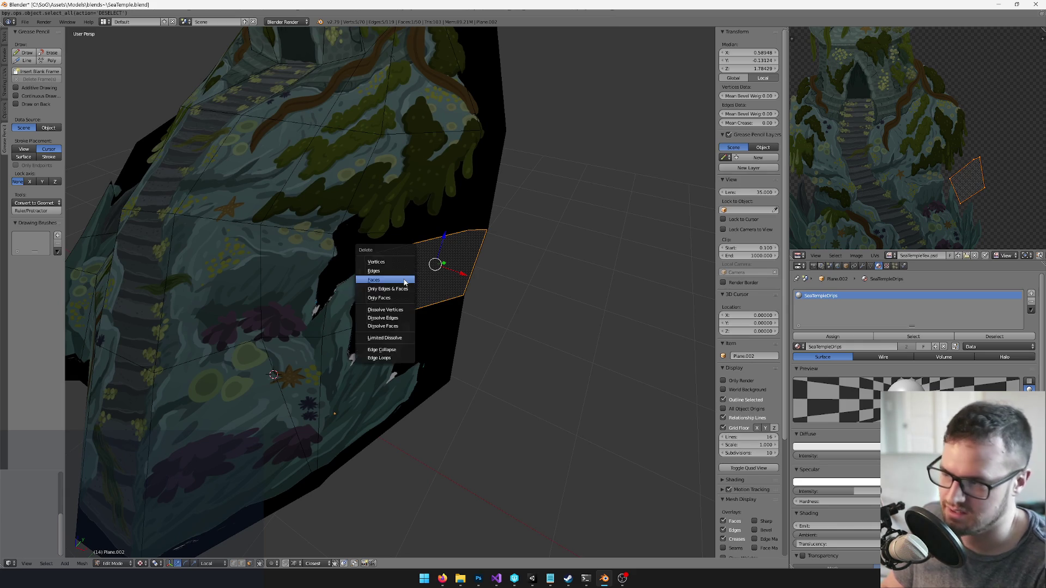
click(402, 279)
right_click(478, 207)
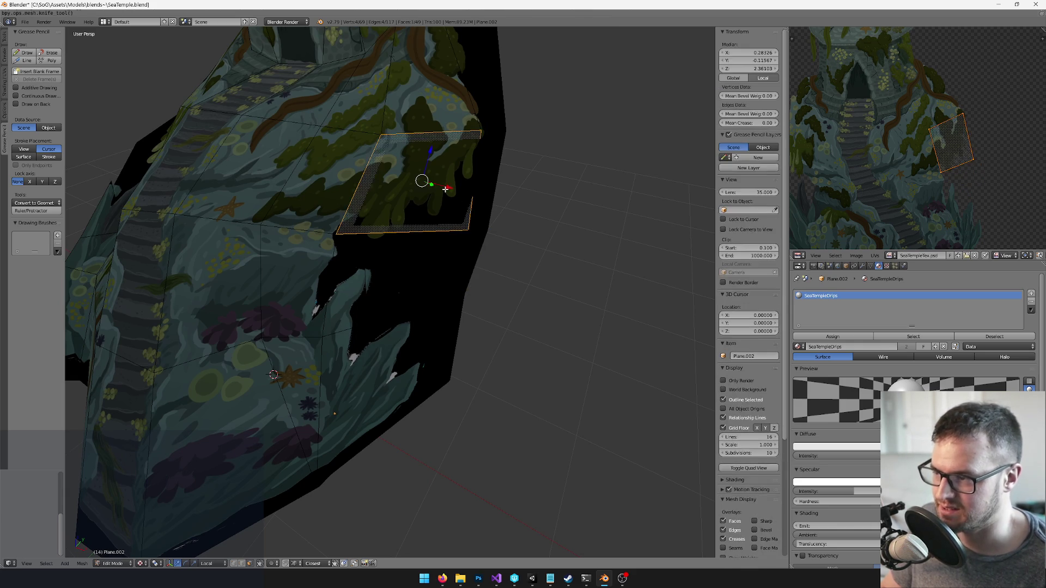
mouse_move(456, 226)
mouse_down()
mouse_move(498, 226)
mouse_move(440, 235)
mouse_move(472, 230)
mouse_move(474, 218)
mouse_move(368, 204)
mouse_move(420, 205)
mouse_up()
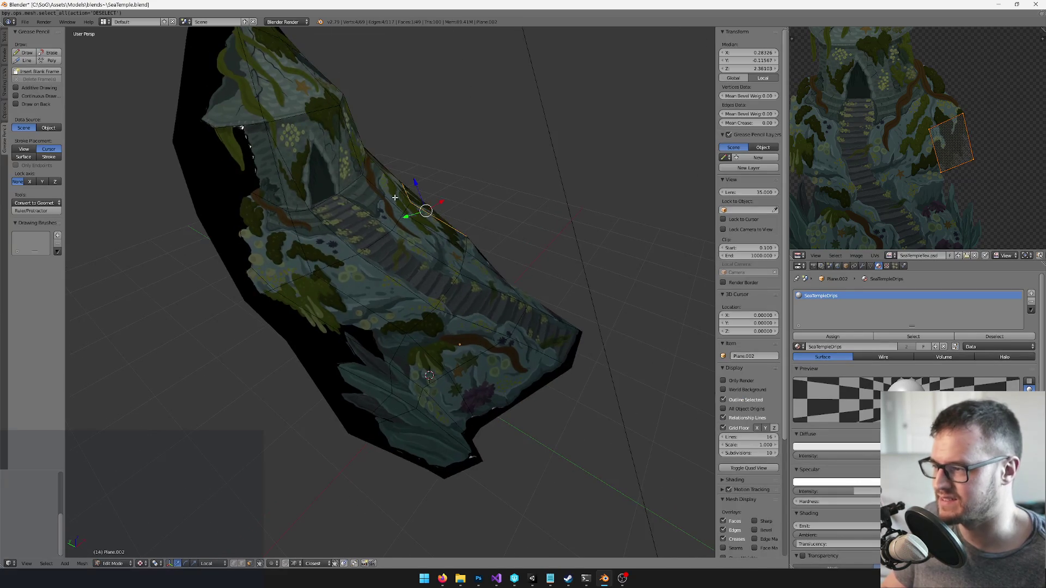
key(x)
key(a)
key(alt+s)
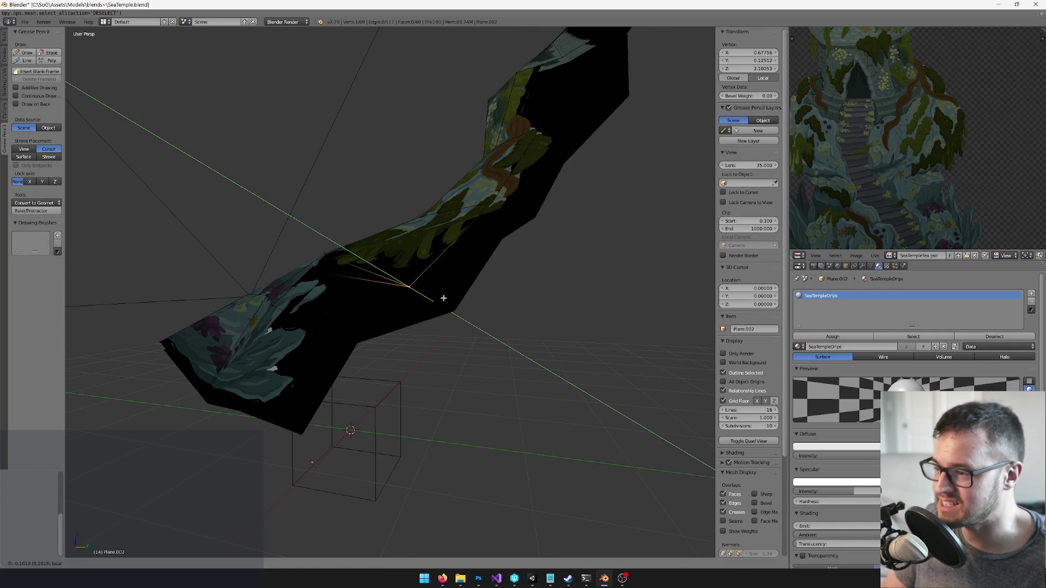
Reshape the temple card's edge with a knife cut and Y-locked vertex moves
click(439, 289)
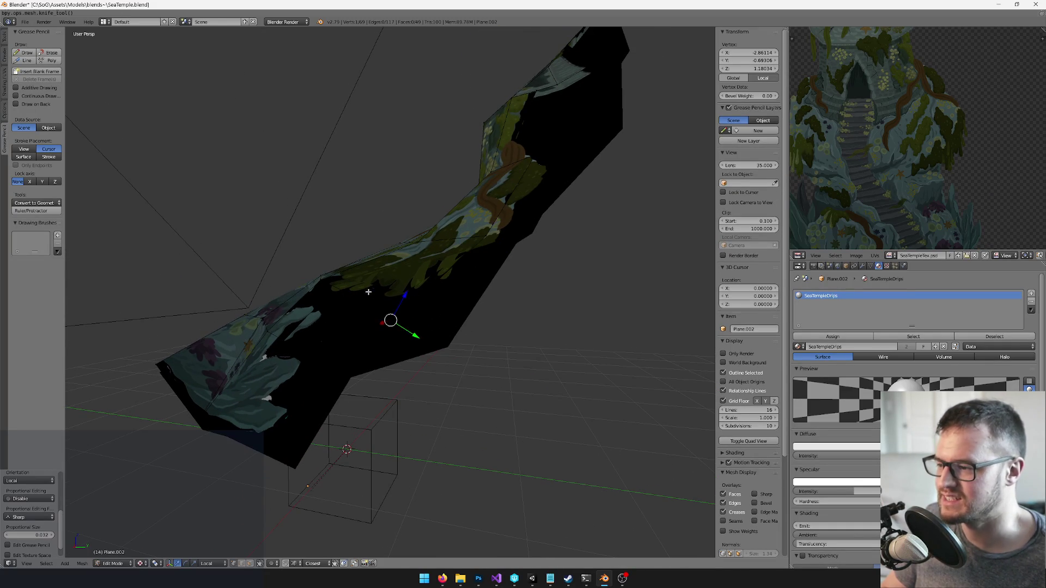
key(g)
click(402, 332)
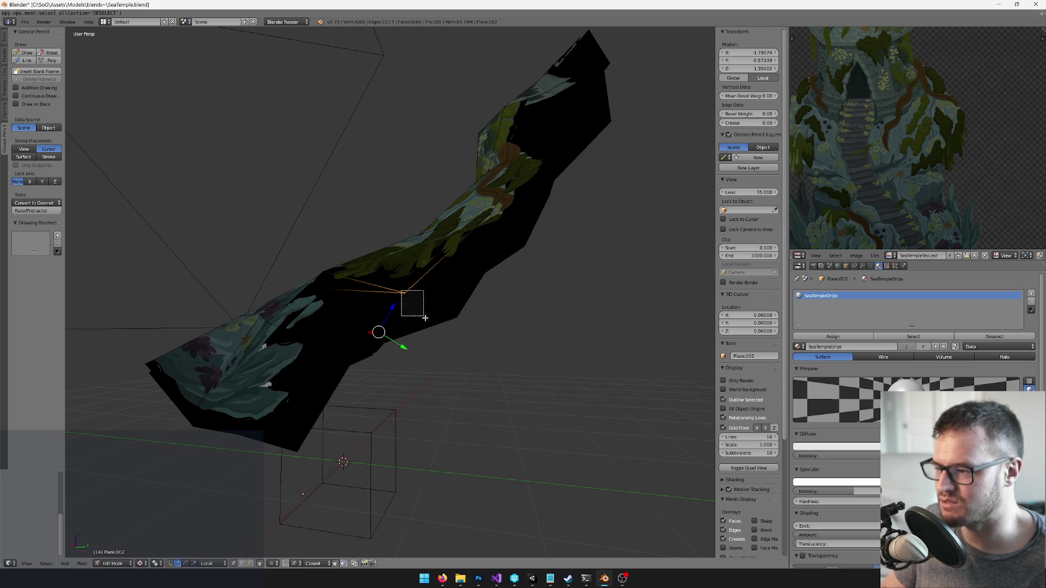
drag(401, 290, 419, 312)
key(k)
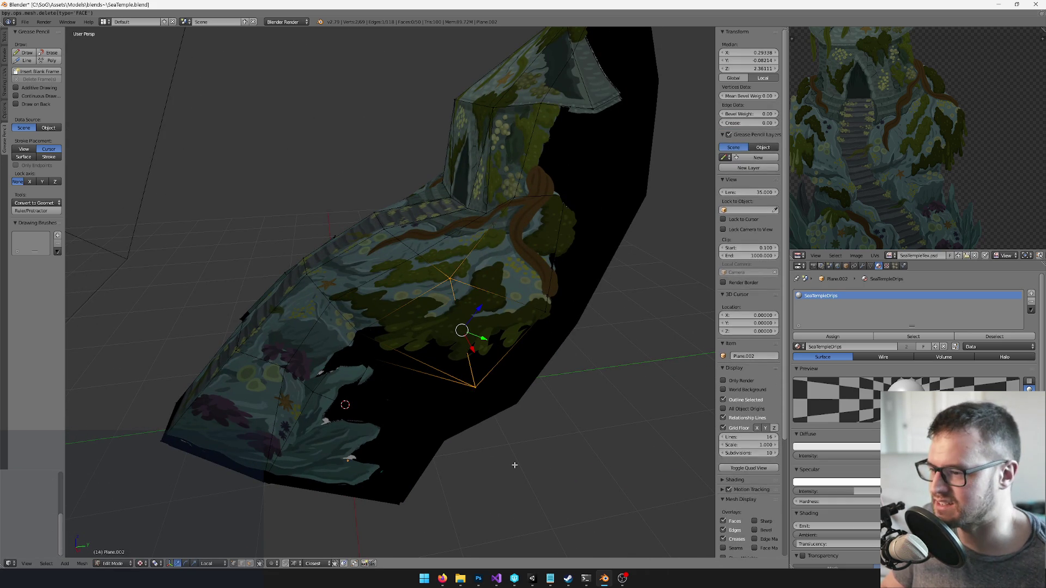
key(Return)
key(g)
key(y)
key(y)
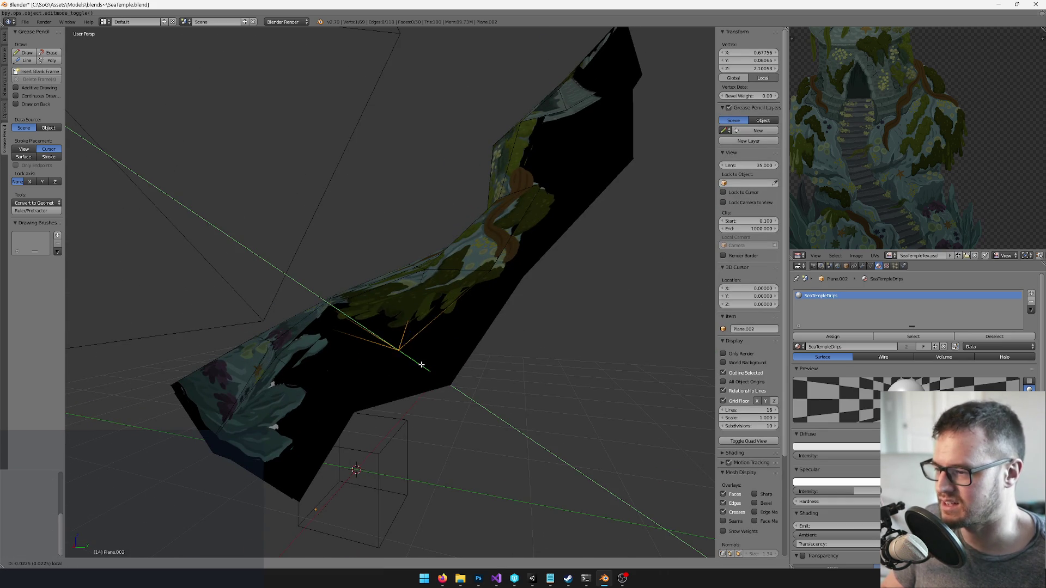
click(412, 352)
Make another knife cut from the mesh edge and slide its new vertex along Y
right_click(425, 268)
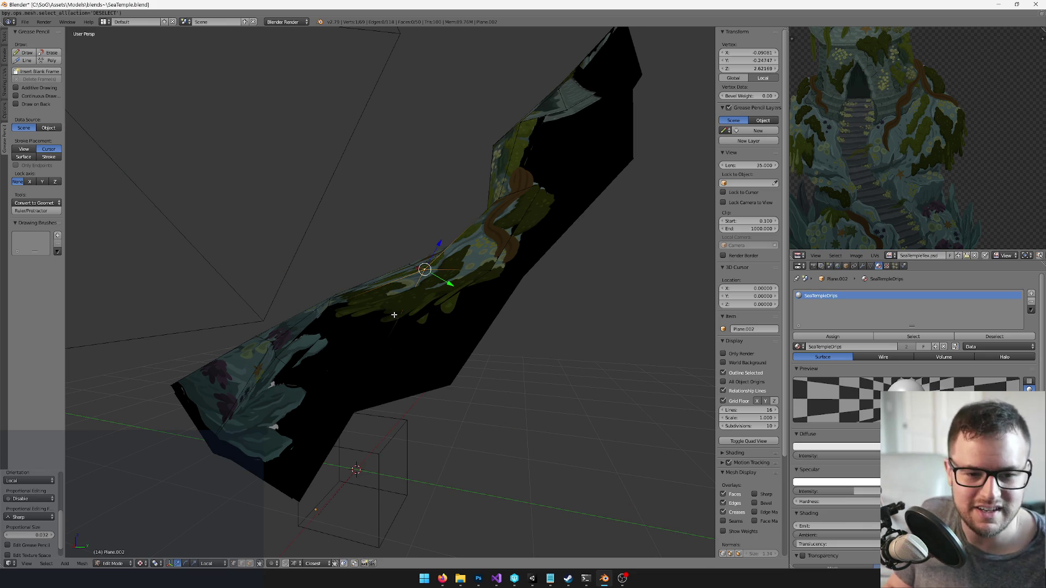
key(k)
click(358, 330)
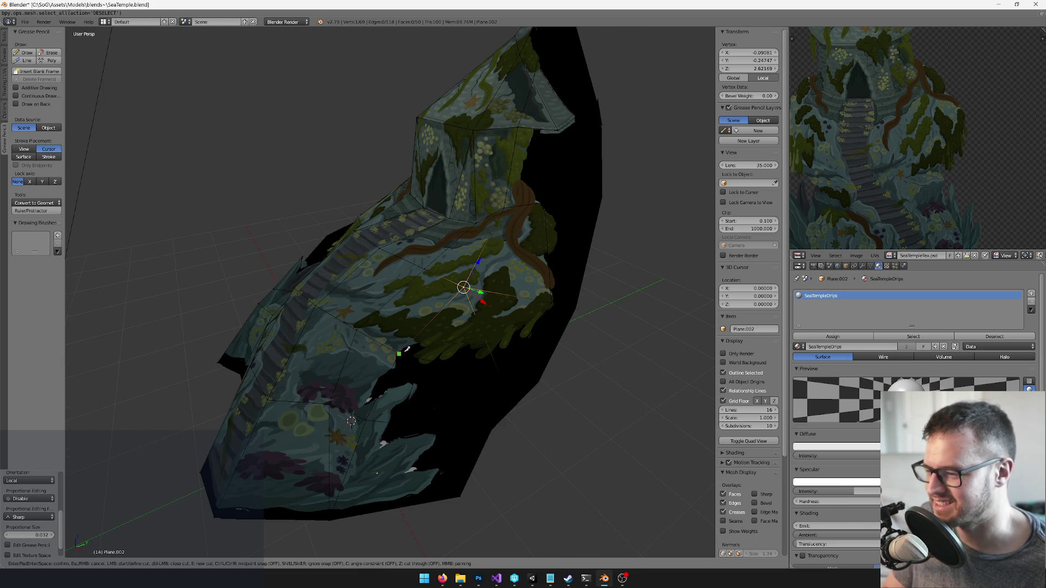
key(Return)
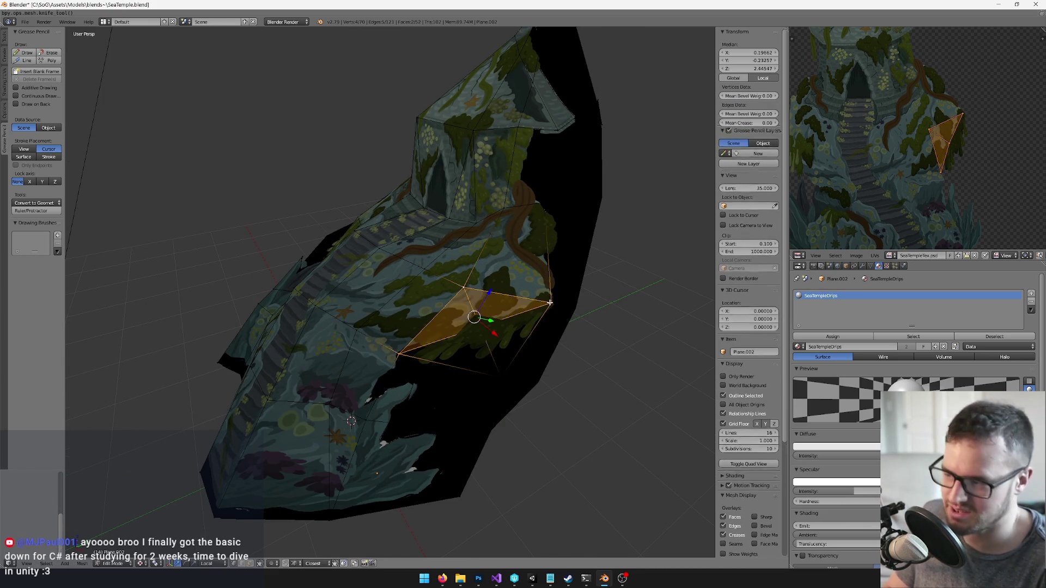
key(a)
right_click(485, 325)
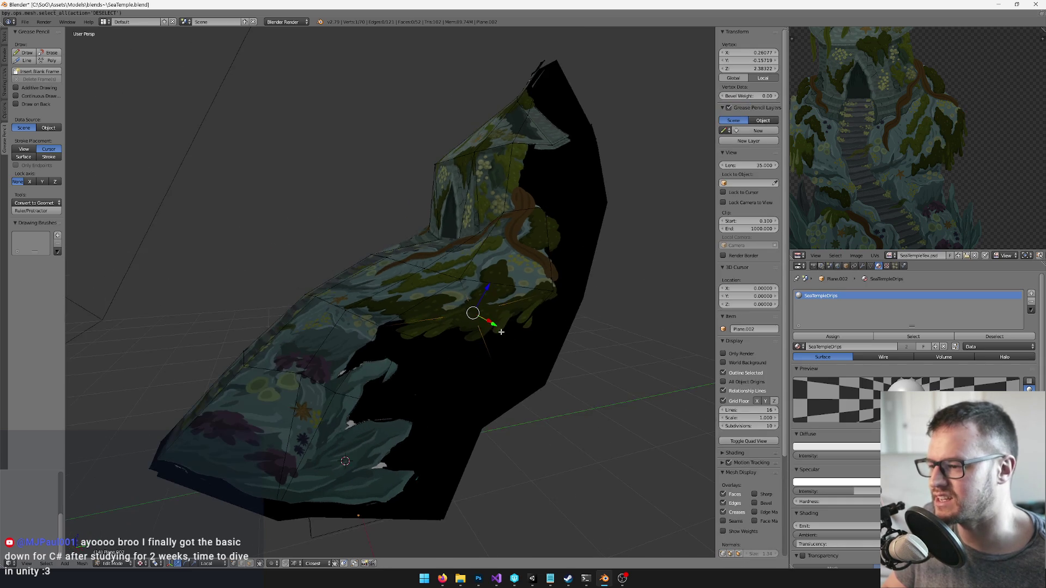
key(g)
key(y)
key(y)
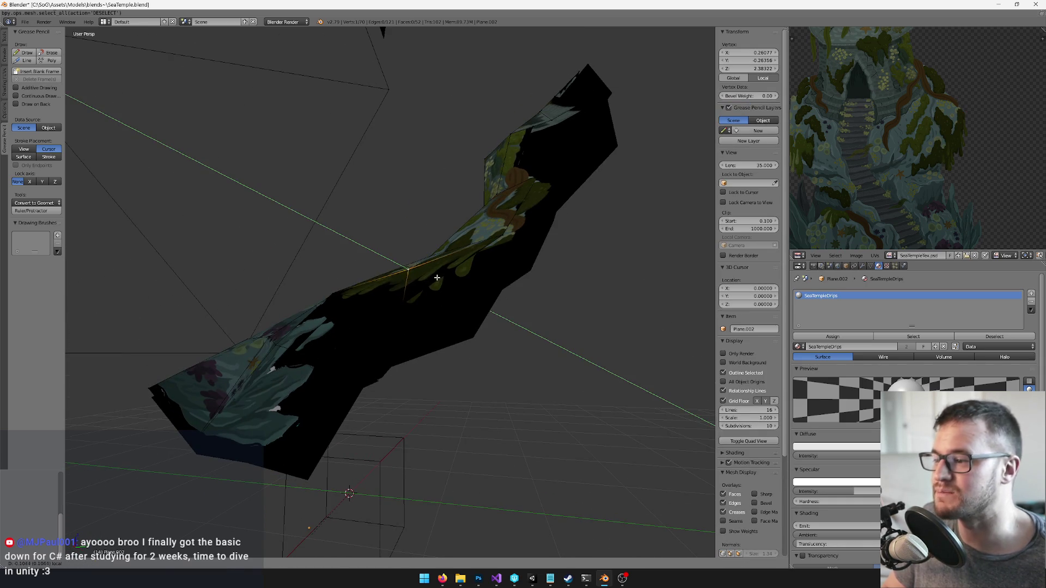
click(437, 278)
key(Tab)
key(KP_Decimal)
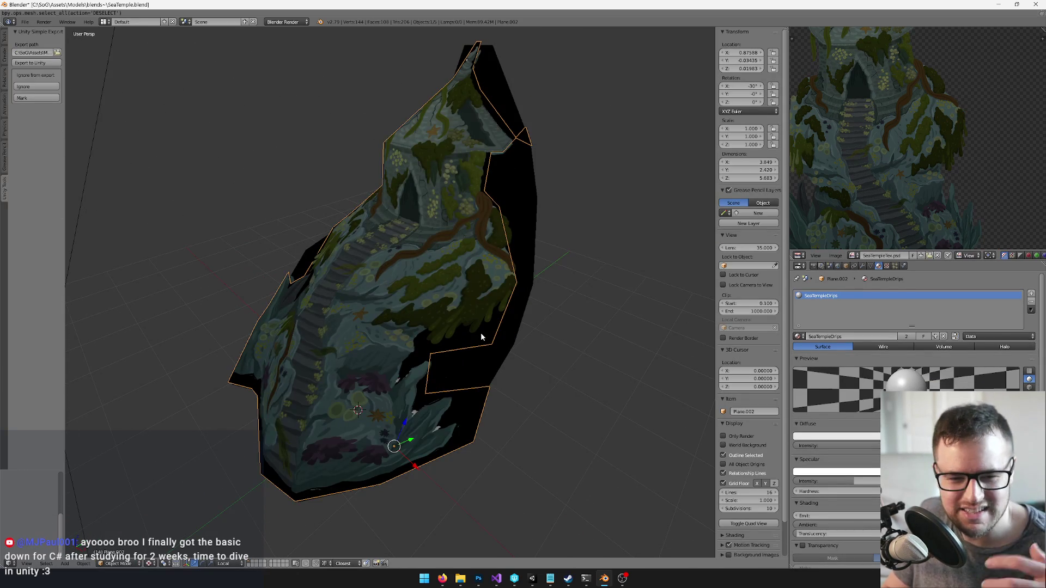
scroll(480, 332, up, 3)
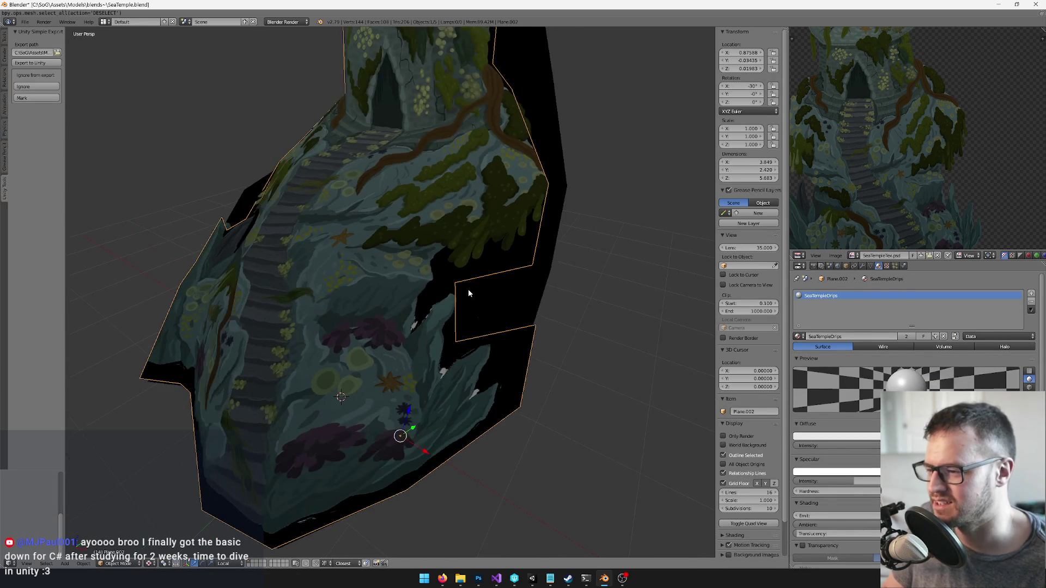
scroll(468, 293, up, 2)
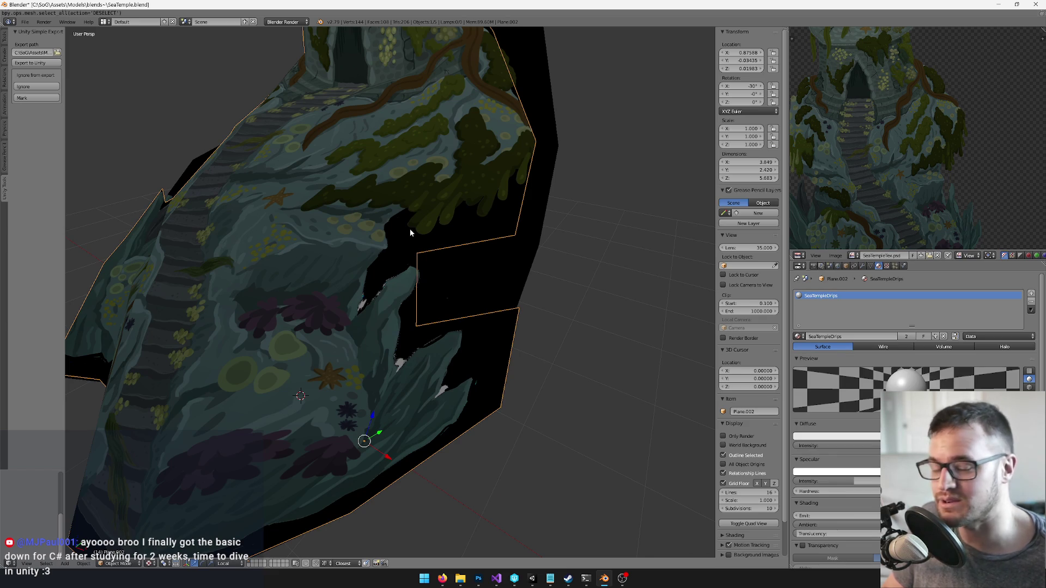
Knife-cut along the lower edge and delete the narrow black sliver face
key(Tab)
key(k)
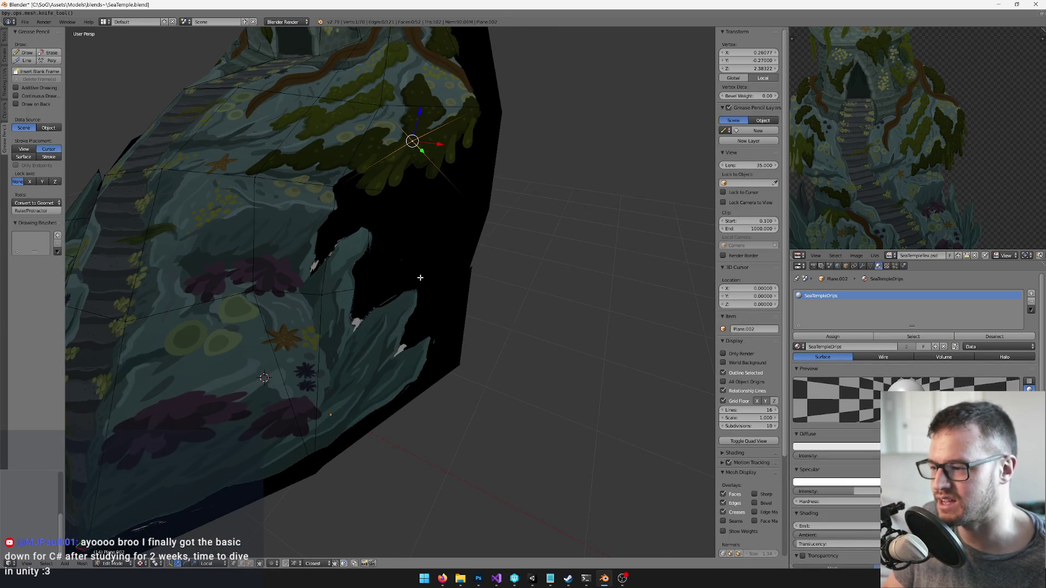
key(k)
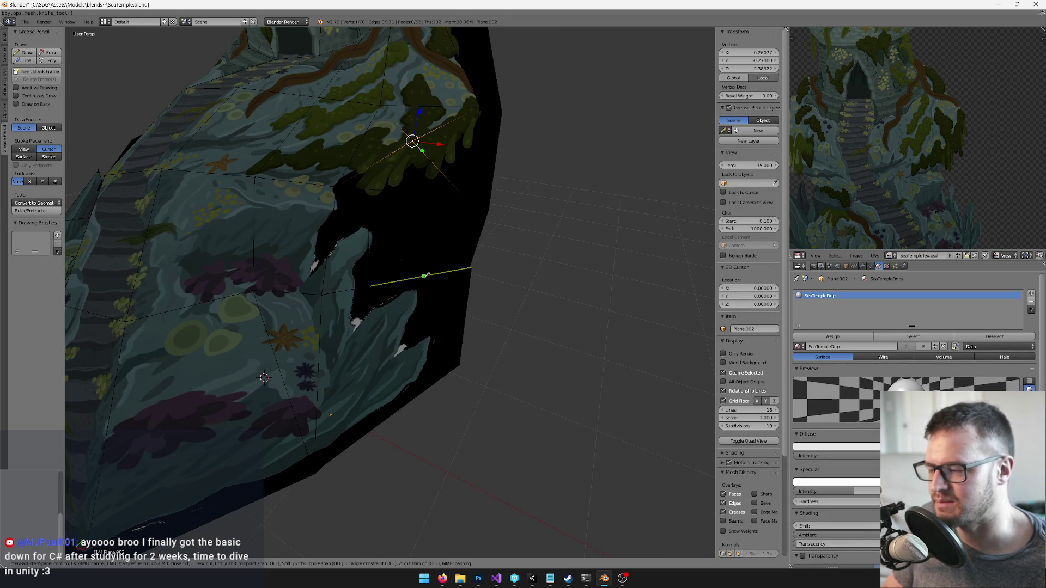
click(444, 375)
key(Return)
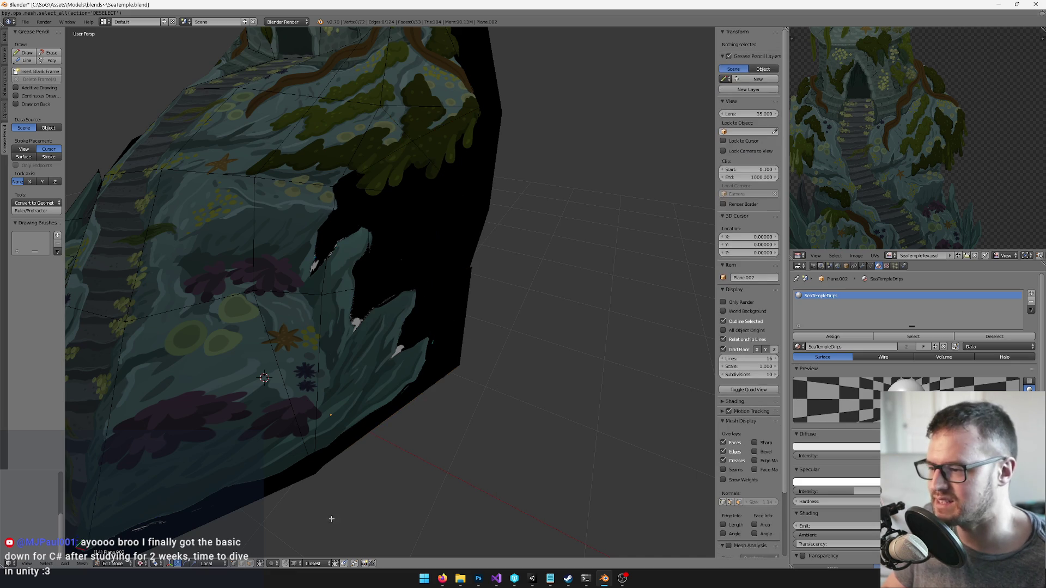
right_click(449, 321)
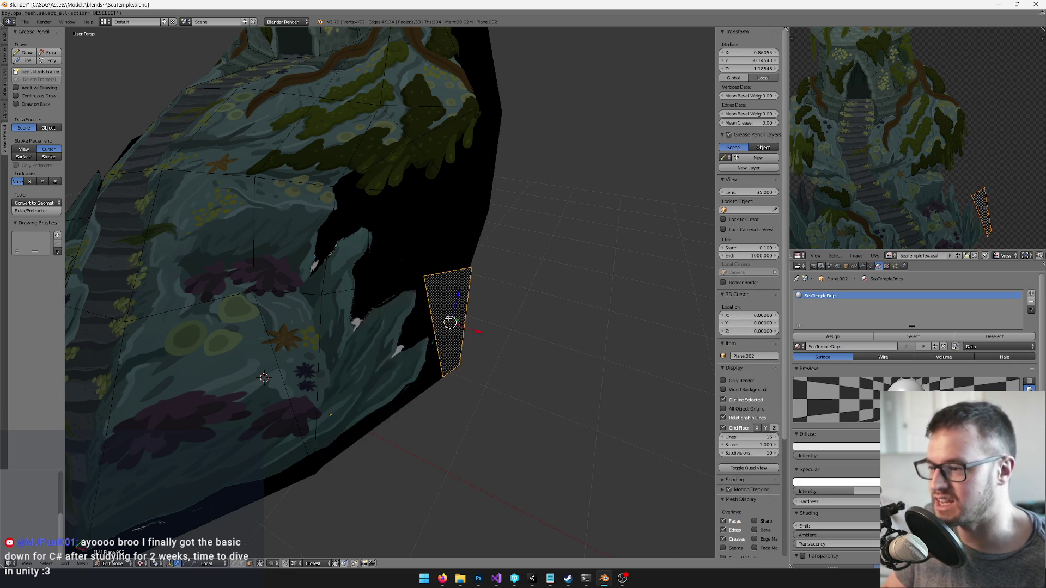
key(x)
click(450, 320)
key(Tab)
key(KP_Decimal)
scroll(360, 326, up, 3)
scroll(361, 326, down, 3)
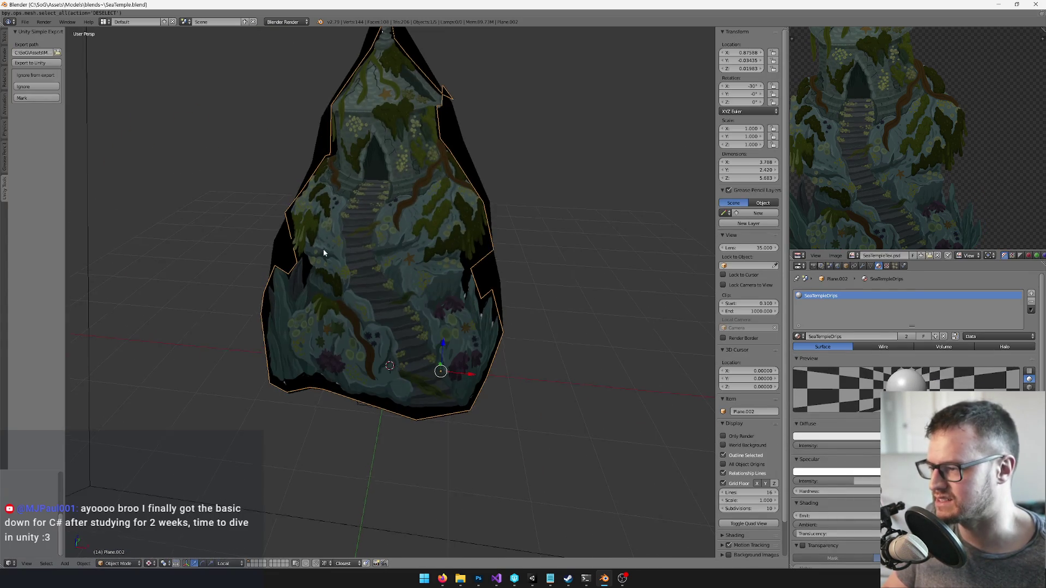
drag(369, 243, 377, 264)
scroll(377, 265, up, 4)
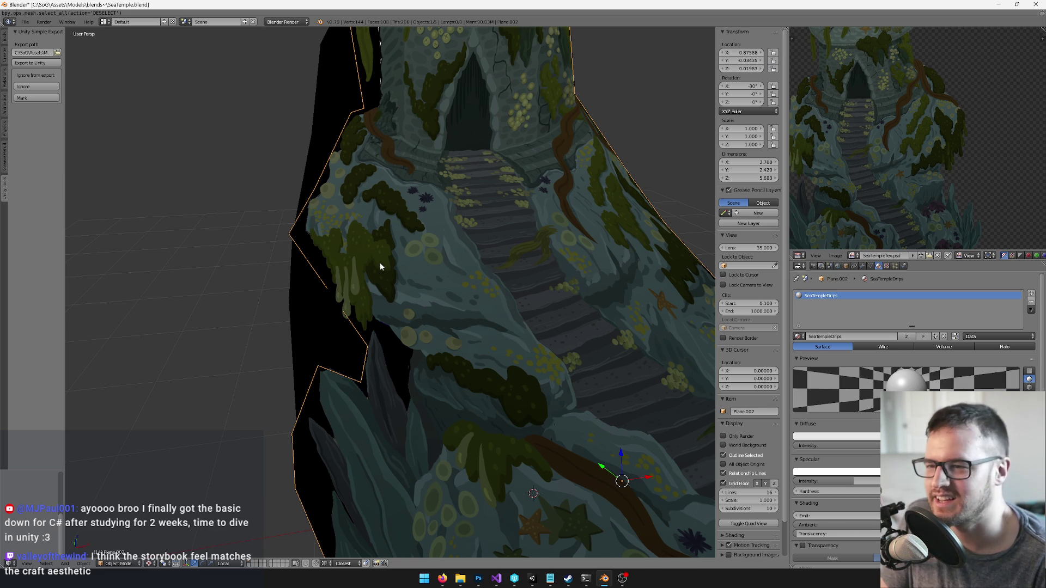
scroll(490, 286, down, 6)
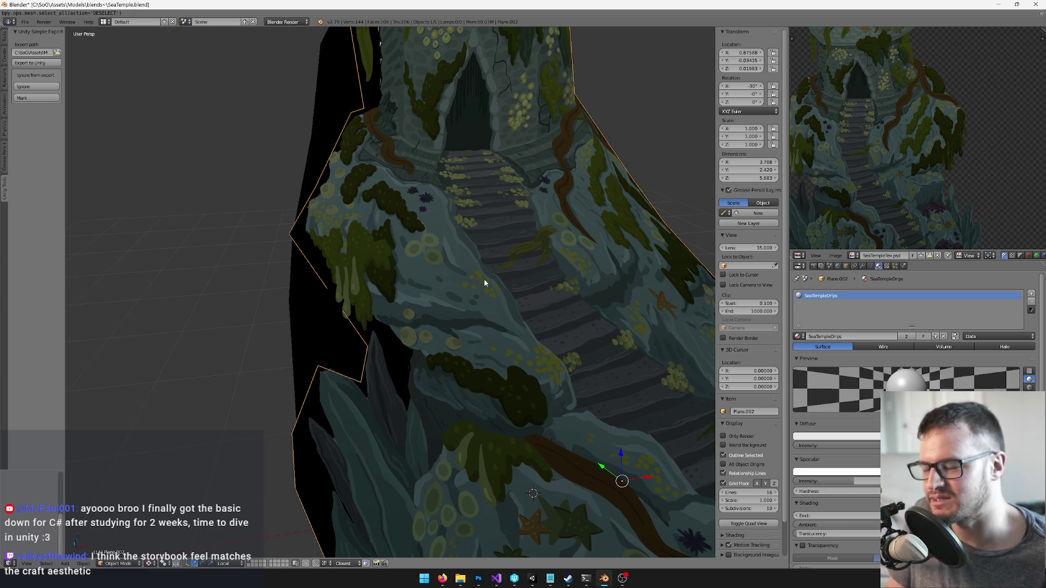
Save the Blender file twice, then switch to the Unity editor
key(ctrl+s)
click(478, 293)
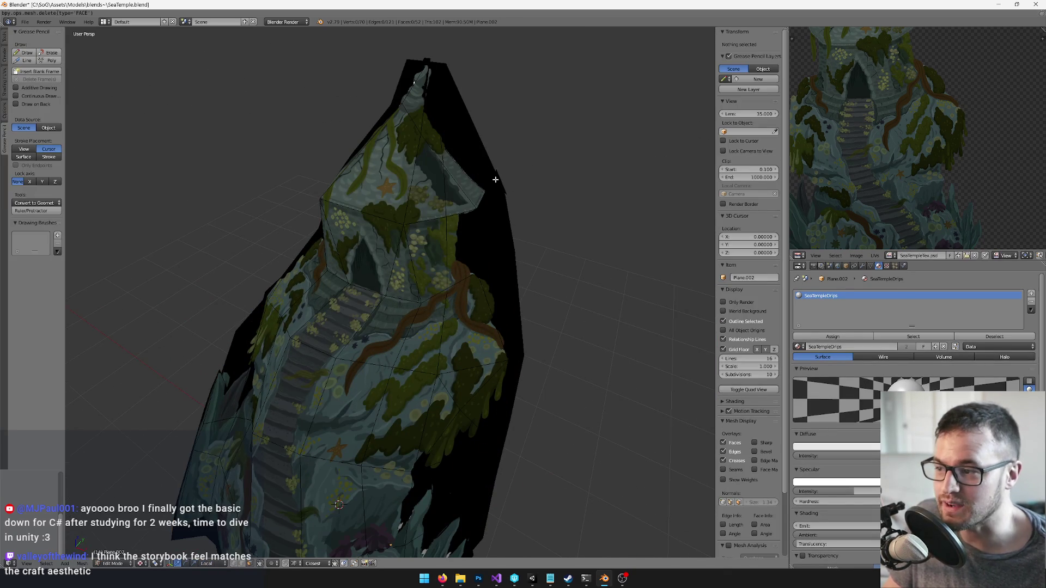
right_click(495, 179)
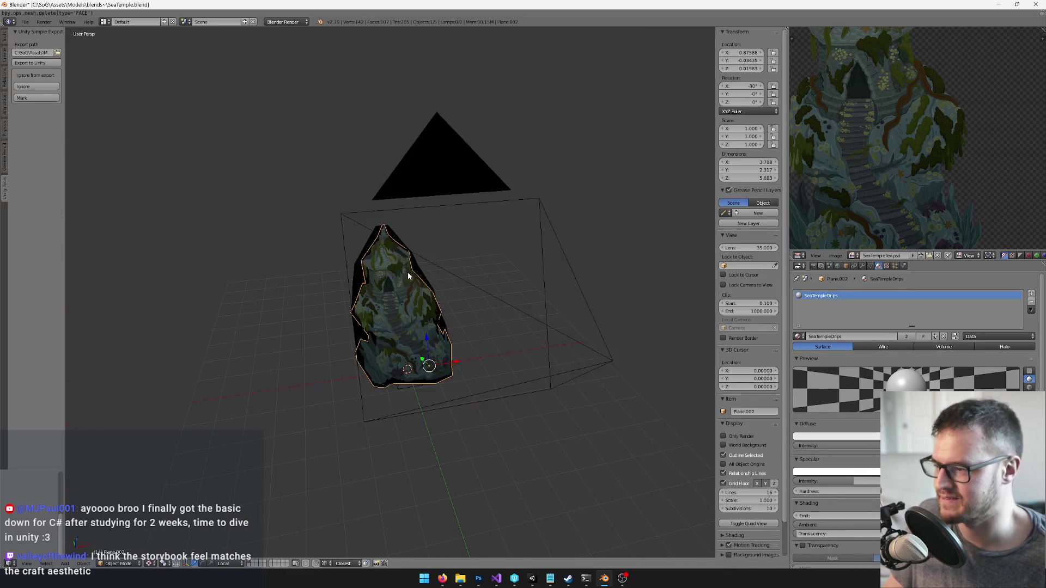
key(ctrl+s)
scroll(411, 261, up, 4)
mouse_move(415, 246)
mouse_down()
mouse_move(365, 113)
mouse_move(325, 165)
mouse_move(362, 225)
mouse_move(320, 173)
mouse_up()
right_click(319, 173)
scroll(279, 221, up, 2)
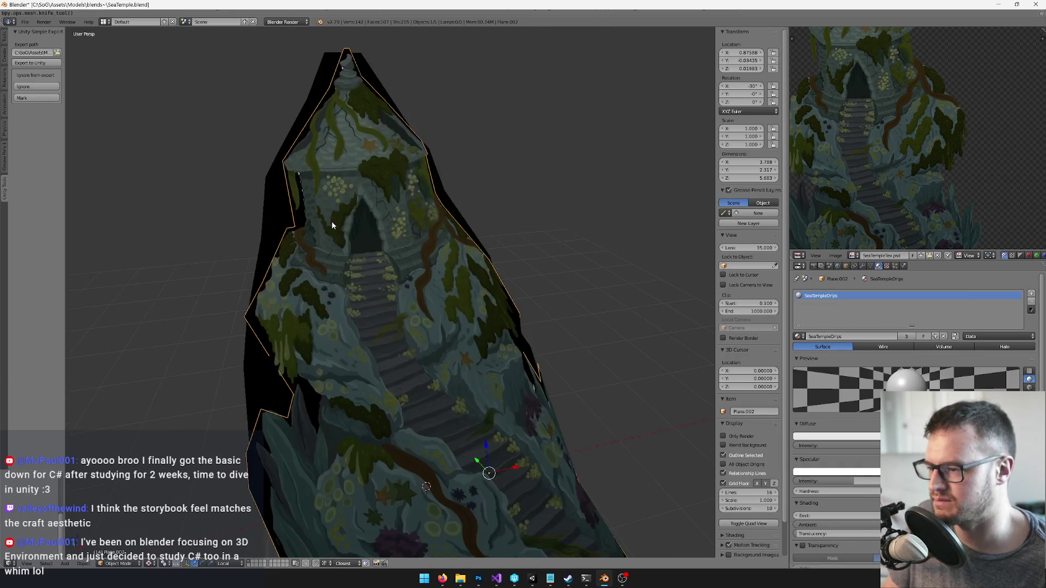
key(alt+Tab)
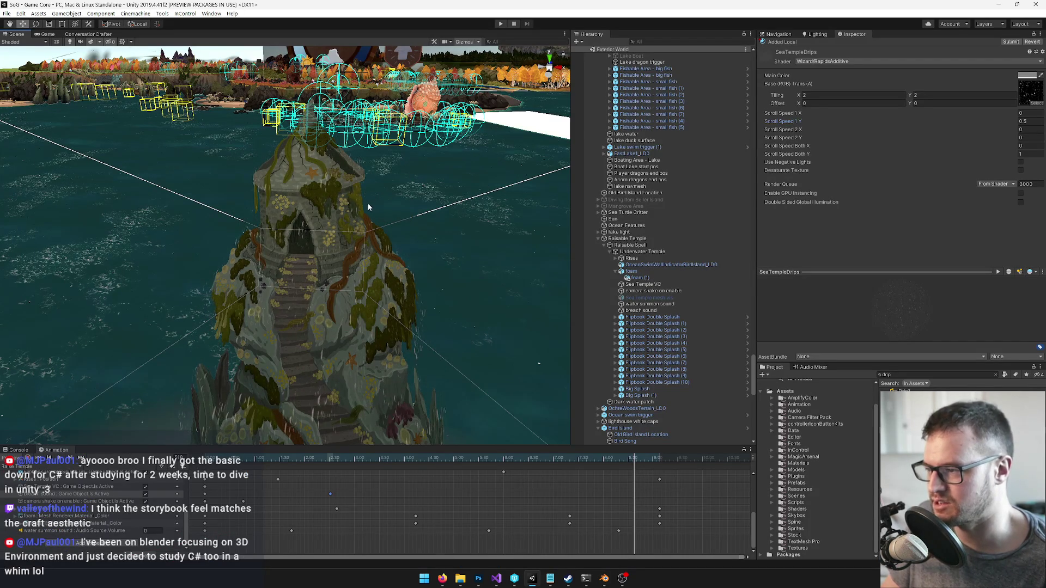
mouse_move(368, 206)
mouse_down()
mouse_move(334, 233)
mouse_move(340, 226)
mouse_move(427, 299)
mouse_move(403, 316)
mouse_up()
mouse_move(377, 459)
mouse_down()
mouse_move(230, 463)
mouse_move(419, 459)
mouse_up()
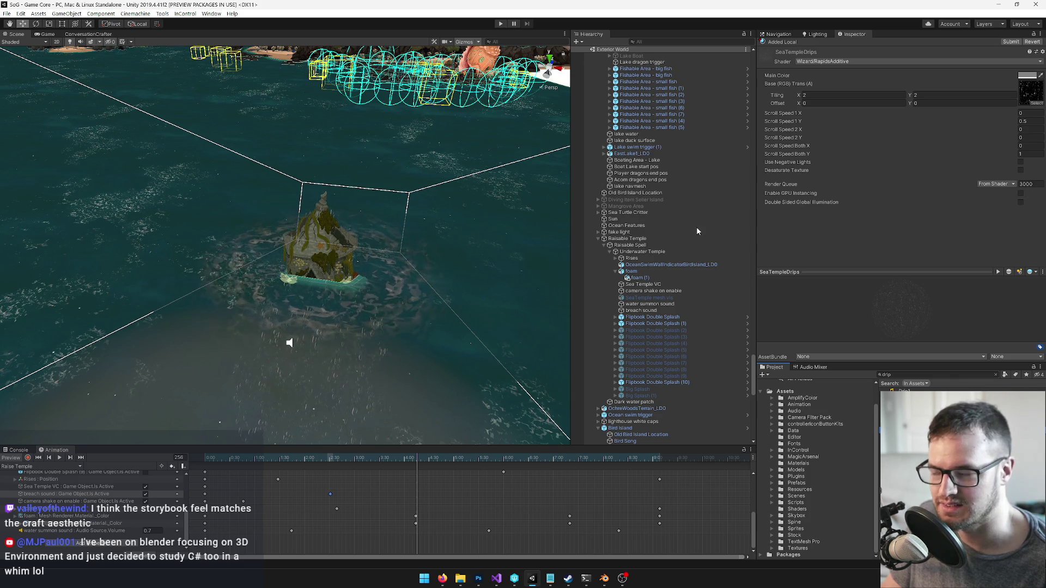
mouse_move(289, 341)
alt+mouse_down()
mouse_move(310, 271)
mouse_move(285, 271)
mouse_move(313, 266)
alt+mouse_up()
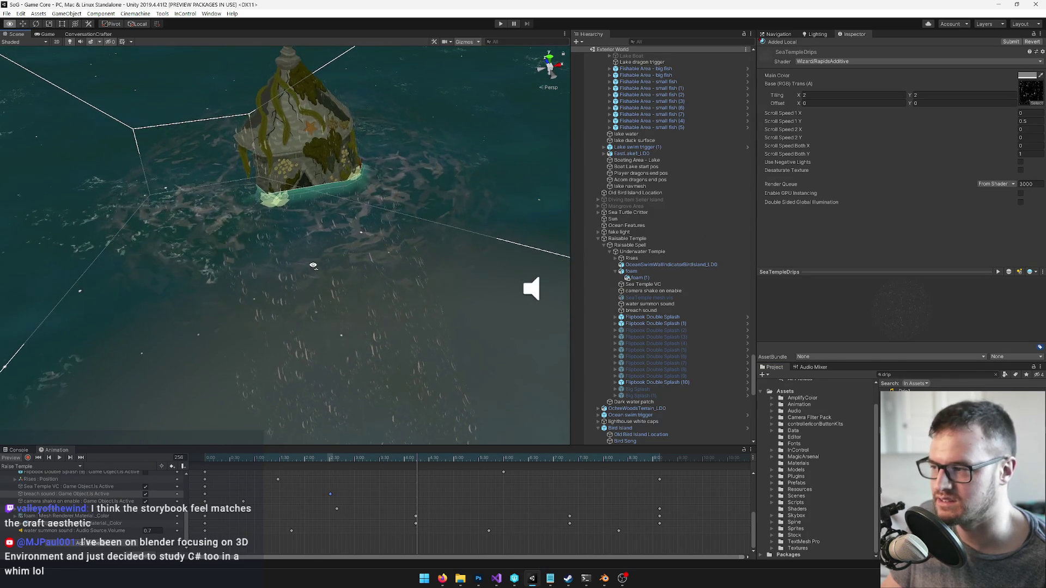
Try render queue values 2900, 3000, 3500 and 2500 on the drips material
click(1020, 183)
text(29)
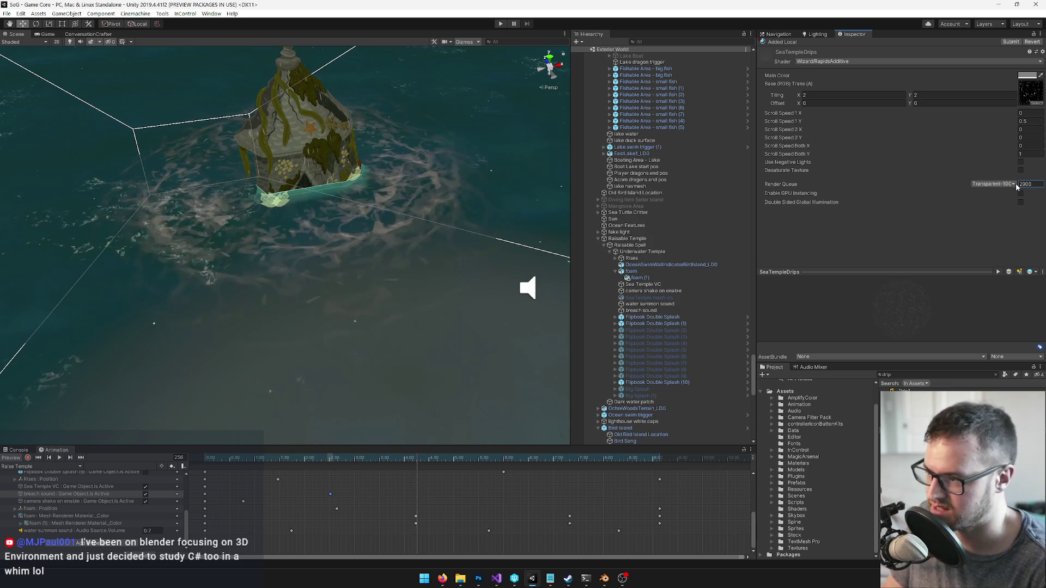
text(00)
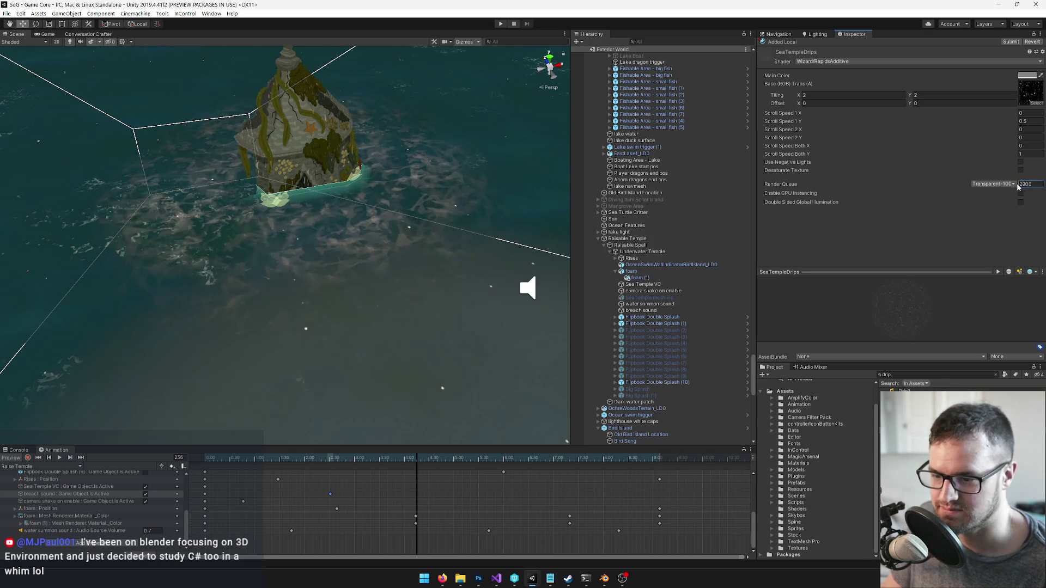
key(Left)
key(Left)
key(BackSpace)
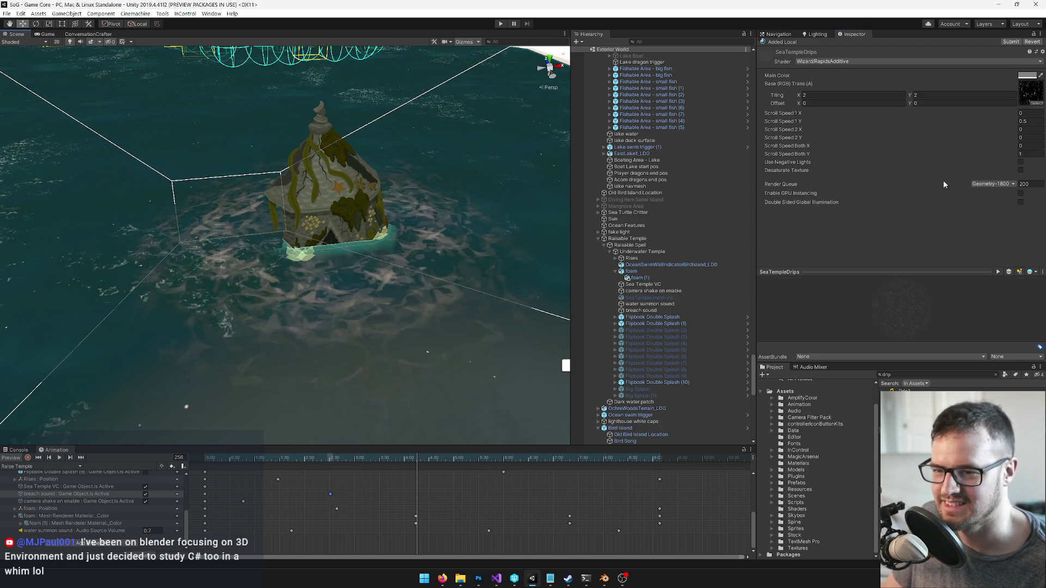
click(1031, 183)
text(300)
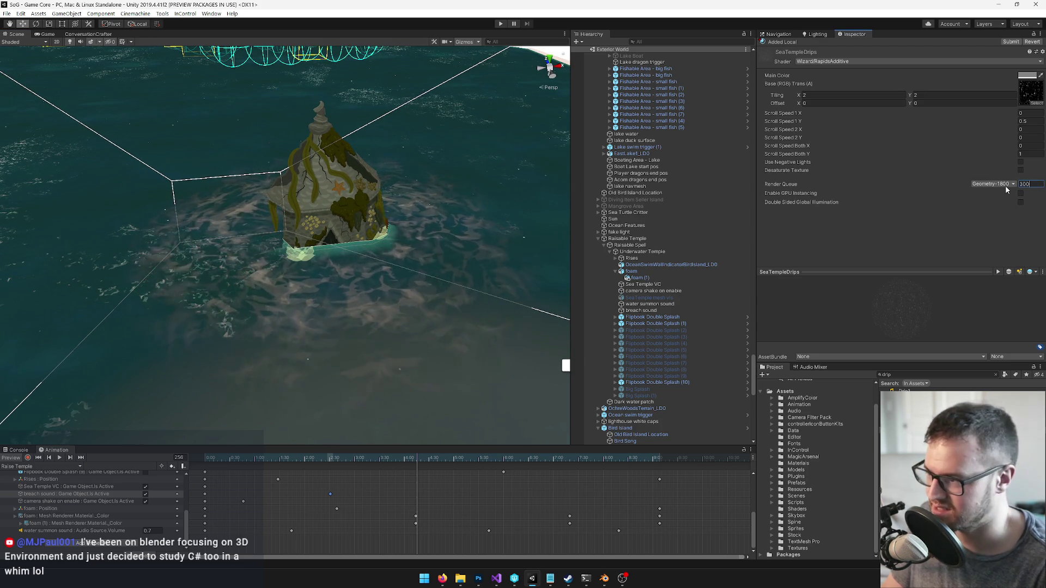
text(0)
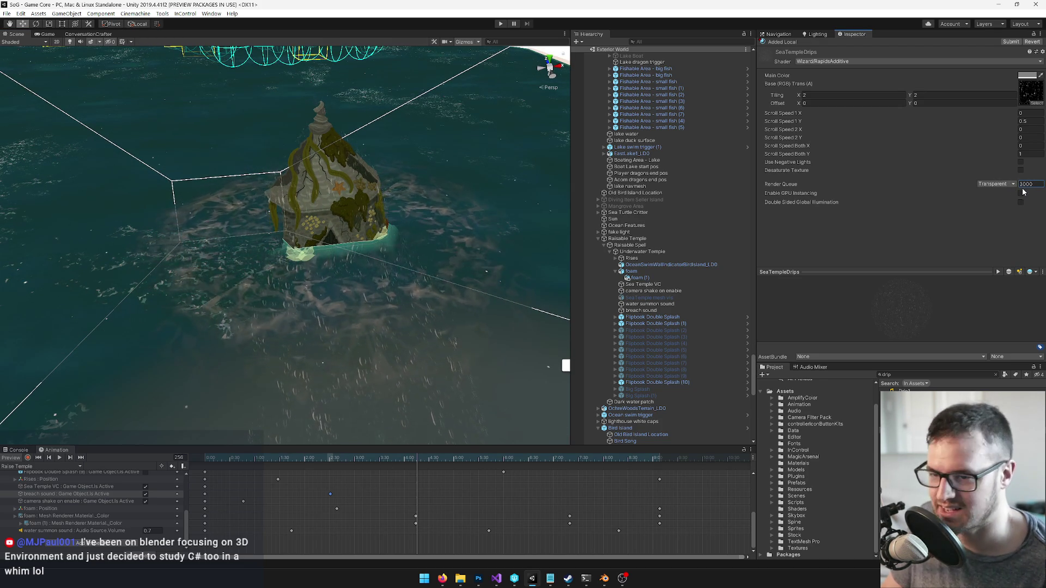
drag(1034, 184, 1021, 184)
text(35002500)
Settle on render queue 2990 after trying 2800, and preview the rising temple
drag(234, 298, 294, 299)
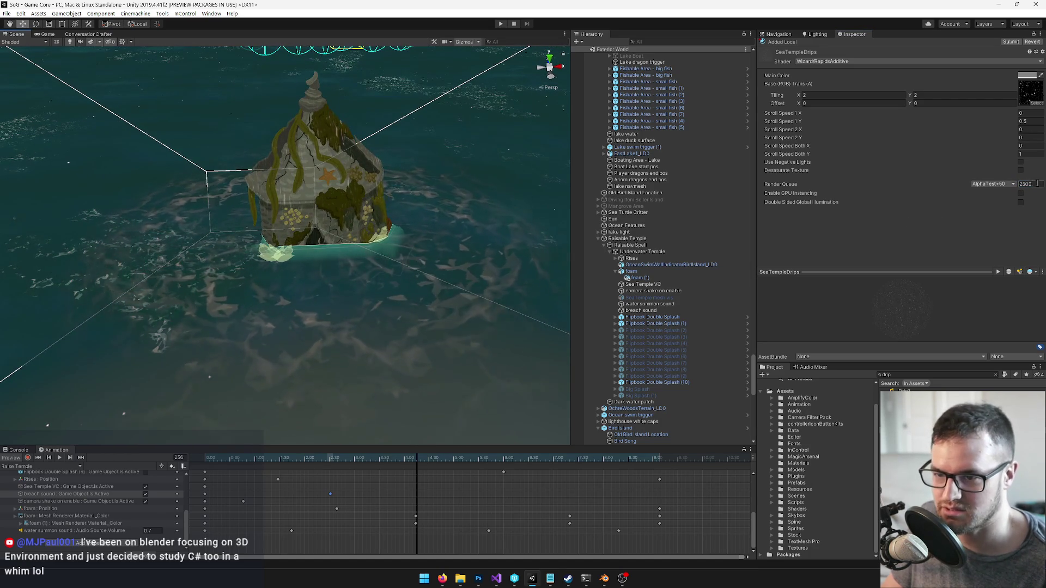
text(2800)
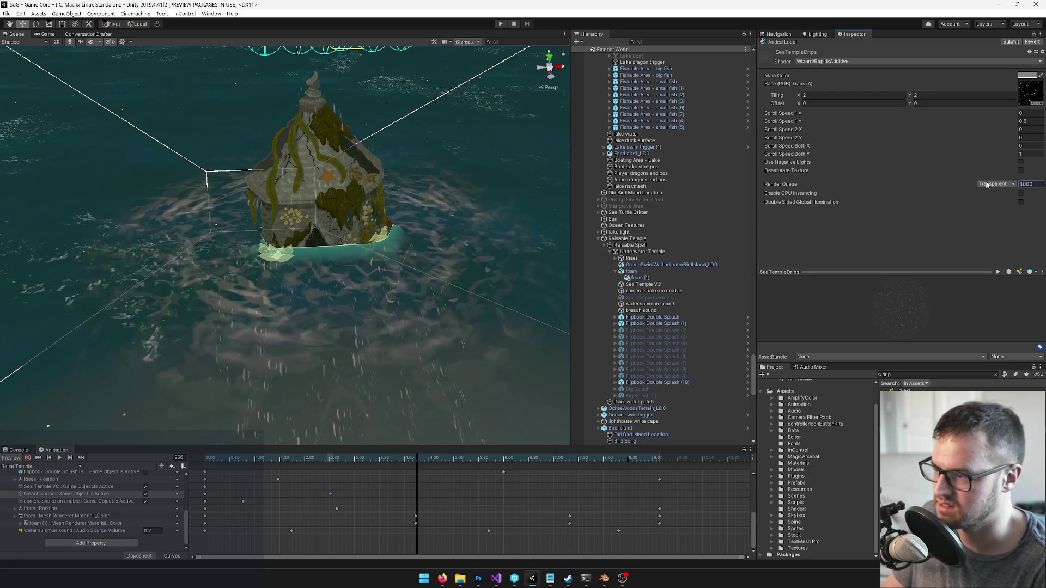
text(2990)
key(Return)
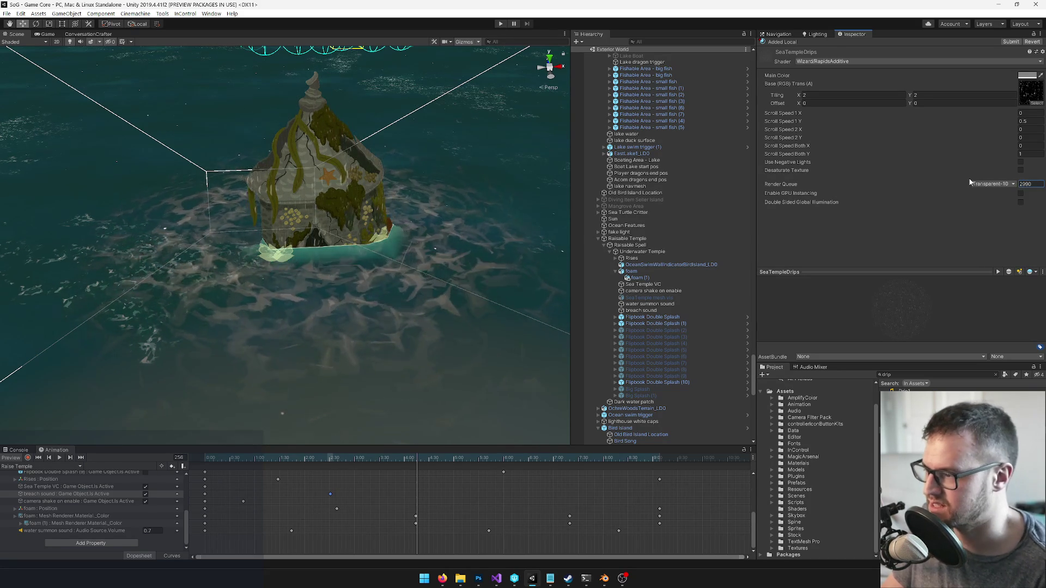
drag(419, 278, 342, 254)
mouse_move(416, 457)
mouse_down()
mouse_move(484, 461)
mouse_move(345, 465)
mouse_move(359, 464)
mouse_up()
At a later frame, set the drips material's main colour to pure black
click(439, 462)
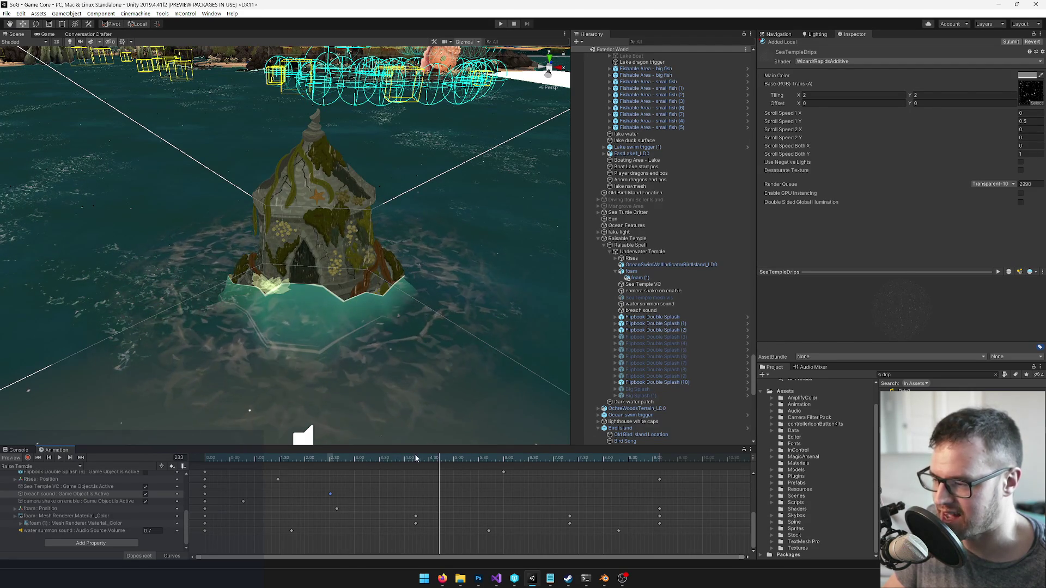
click(1026, 75)
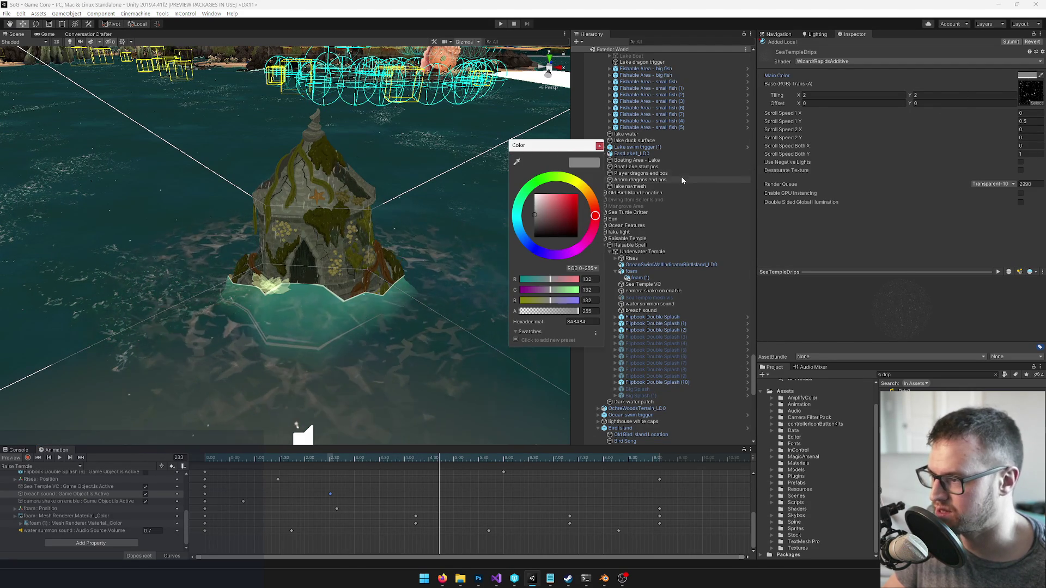
click(534, 237)
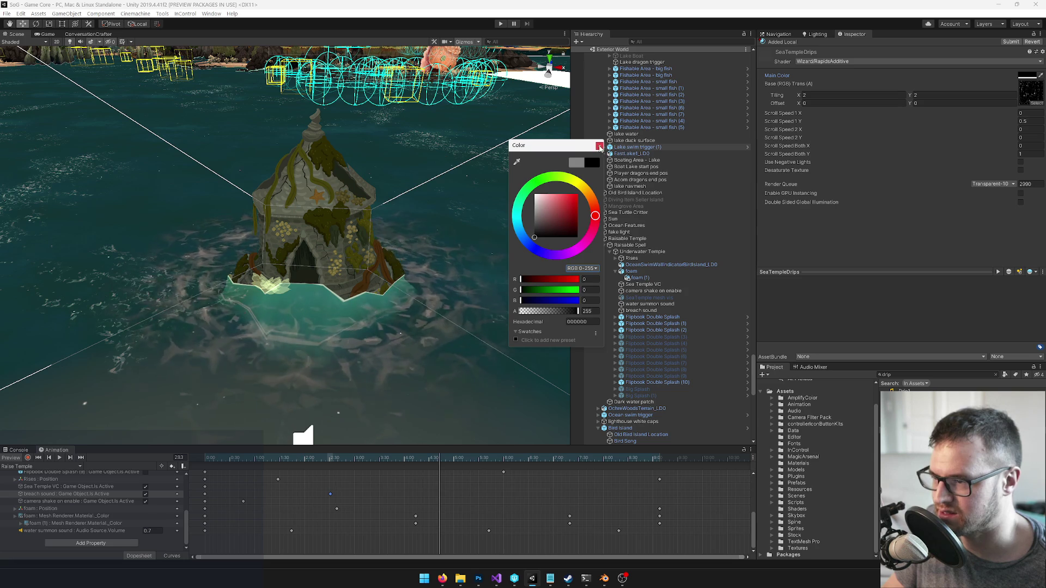
click(599, 146)
With recording on, key the main colour at frame 0 and at a later frame
drag(254, 460, 201, 463)
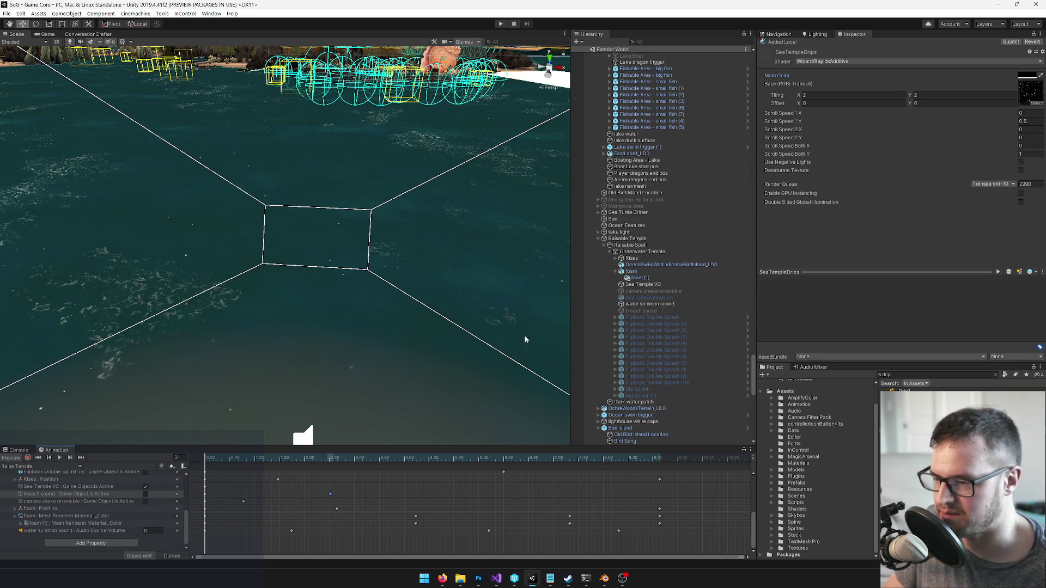
click(28, 458)
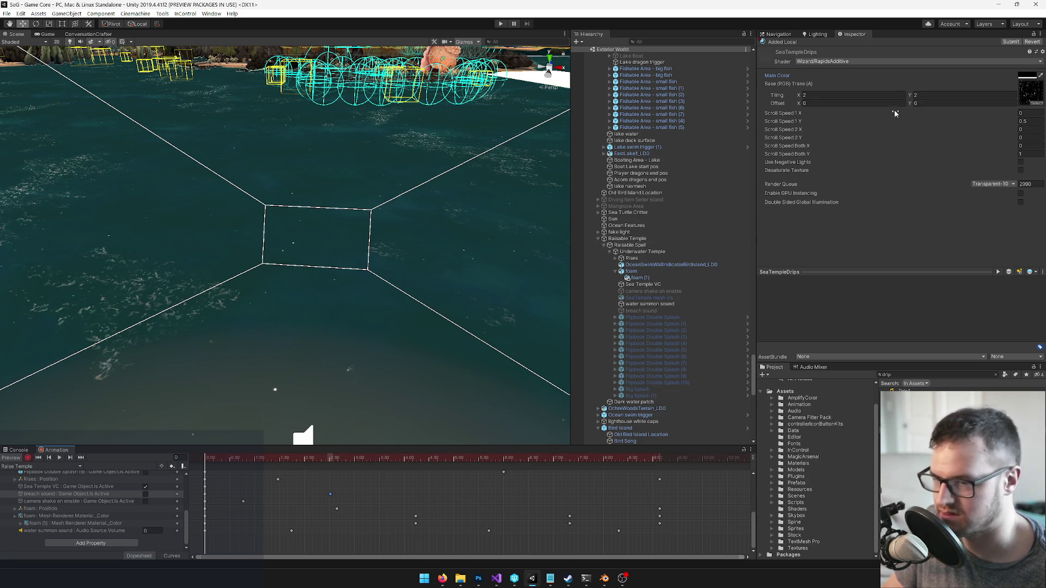
click(1026, 76)
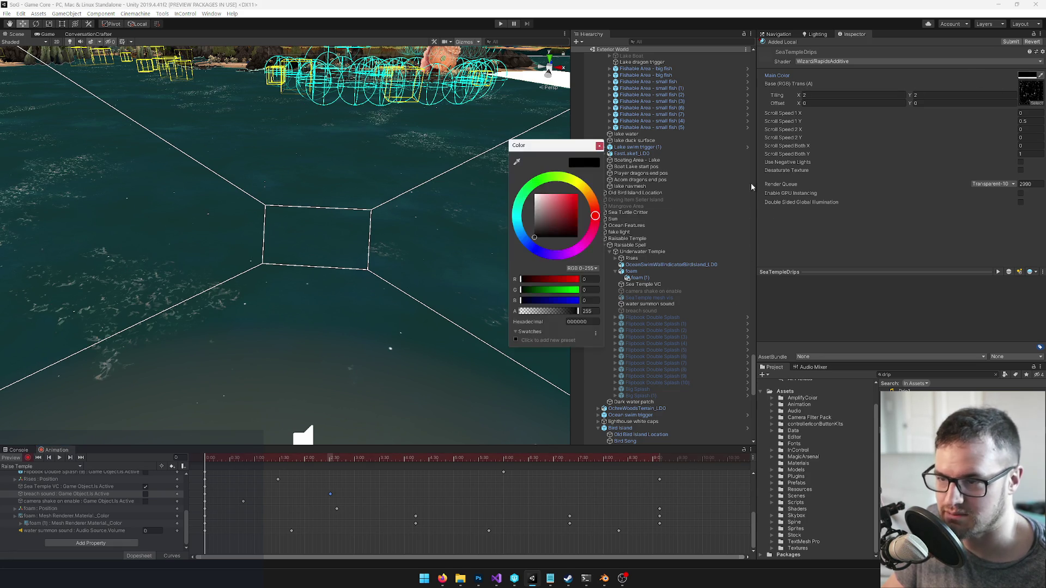
click(599, 146)
drag(234, 459, 306, 458)
click(1021, 77)
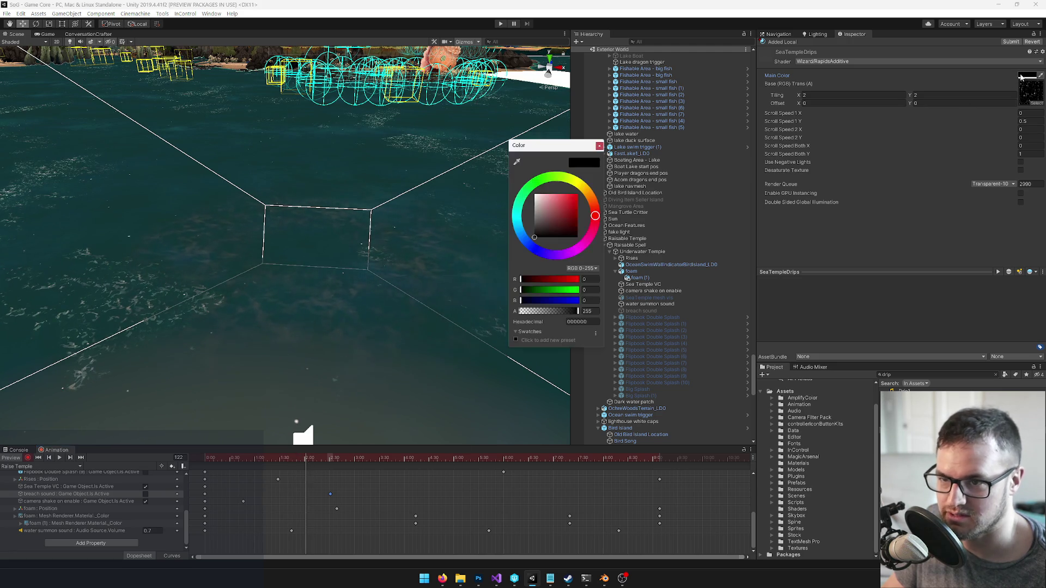
click(599, 146)
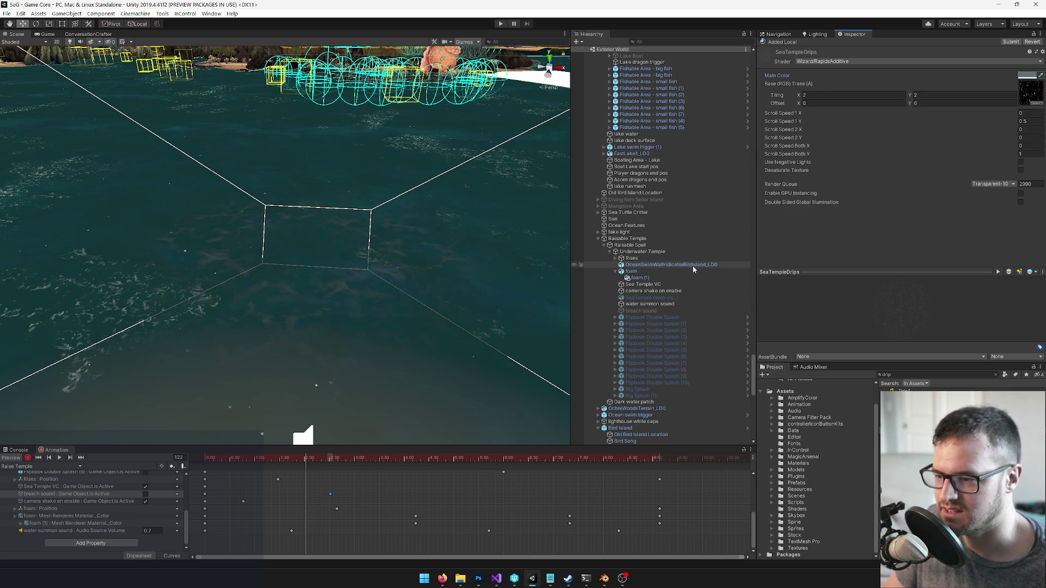
Key the drips' main colour to black at frame 122
scroll(693, 269, down, 10)
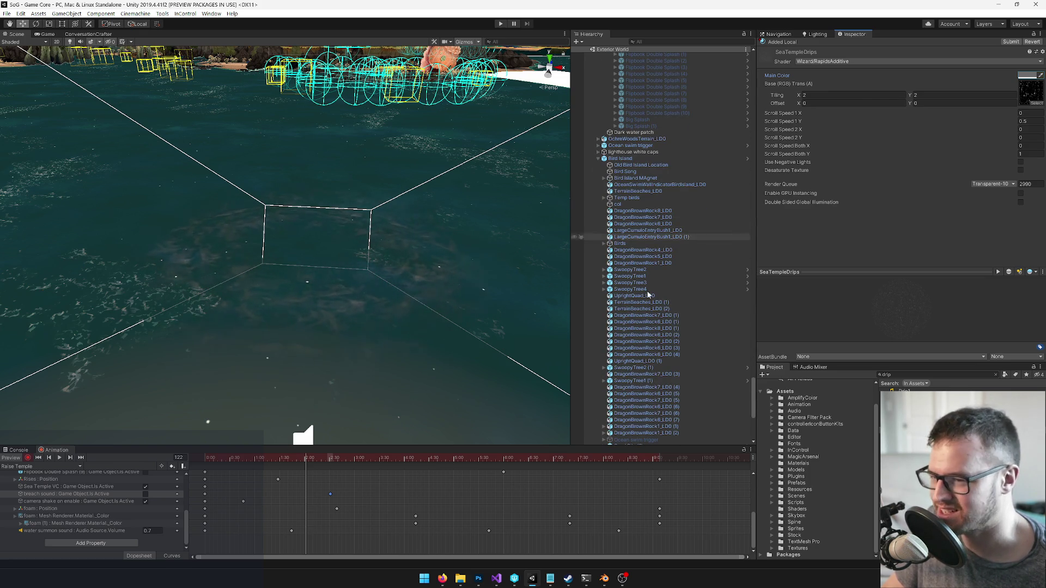
click(1020, 76)
click(533, 245)
key(Return)
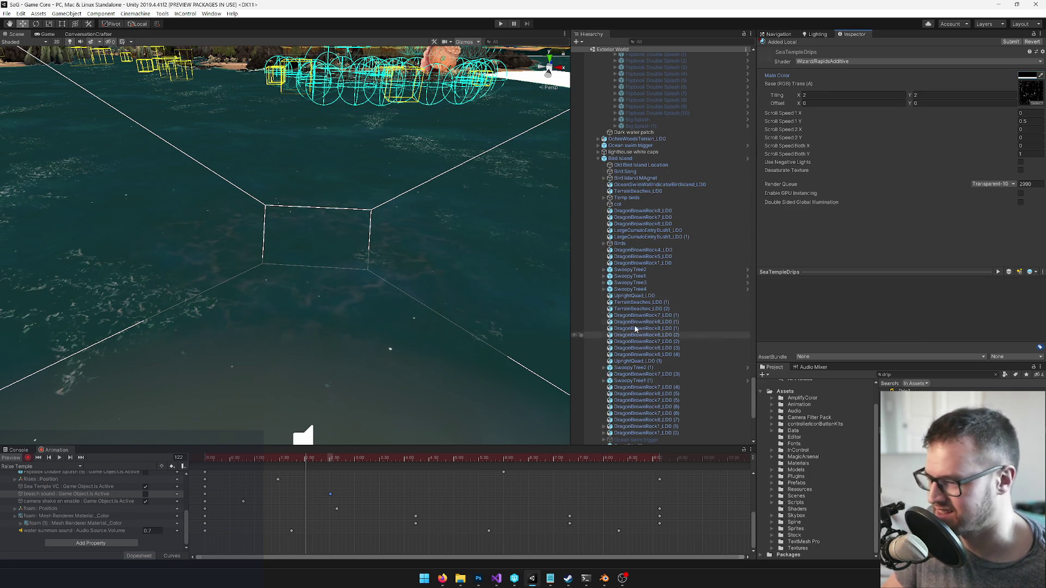
Inspect camera shake on enable, then select SeaTemple_LD0 under Rises and rewind to frame 0
scroll(403, 266, up, 2)
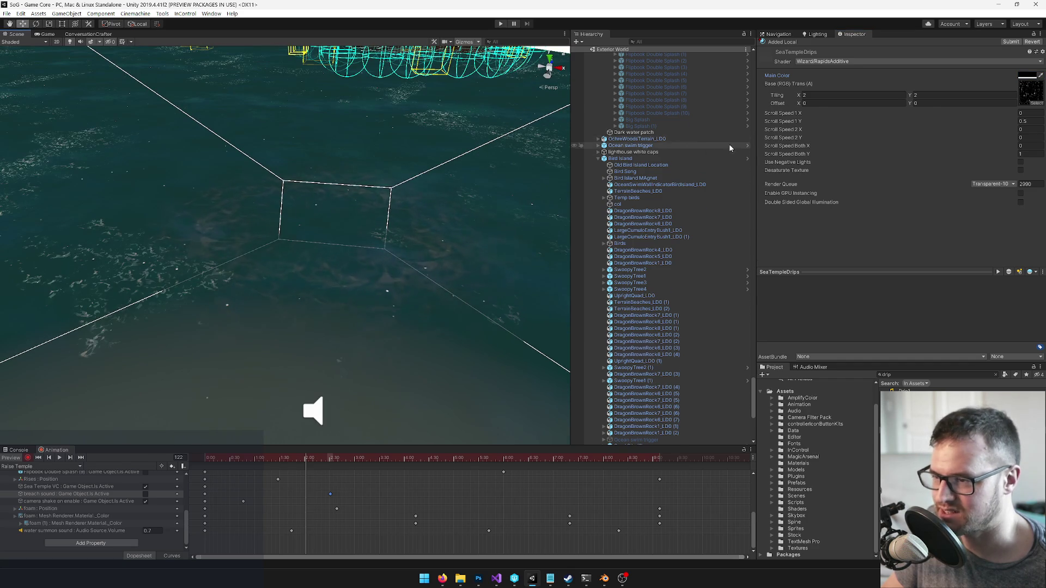
scroll(711, 169, up, 5)
scroll(671, 197, up, 2)
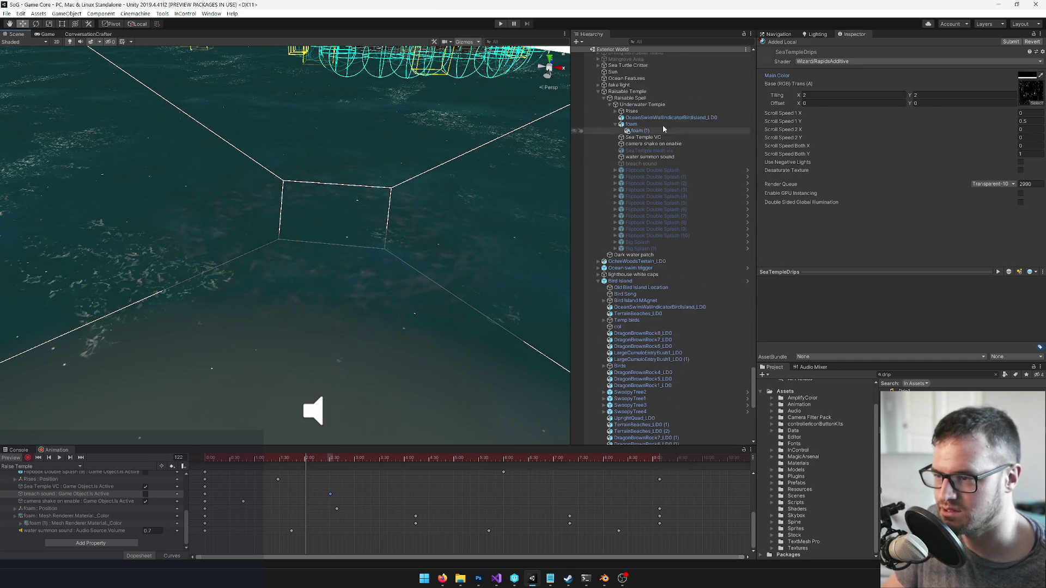
click(656, 118)
click(646, 170)
click(652, 144)
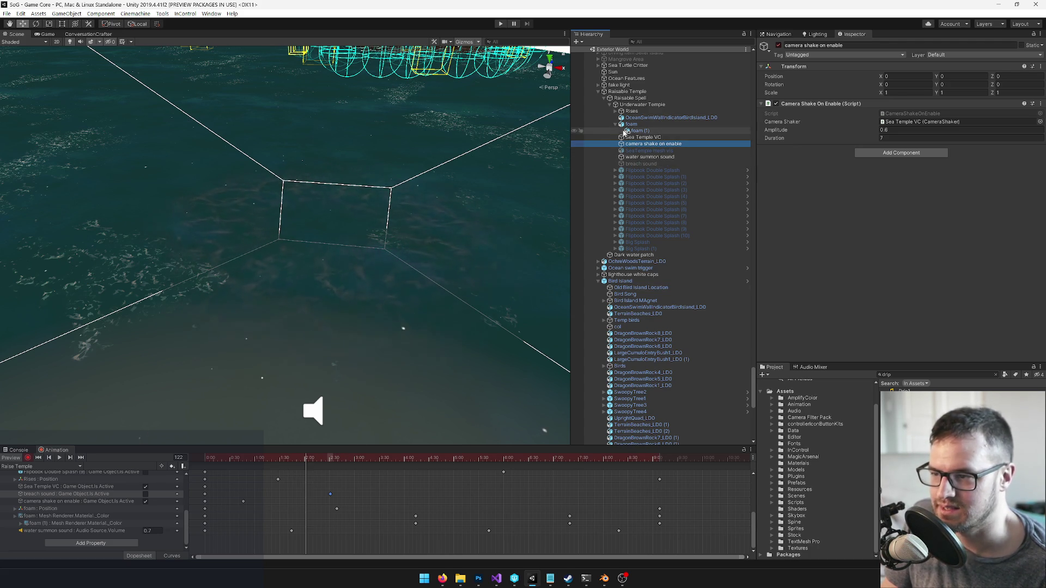
click(614, 111)
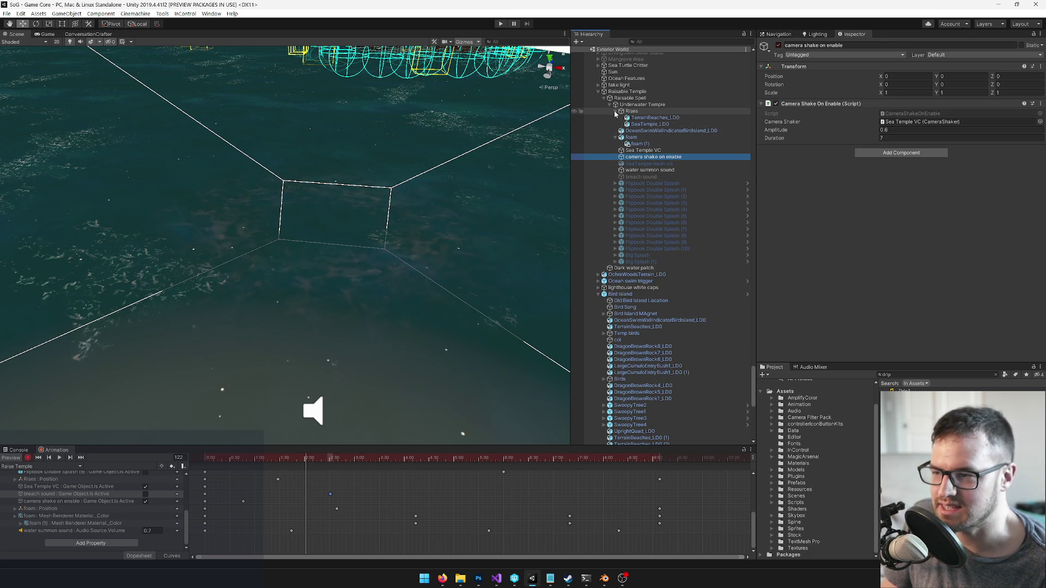
click(648, 124)
drag(310, 461, 186, 469)
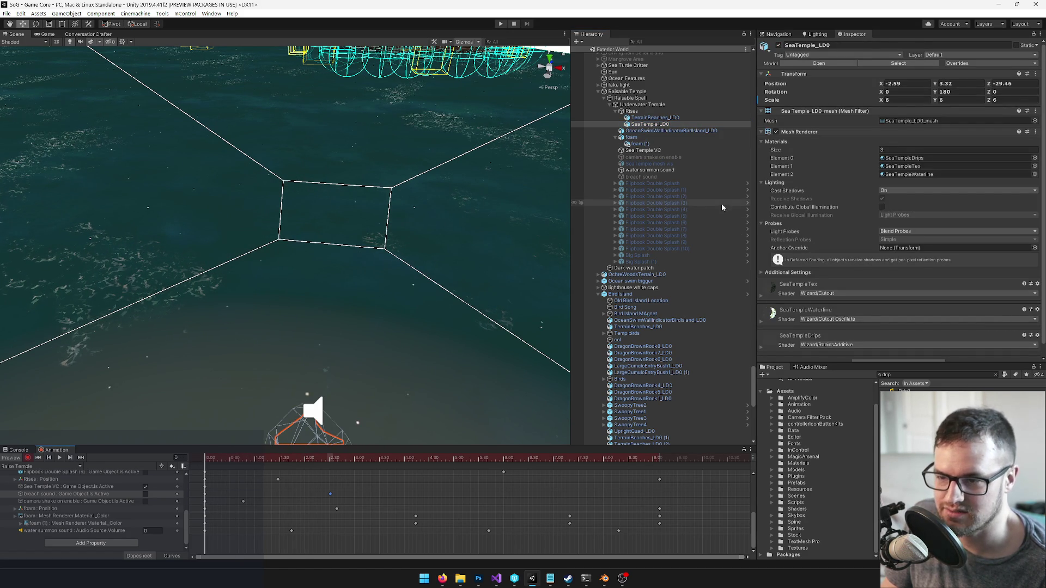
Expand the SeaTempleDrips material and key its main colour black at frame 0
scroll(844, 280, down, 1)
click(761, 336)
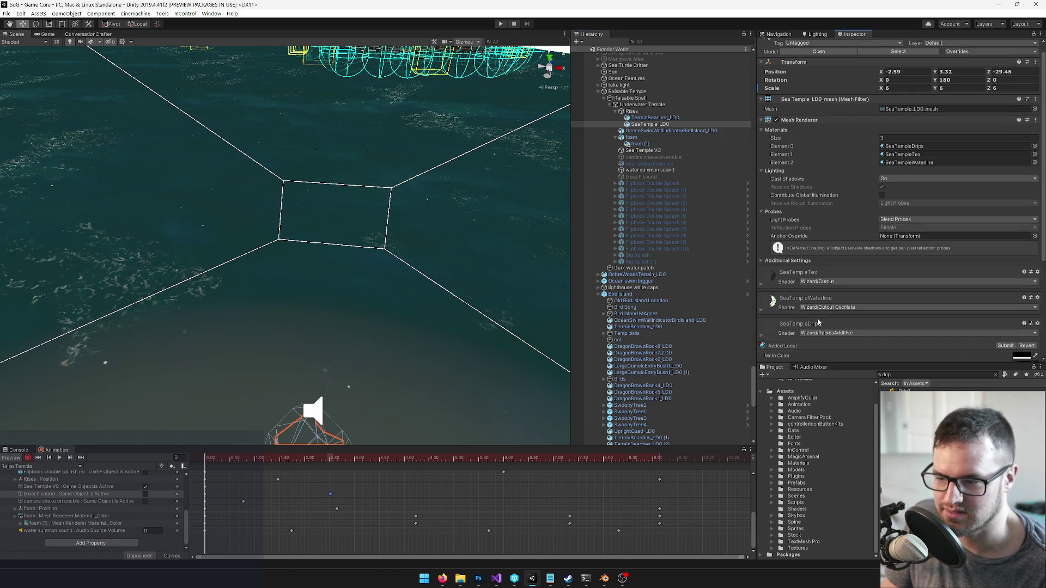
scroll(982, 249, down, 5)
click(1017, 212)
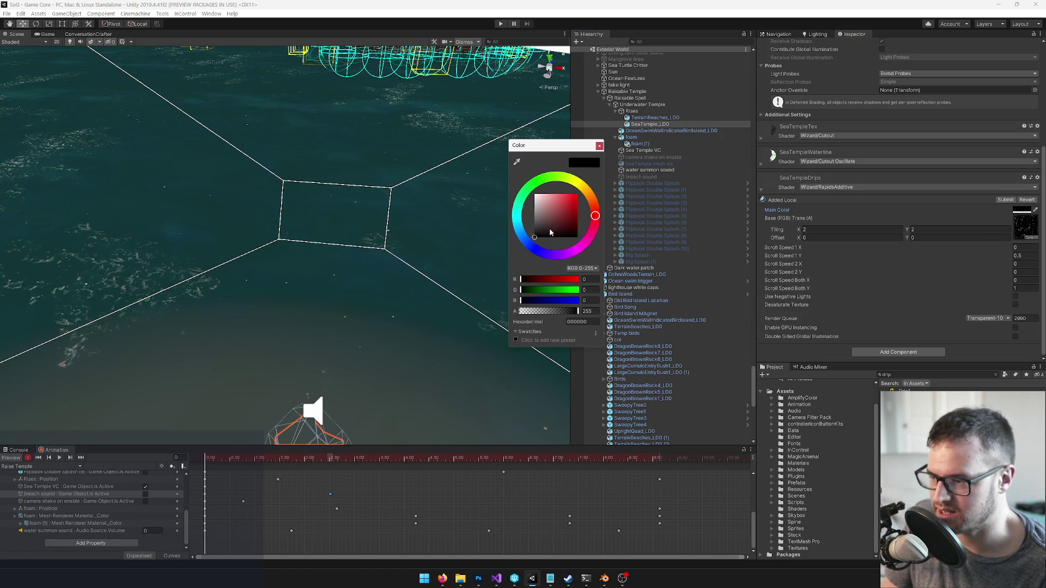
click(600, 146)
Key the main colour at frame 80, then scrub further into the rise for grey AEAEAE
drag(259, 457, 284, 457)
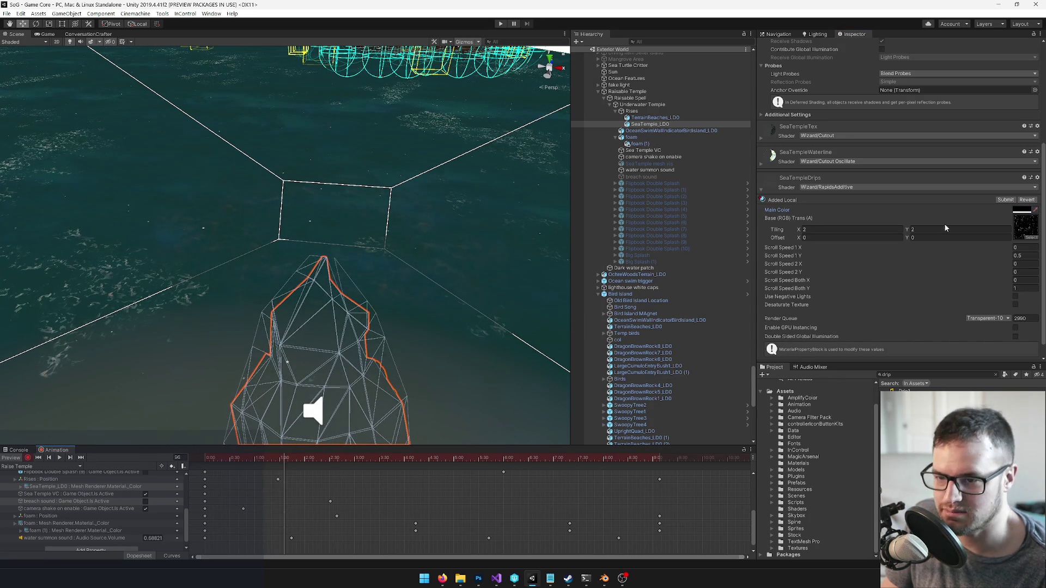
click(1014, 211)
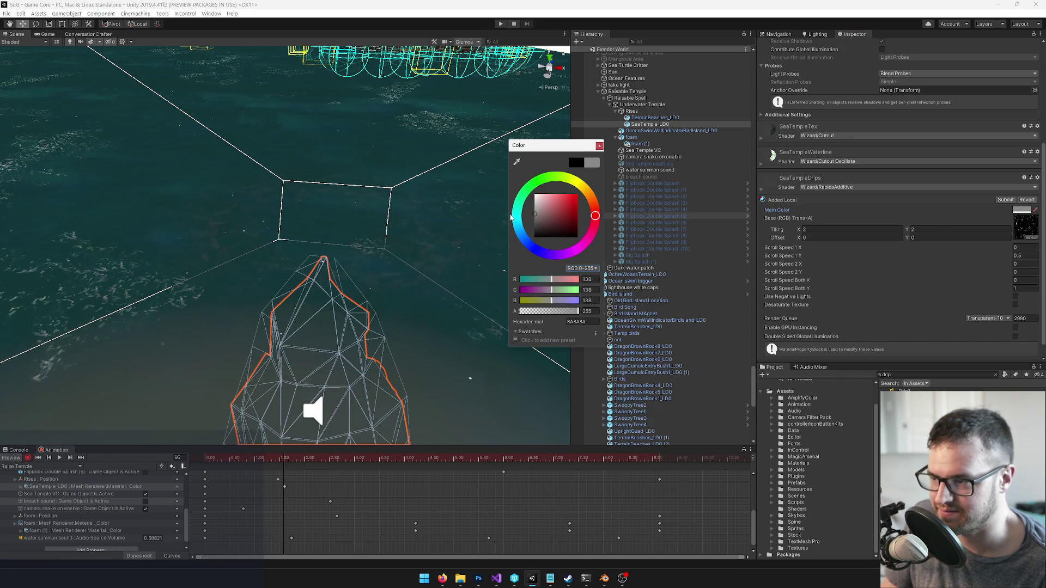
click(599, 146)
drag(284, 457, 552, 458)
mouse_move(381, 305)
mouse_down()
mouse_move(383, 263)
mouse_move(393, 295)
mouse_move(510, 408)
mouse_up()
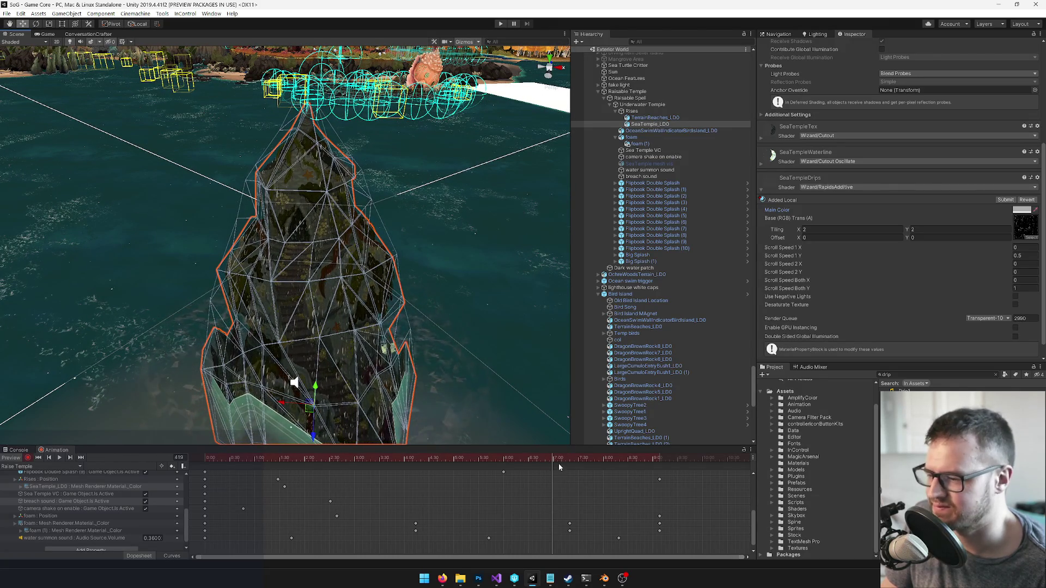
drag(564, 455, 661, 456)
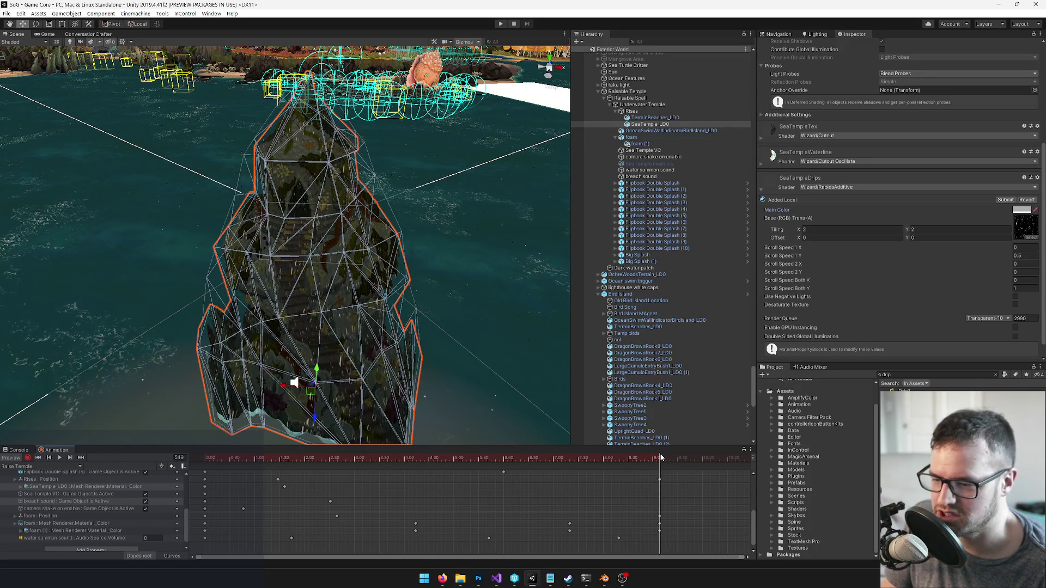
click(1023, 211)
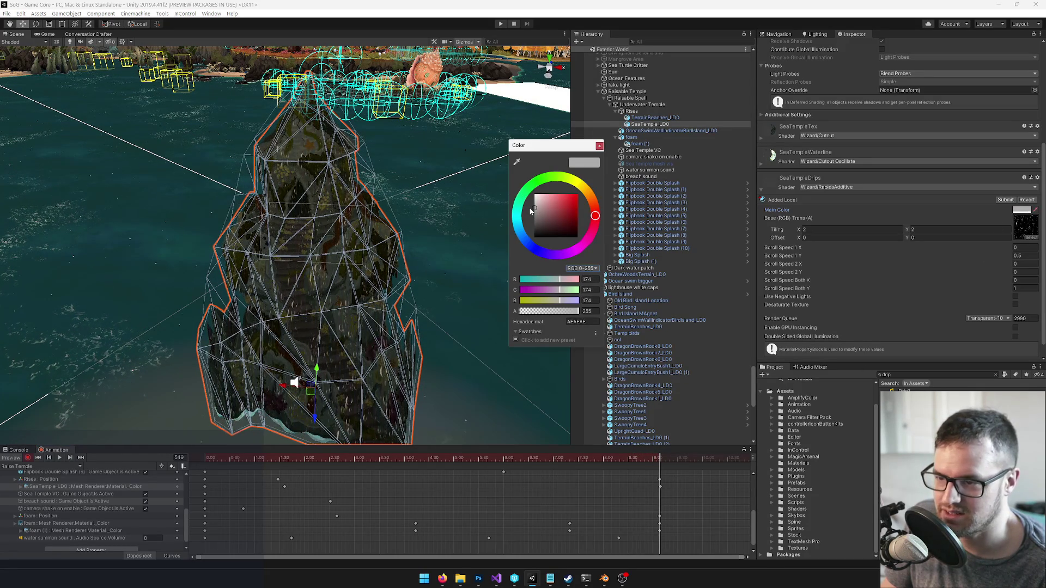
At the last frame of the rise, set the drips main colour to white FFFFFF
key(Escape)
scroll(375, 255, down, 5)
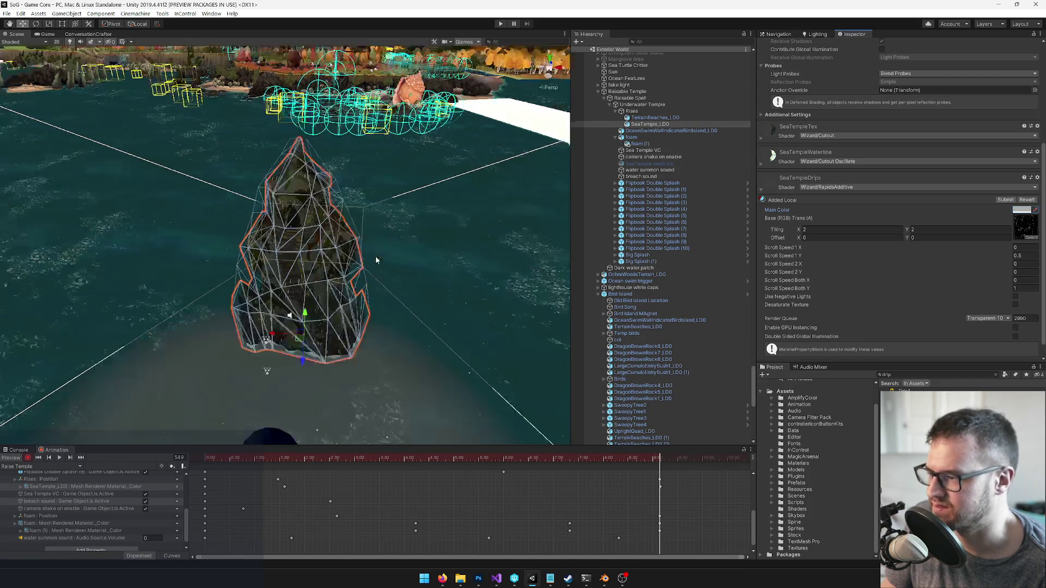
drag(694, 459, 741, 458)
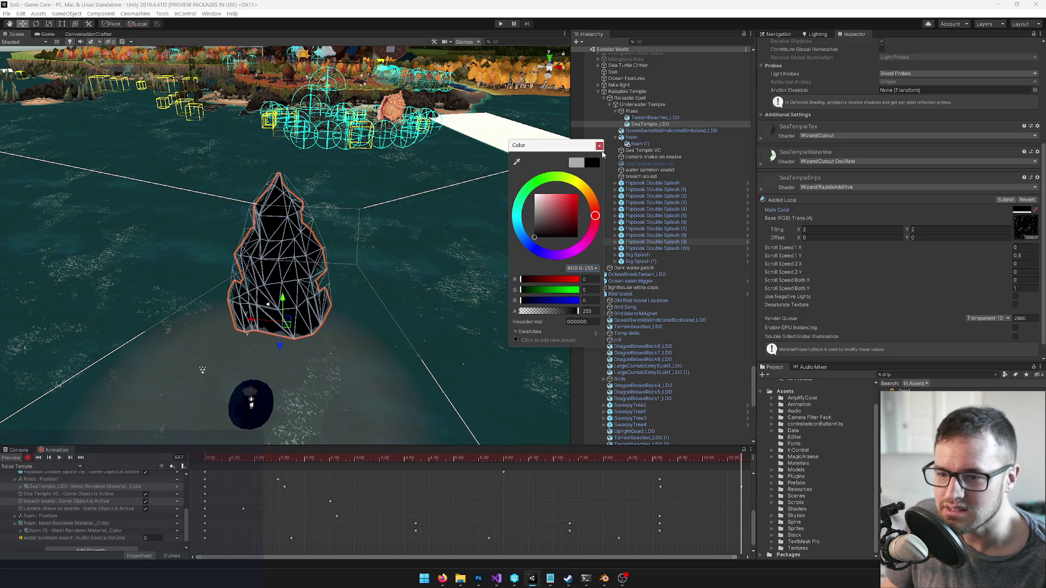
drag(537, 207, 496, 177)
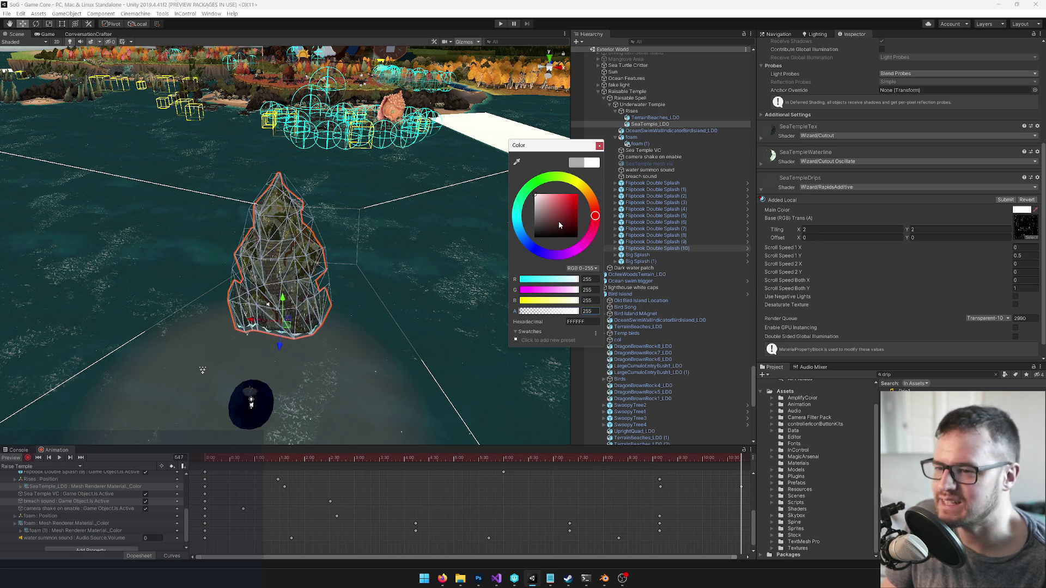
drag(559, 223, 535, 195)
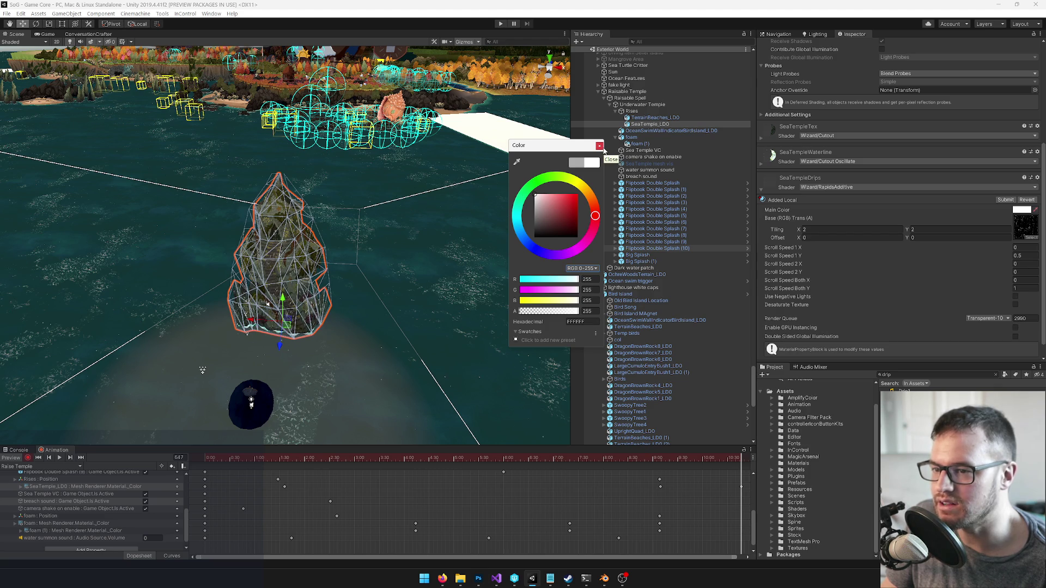
click(761, 163)
Set the SeaTempleWaterline material's main colour back to white
scroll(819, 198, down, 3)
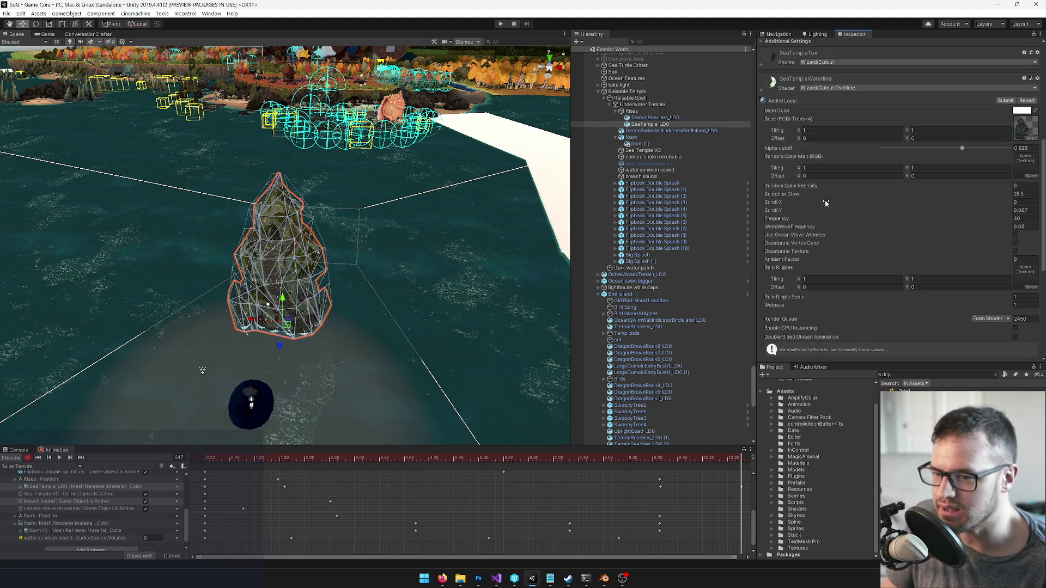
scroll(829, 202, down, 3)
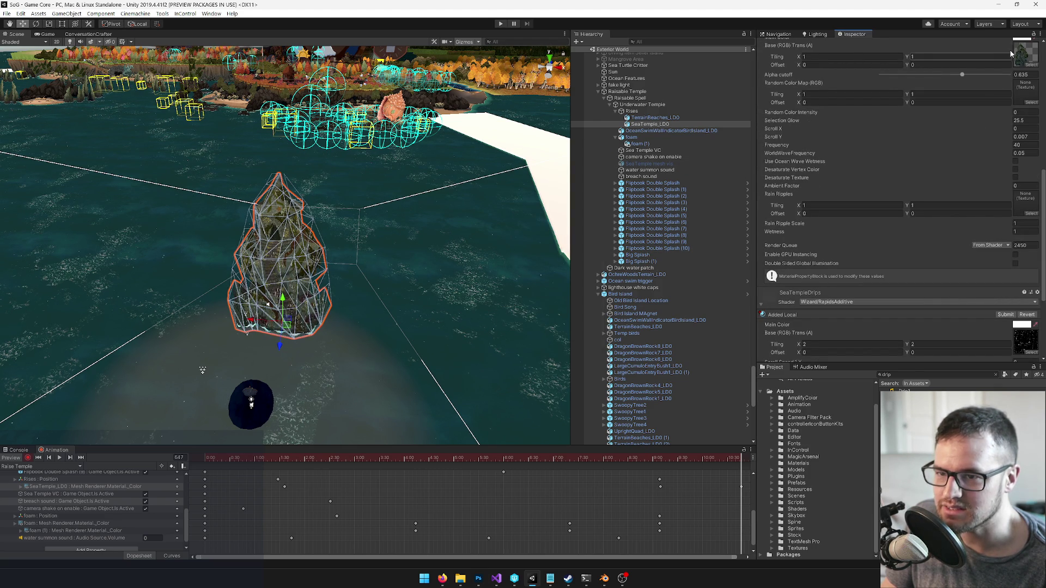
drag(817, 363, 815, 454)
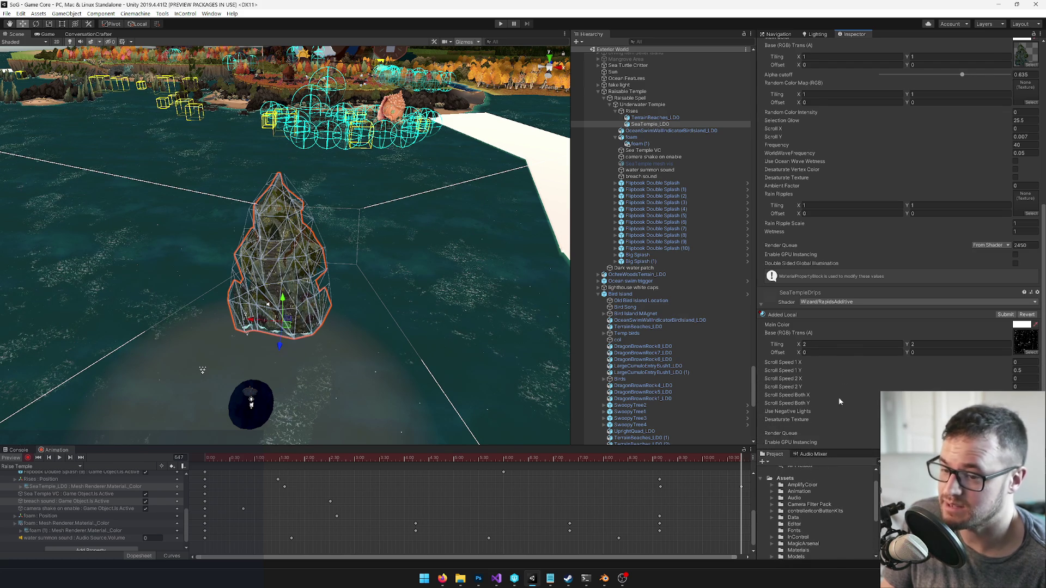
scroll(851, 350, up, 3)
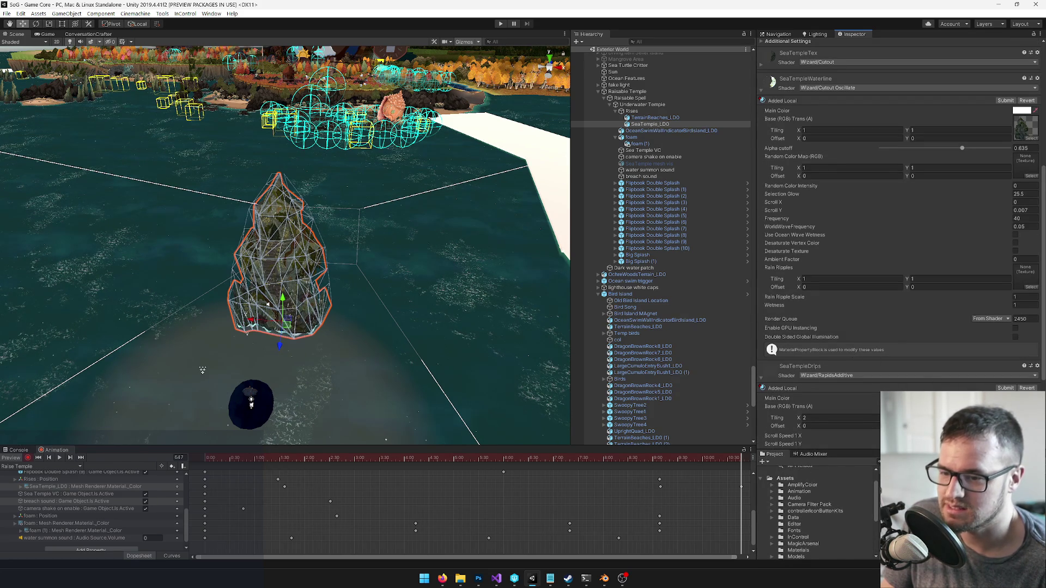
click(1021, 398)
mouse_move(538, 209)
mouse_down()
mouse_move(542, 218)
mouse_move(498, 181)
mouse_move(424, 168)
mouse_up()
click(599, 146)
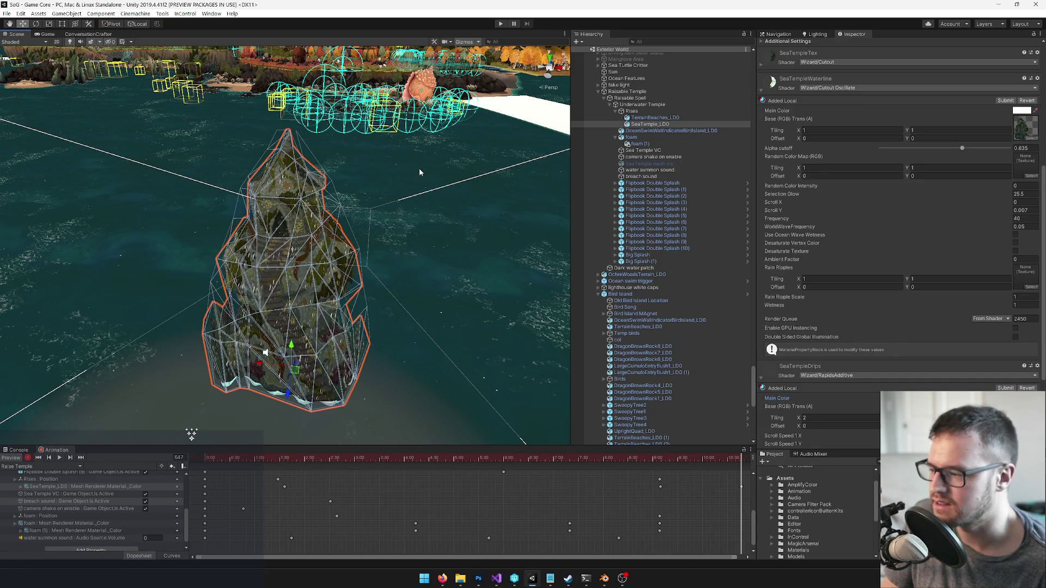
Stop recording and check the foam (1) colour tracks, scrubbing between frames 271 and 316
click(28, 461)
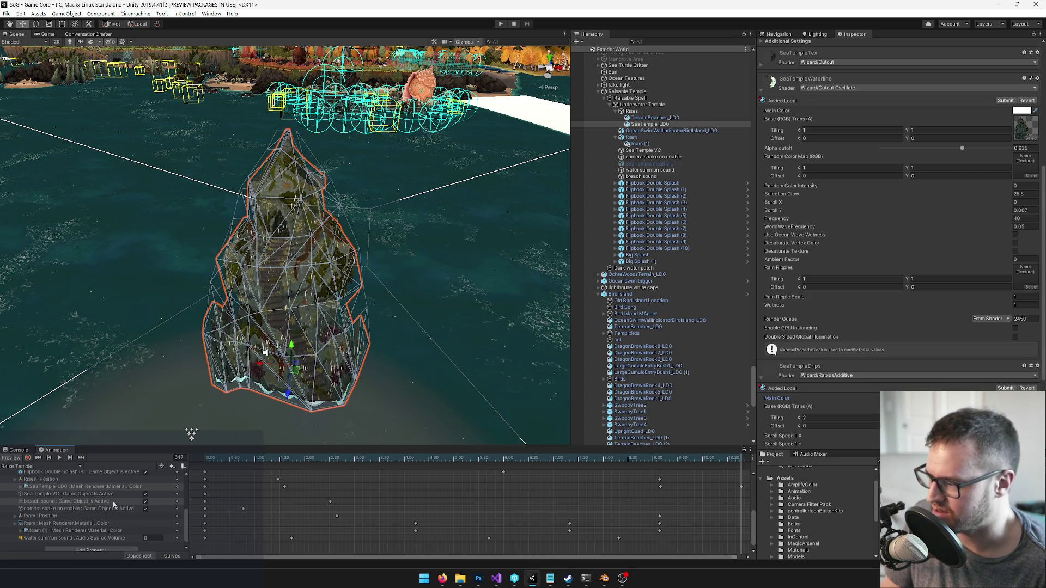
click(86, 531)
click(81, 531)
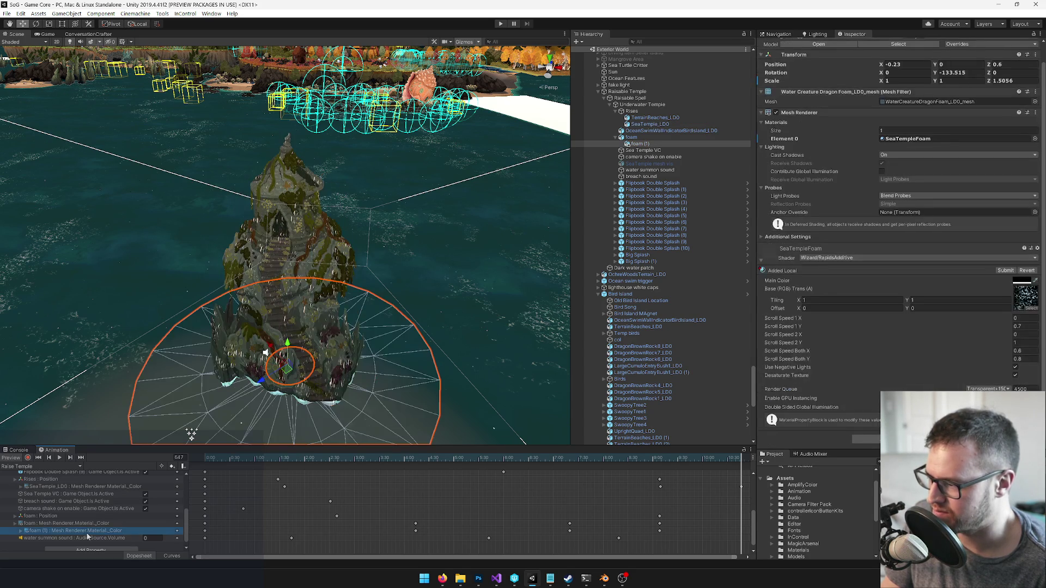
click(80, 523)
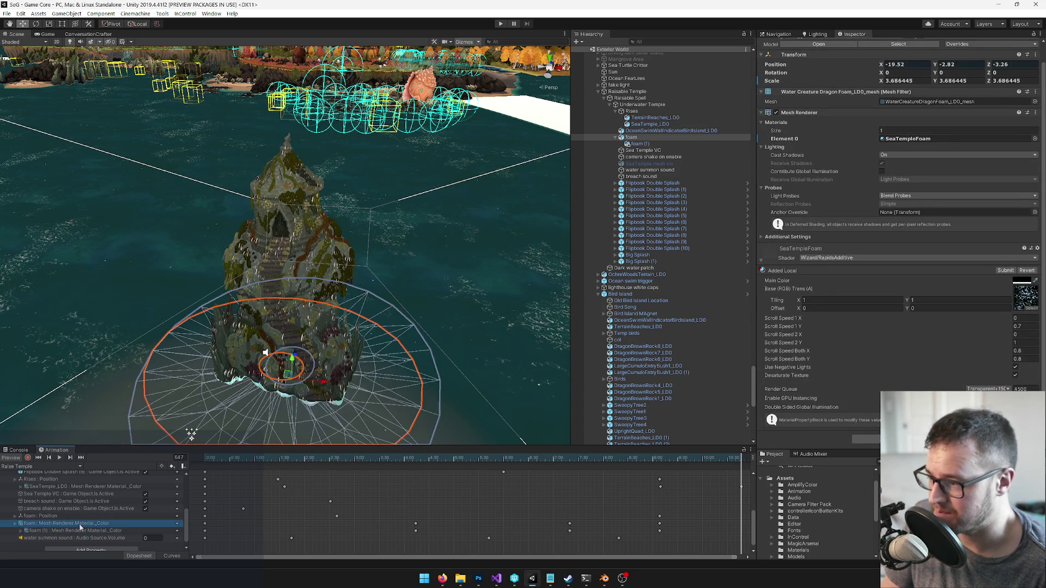
scroll(85, 516, up, 1)
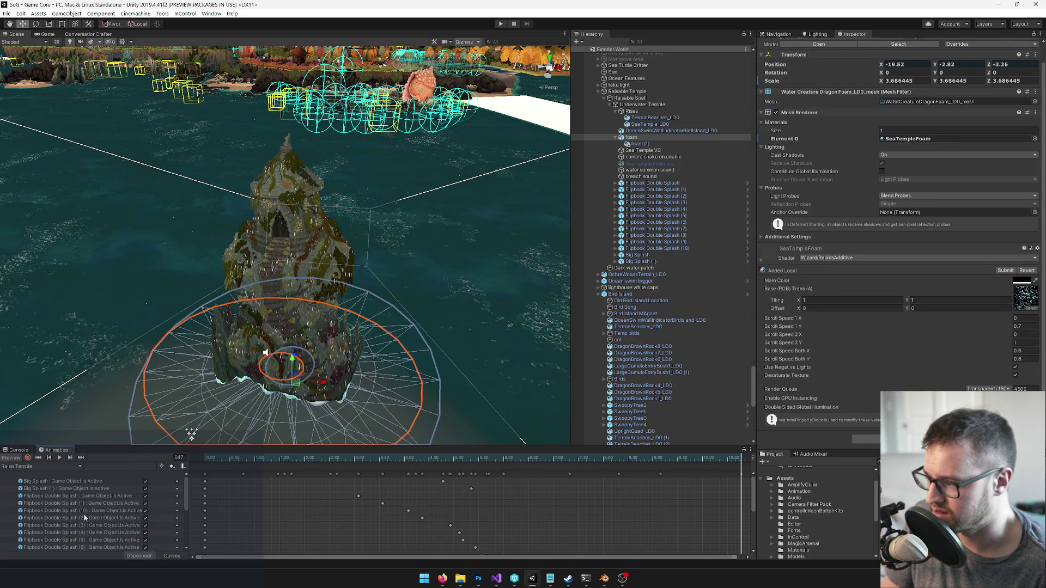
scroll(84, 515, down, 2)
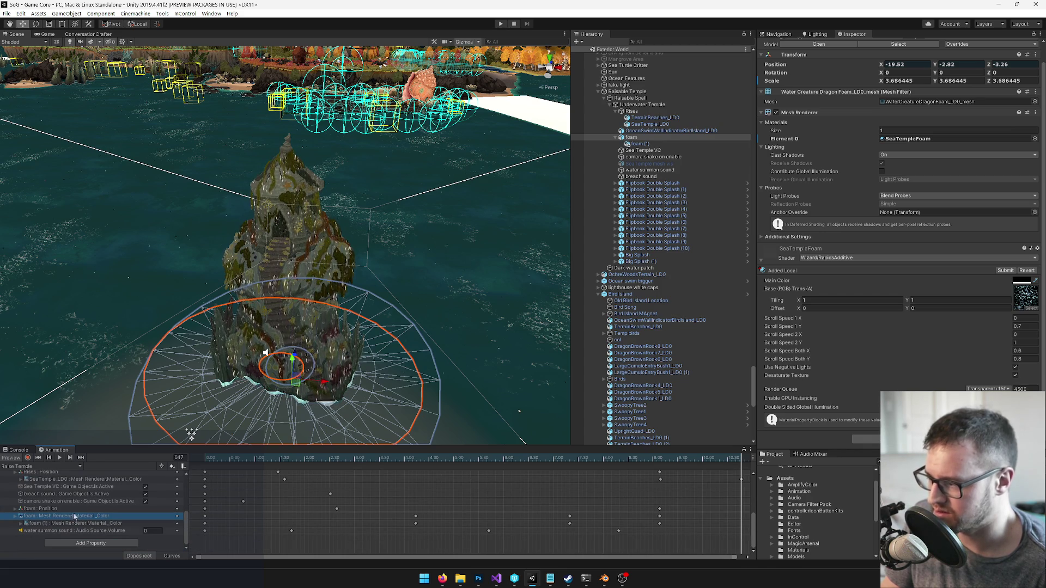
mouse_move(456, 460)
mouse_down()
mouse_move(415, 458)
mouse_move(430, 458)
mouse_up()
click(466, 459)
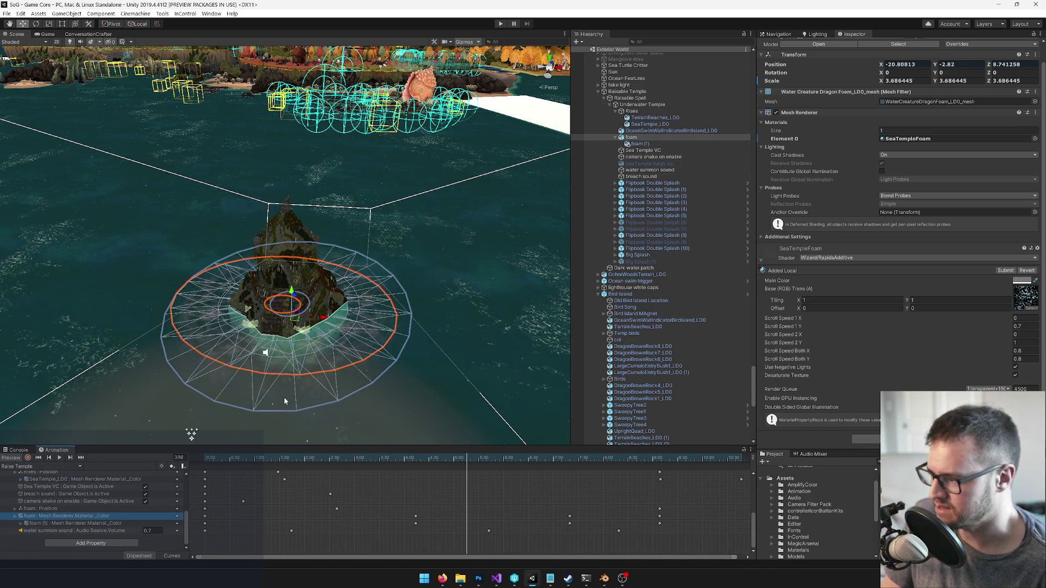
Remove the temple's Material._Color track, rewind to frame 0 and return to Blender
click(109, 479)
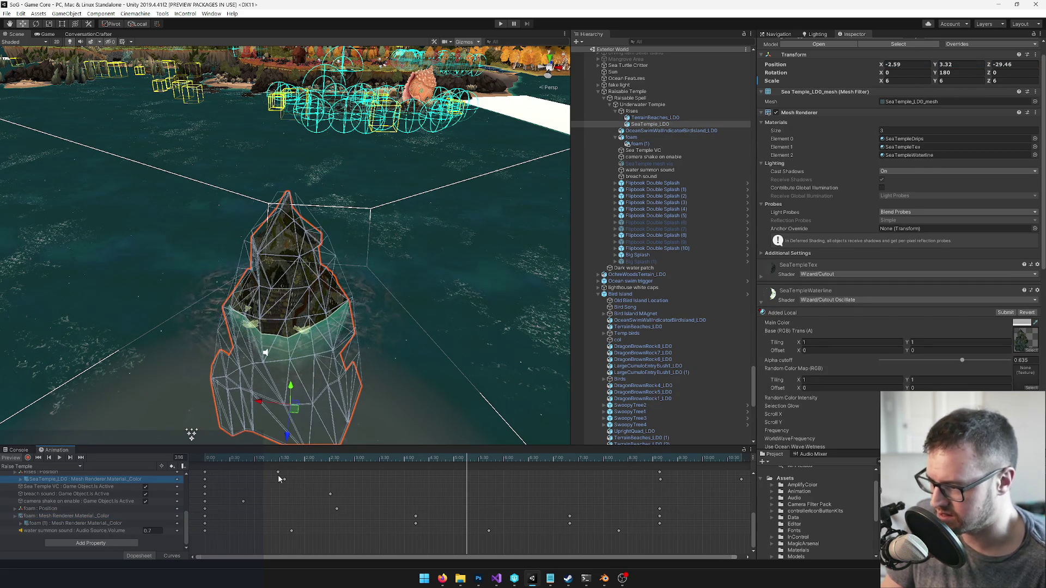
right_click(132, 481)
click(160, 485)
drag(446, 462, 260, 459)
drag(175, 466, 142, 468)
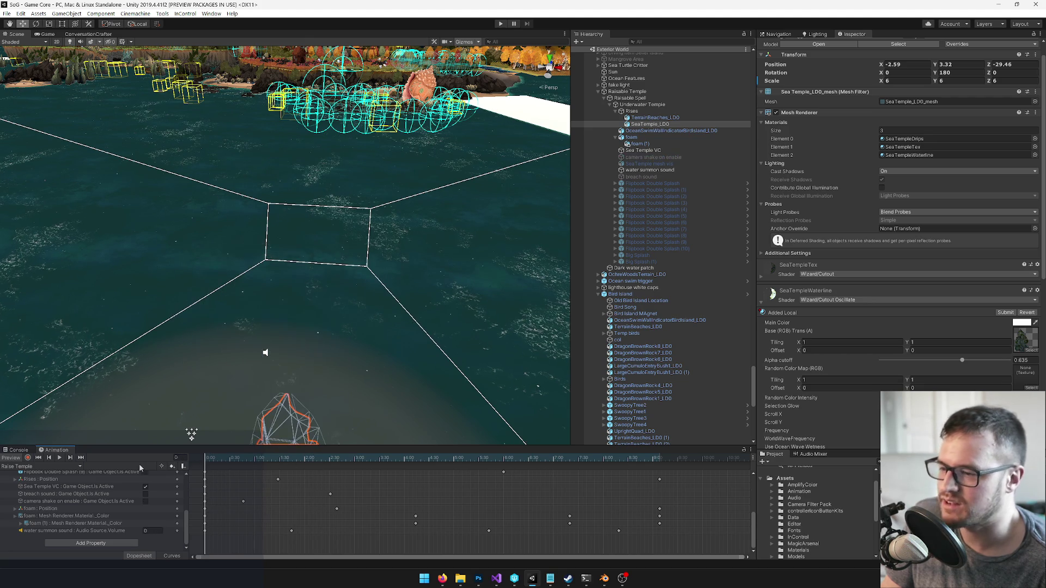
click(603, 579)
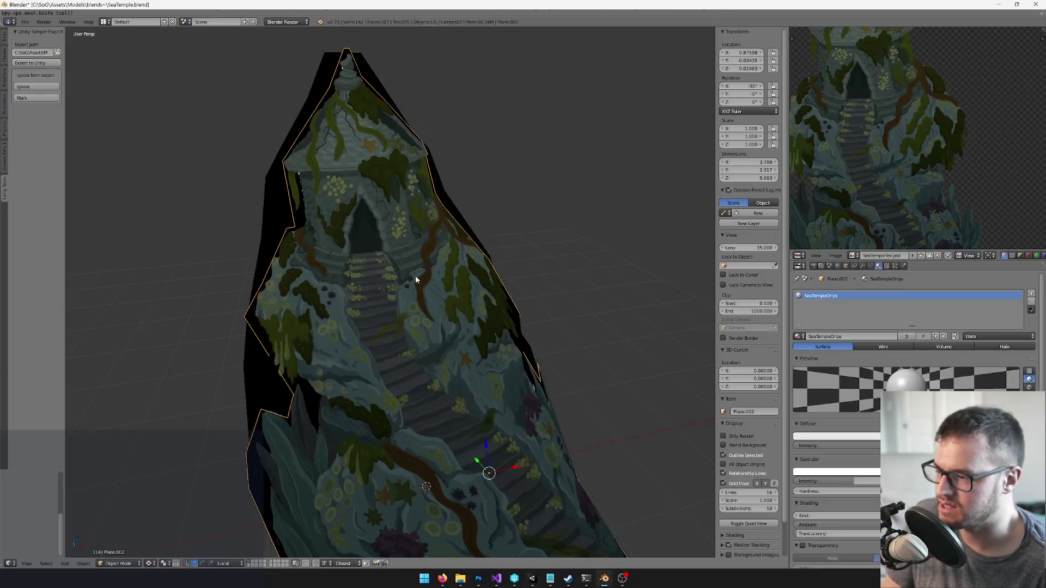
Shrink the empty below the temple to a display size of 0.25
mouse_move(414, 296)
mouse_down()
mouse_move(467, 298)
mouse_move(443, 280)
mouse_move(424, 345)
mouse_up()
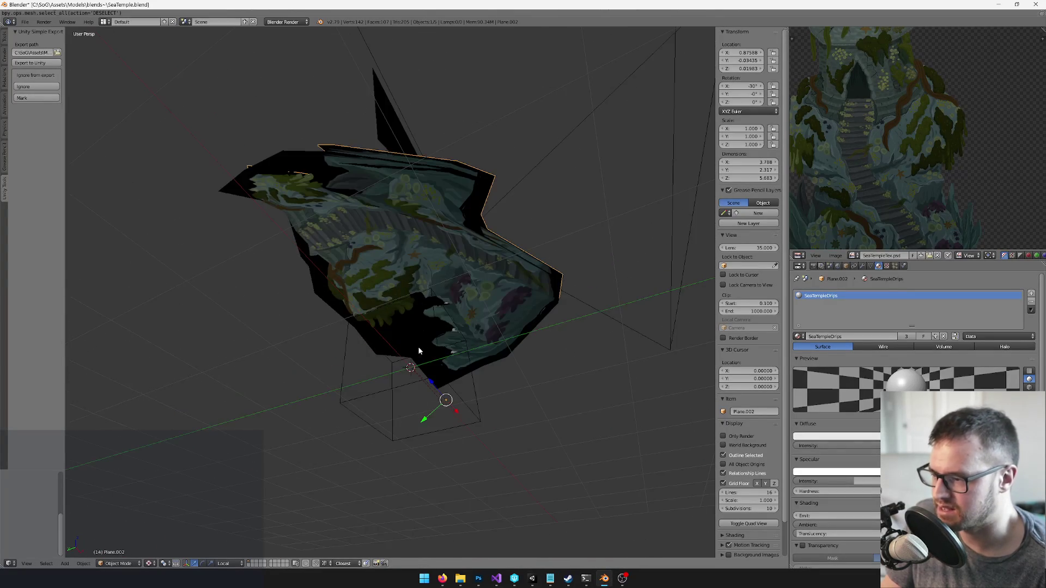
right_click(349, 359)
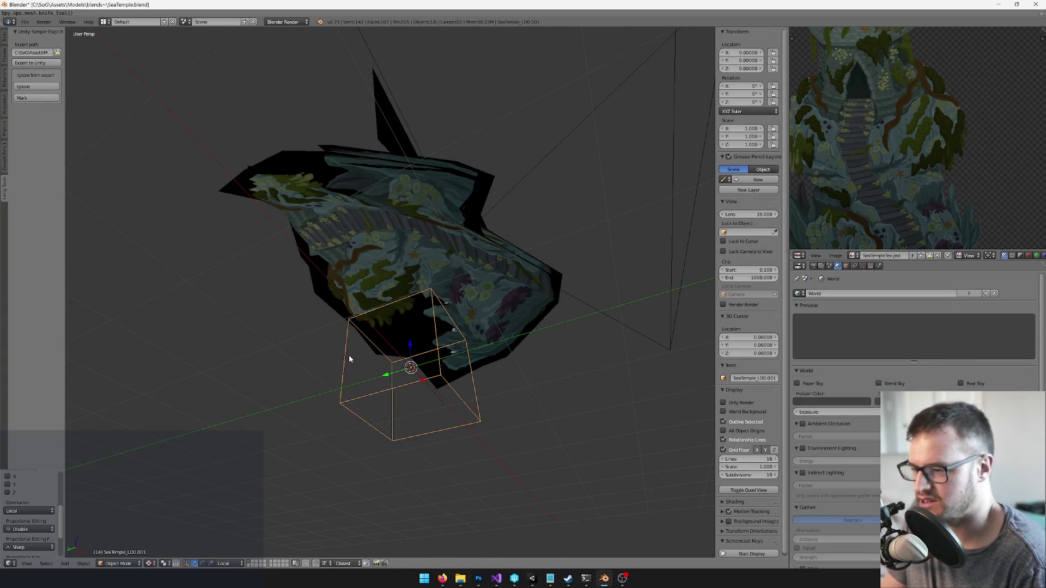
click(862, 266)
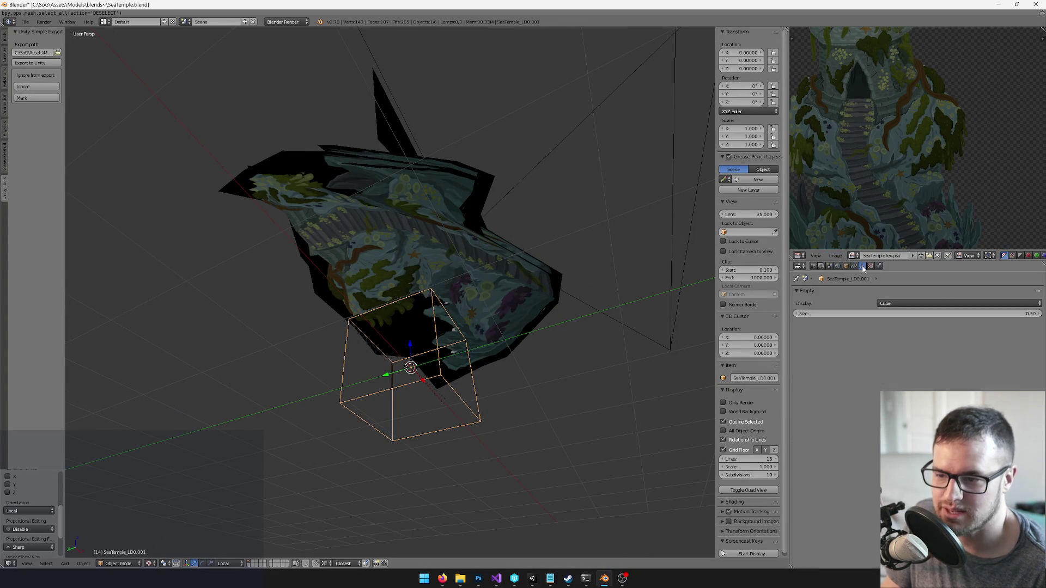
click(901, 313)
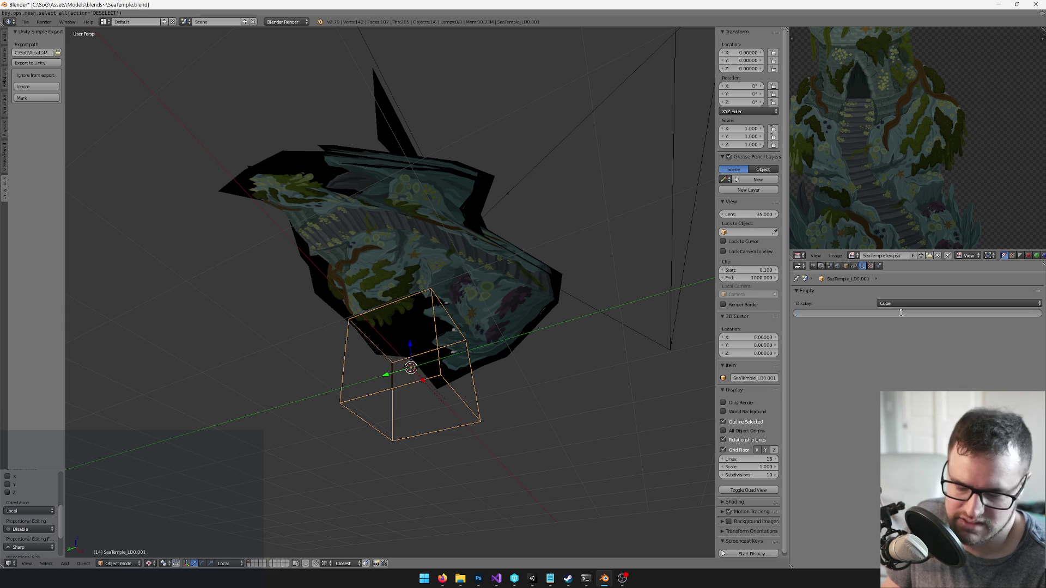
text(0.25)
key(Return)
Edit the empty object's name in its object settings
click(845, 266)
click(833, 294)
double_click(833, 294)
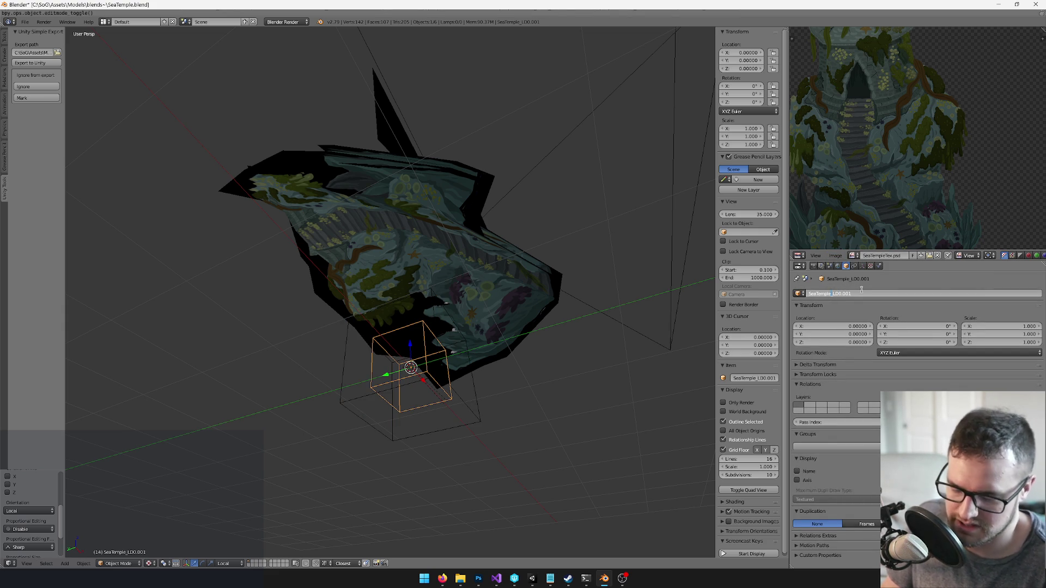
text(Drips)
key(Return)
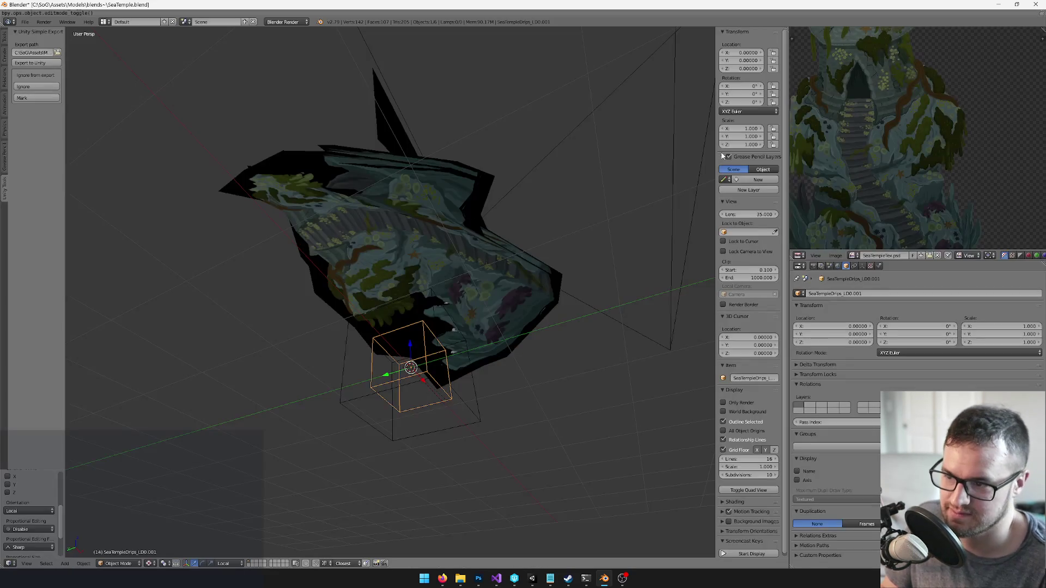
double_click(857, 293)
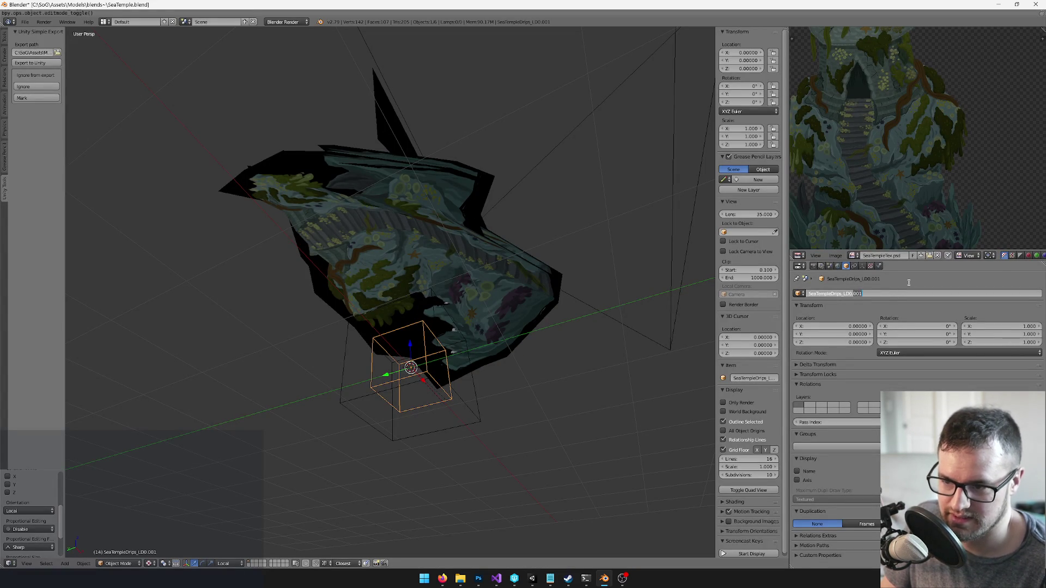
key(Escape)
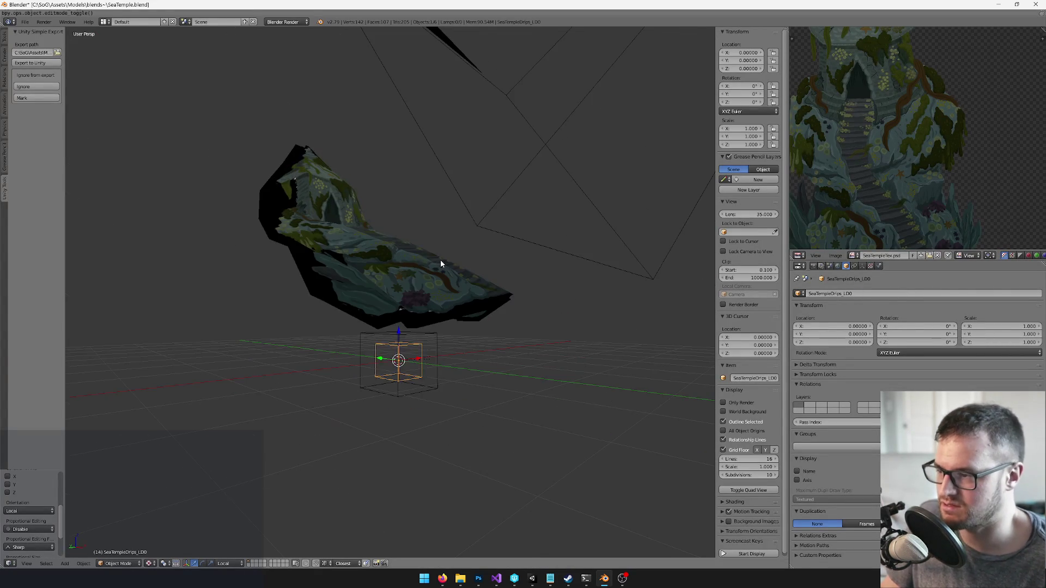
Parent the drips mesh to the box with Object (Keep Transform), then return to Unity
right_click(417, 258)
drag(417, 258, 432, 295)
shift+right_click(396, 341)
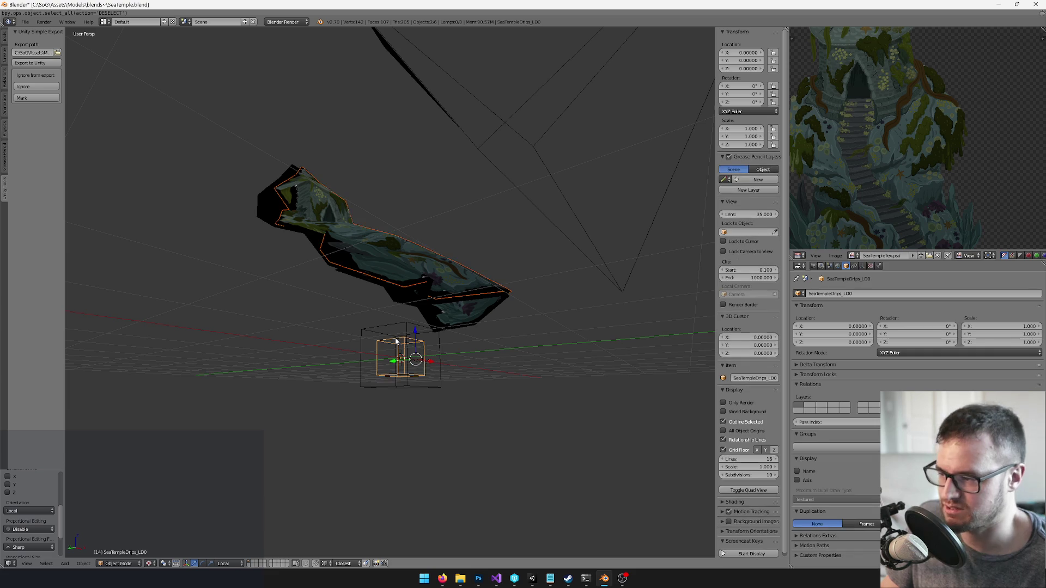
key(ctrl+p)
click(396, 339)
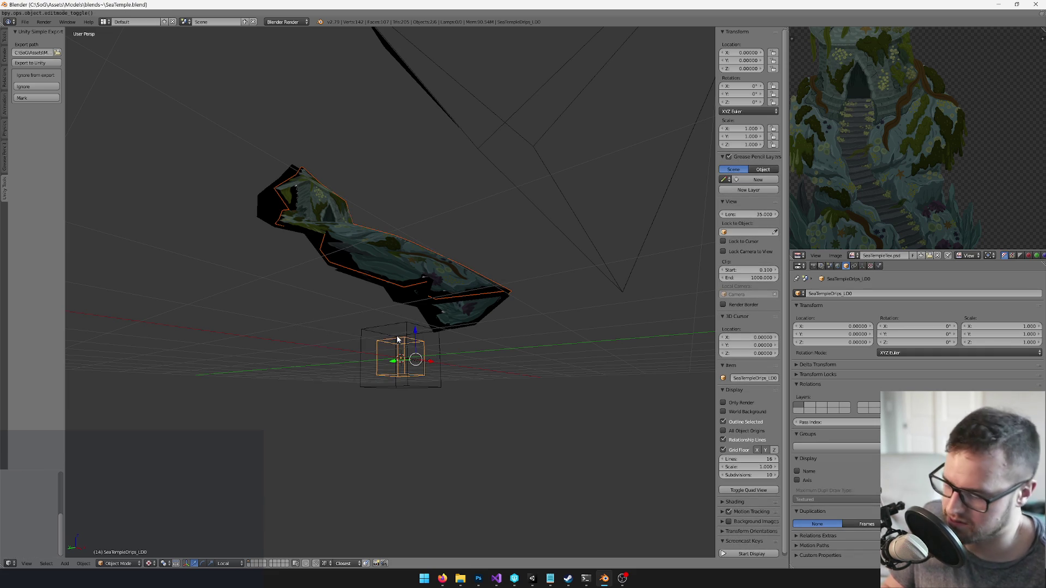
click(532, 578)
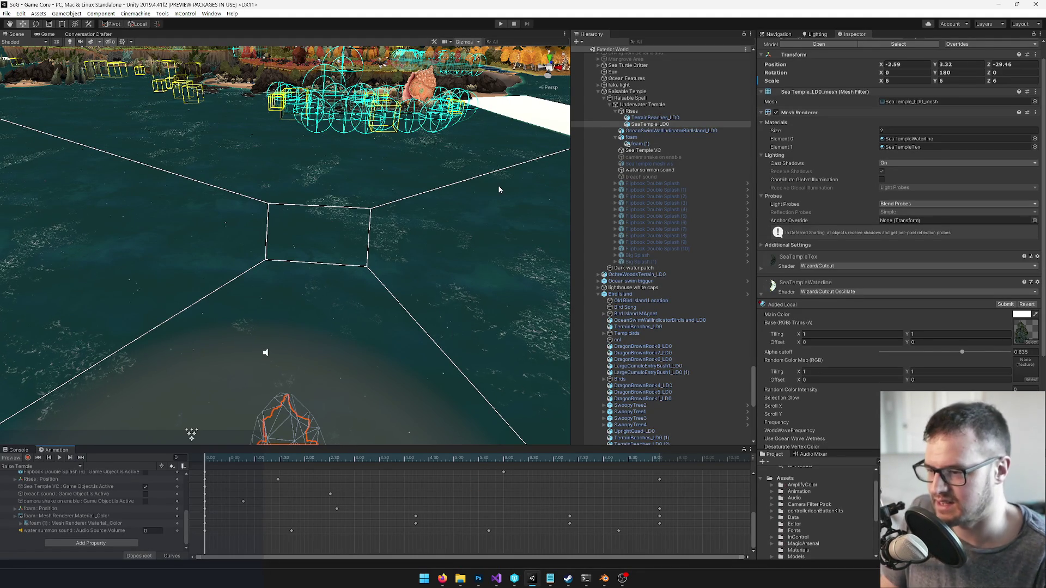
Select SeaTemple_LOD and scrub the Raise Temple clip to preview the temple rising
drag(313, 236, 313, 280)
drag(401, 263, 406, 259)
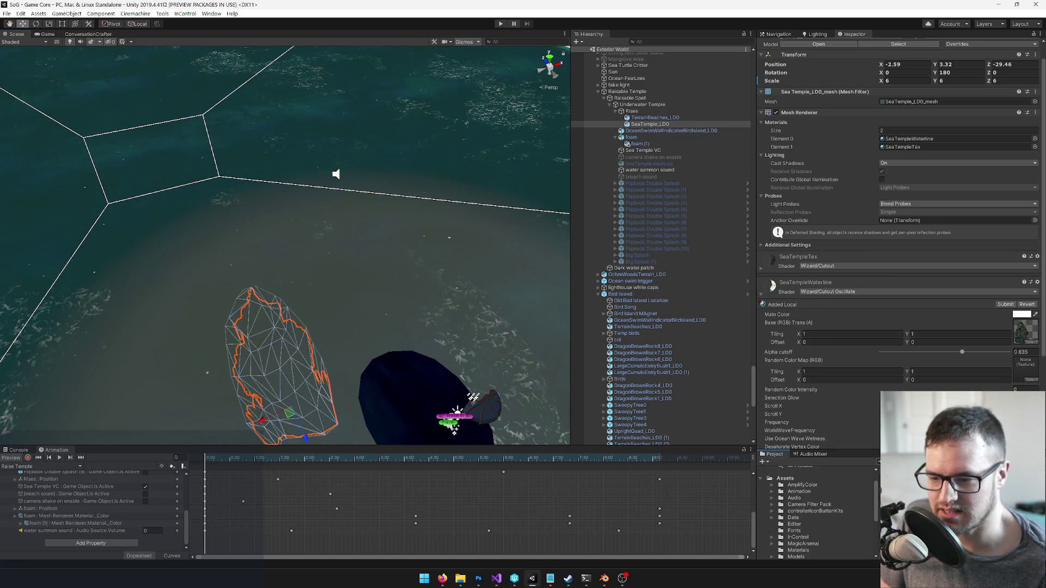
click(650, 124)
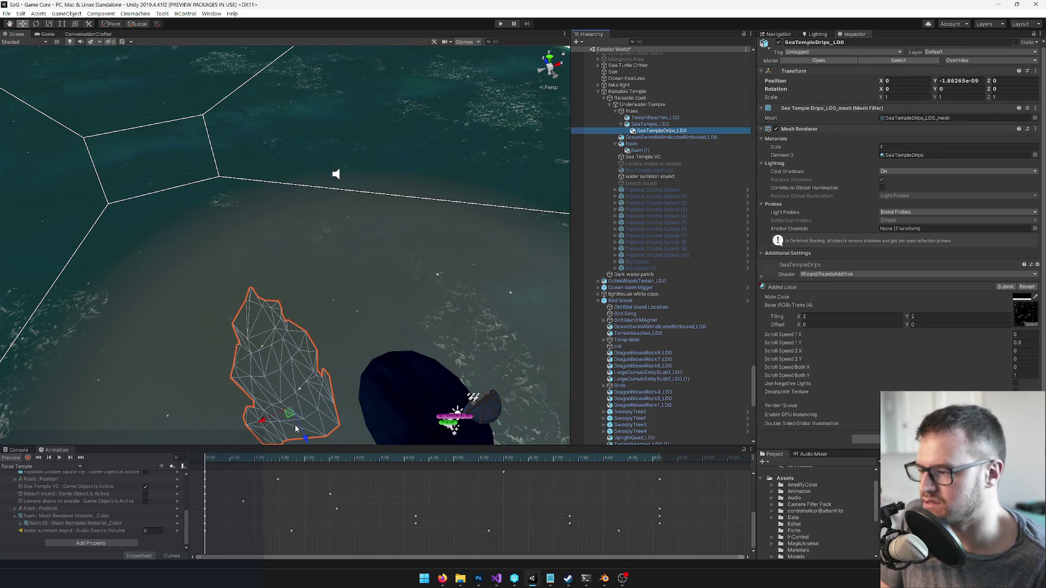
drag(214, 459, 445, 457)
drag(323, 458, 181, 460)
click(1021, 297)
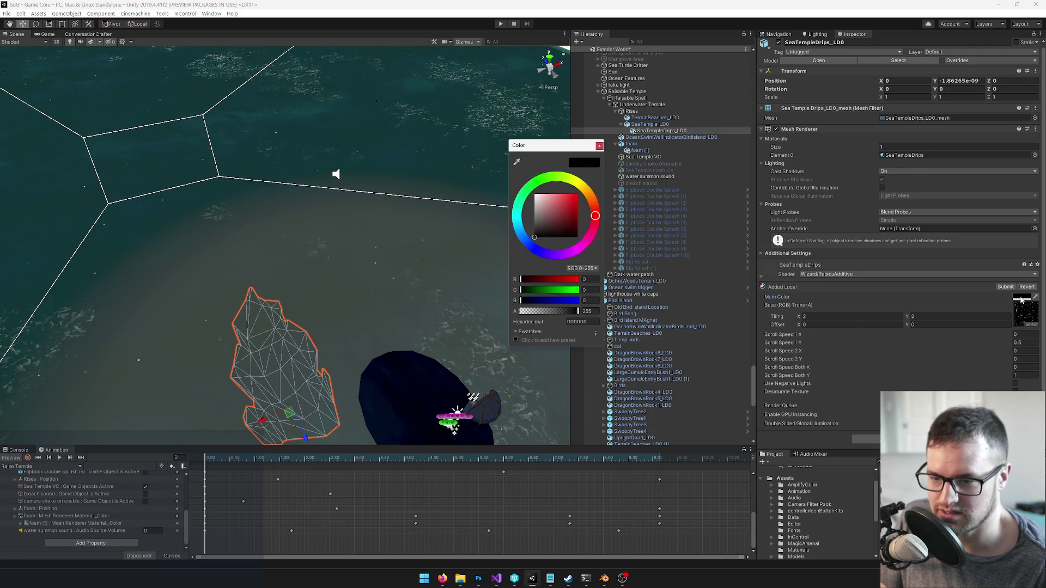
click(599, 146)
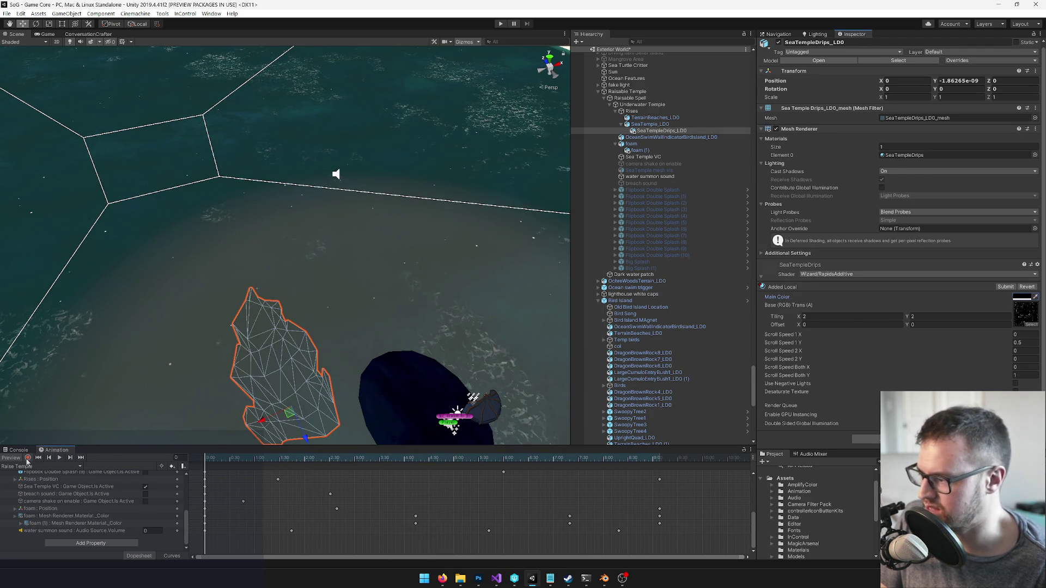
With recording on, key Main Color black at the start and light grey at frame 81
click(28, 458)
click(1021, 297)
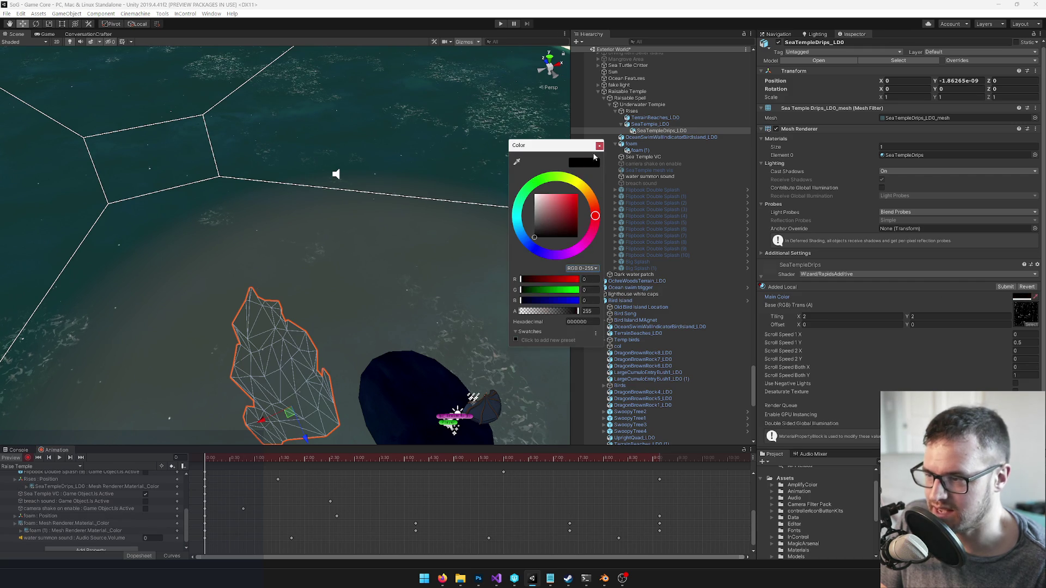
click(299, 393)
drag(229, 456, 272, 457)
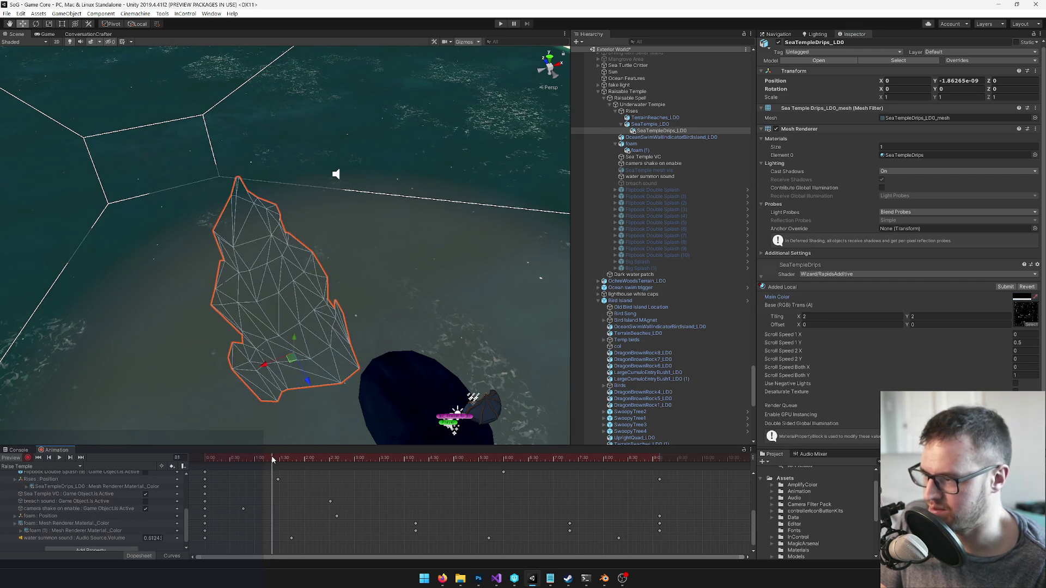
click(1022, 298)
click(592, 163)
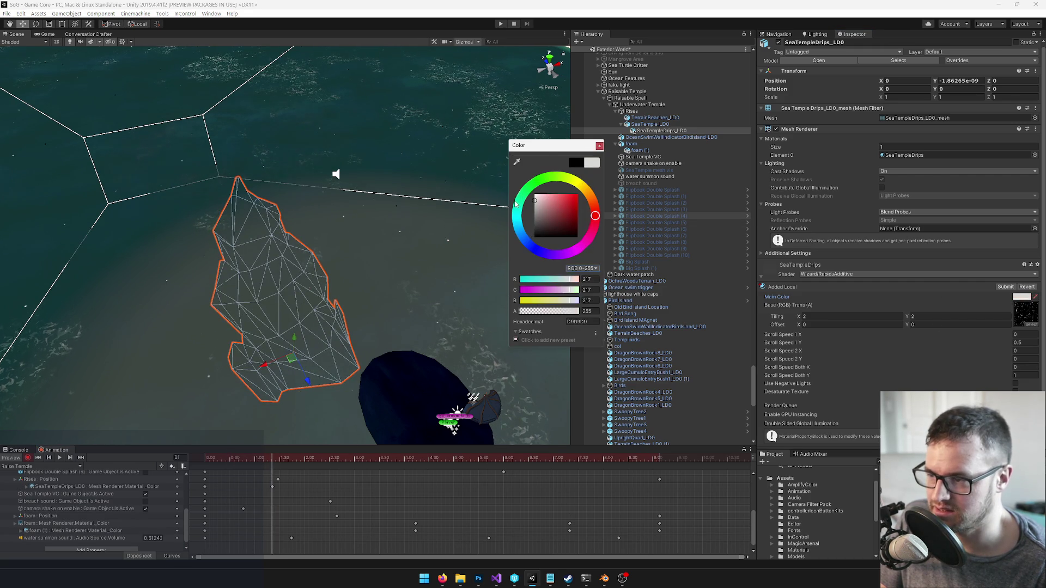
click(599, 145)
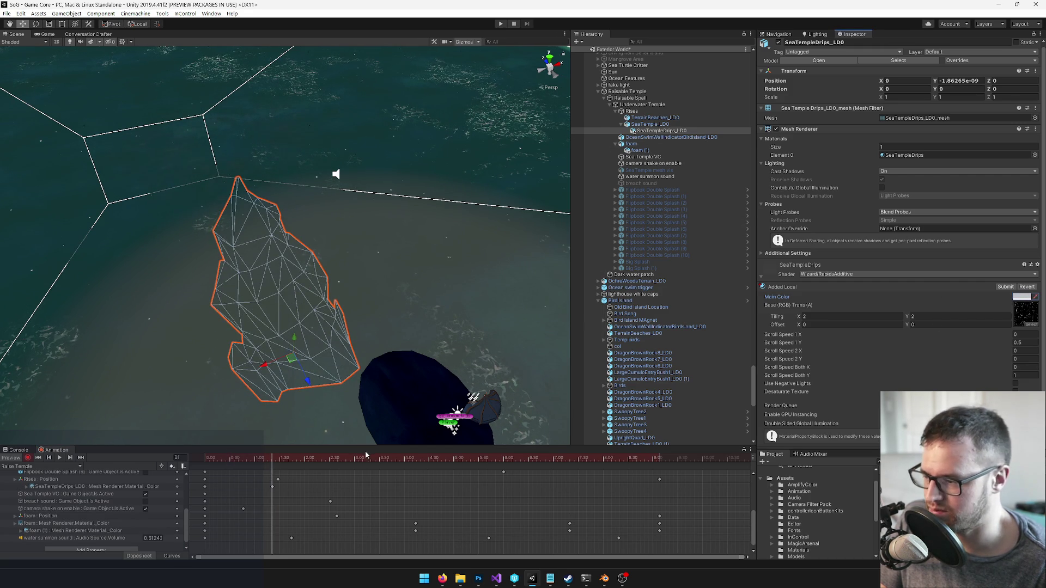
click(406, 458)
drag(430, 459, 659, 463)
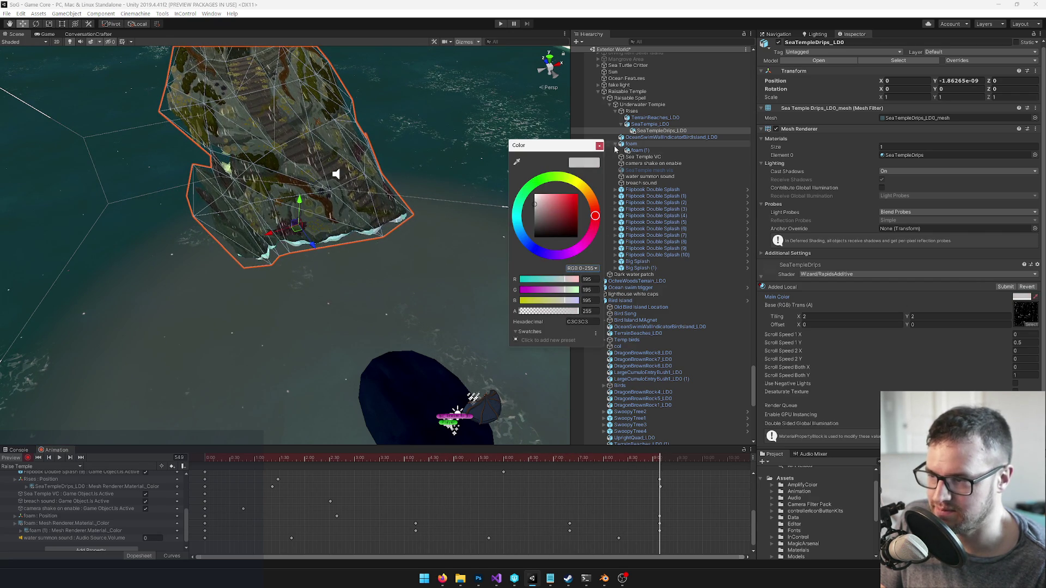
click(354, 127)
Key the drips' Main Color back to black at about frame 853
key(f)
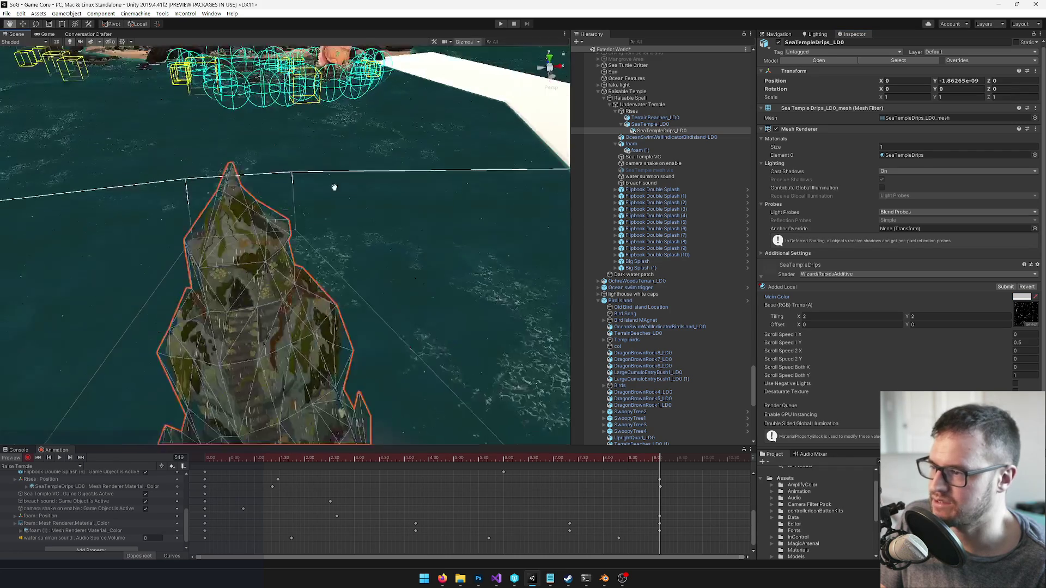
scroll(682, 486, down, 2)
scroll(681, 487, down, 1)
drag(626, 457, 728, 457)
scroll(698, 470, down, 2)
drag(657, 458, 603, 462)
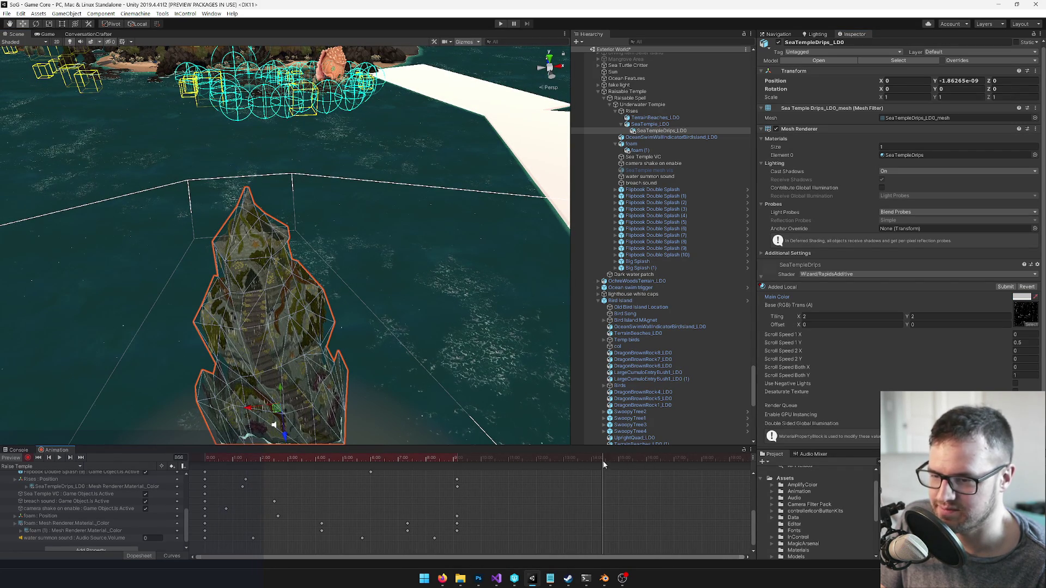
click(1018, 298)
drag(542, 220, 508, 231)
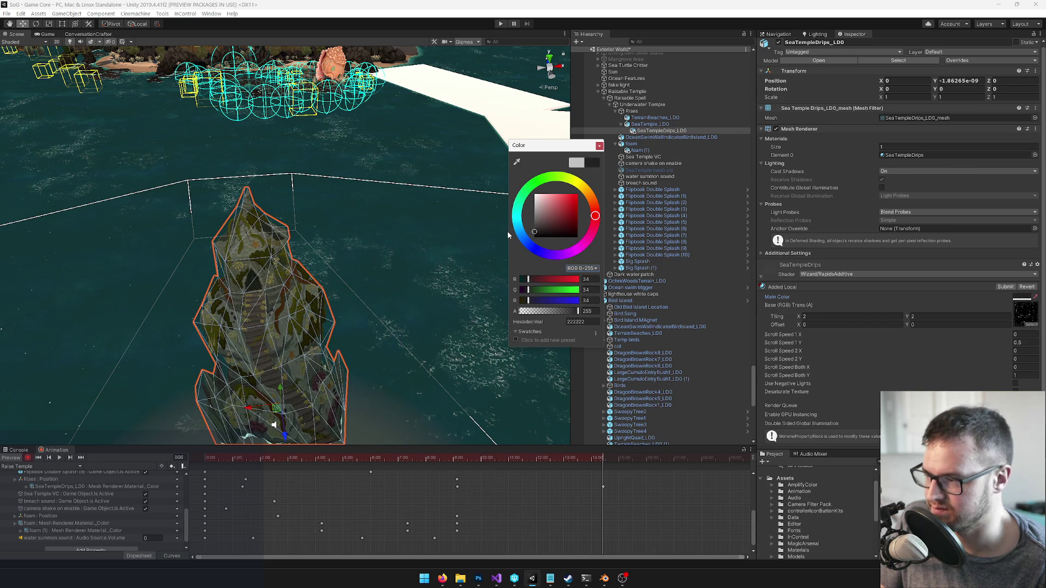
click(599, 146)
Preview the clip and shift the drips colour keyframe near 14:00 slightly later
drag(501, 458, 468, 460)
click(60, 458)
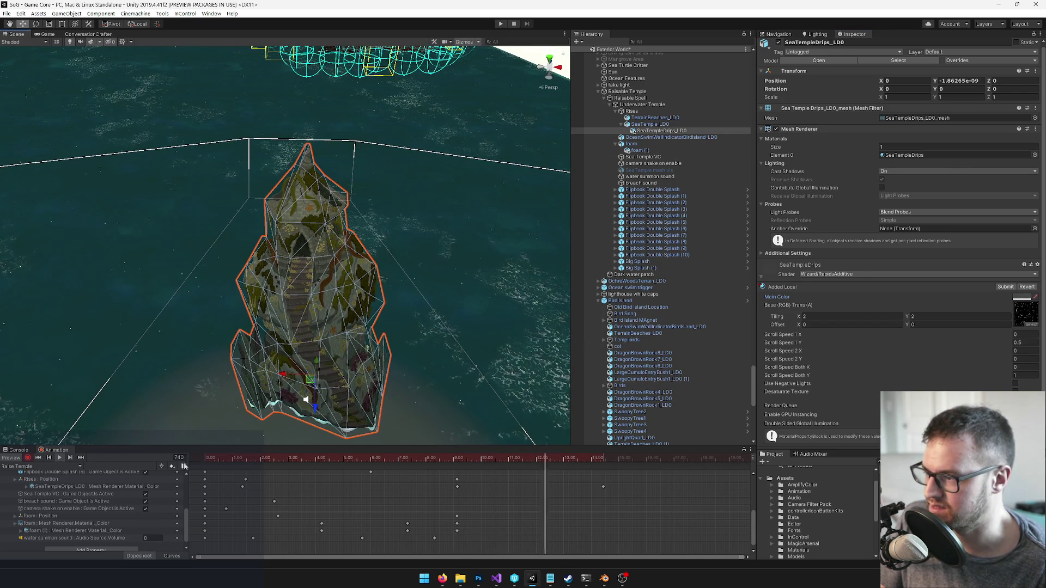
click(603, 487)
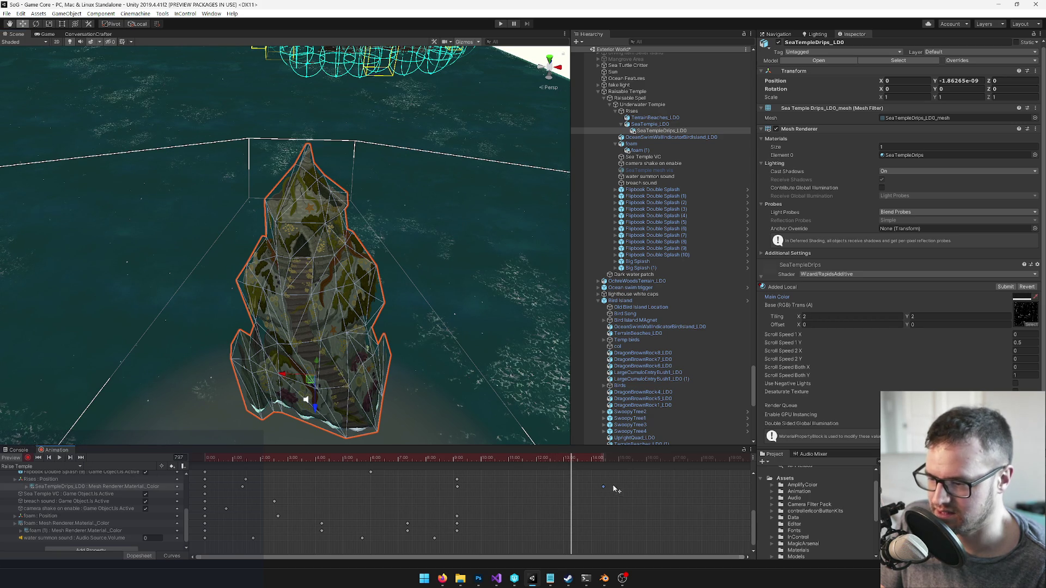
drag(740, 490, 745, 489)
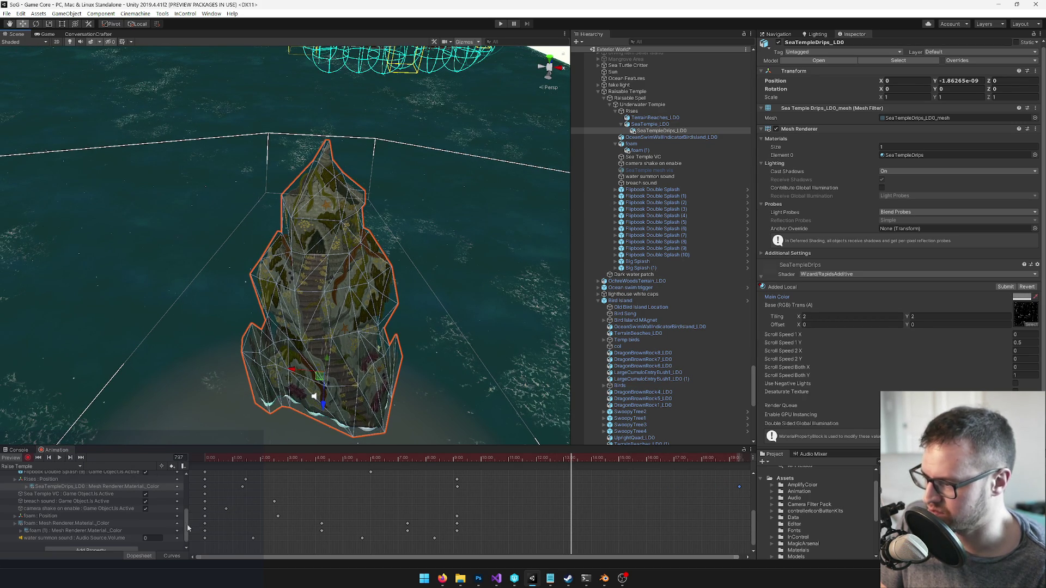
drag(187, 528, 186, 539)
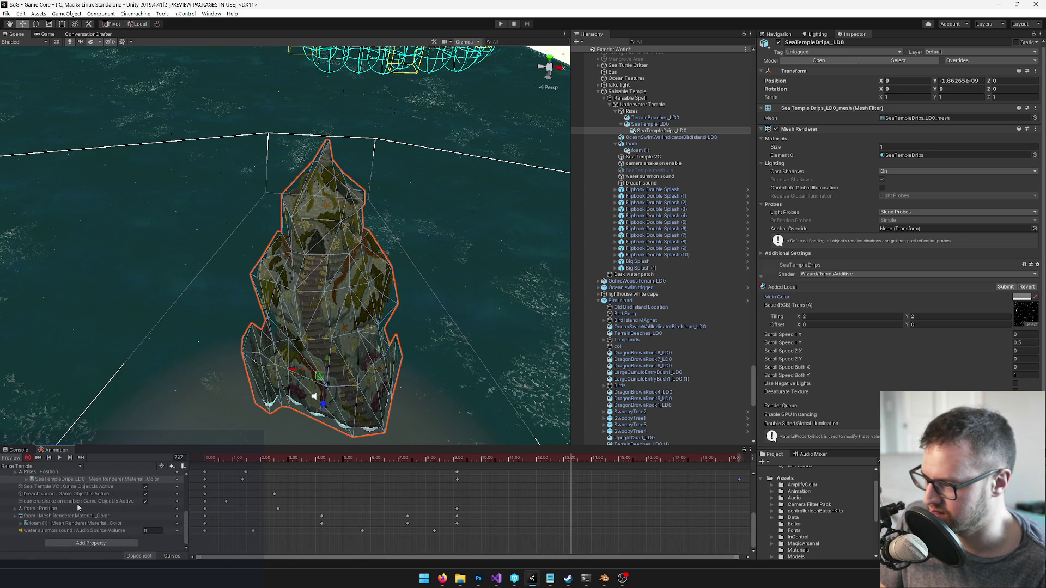
click(79, 502)
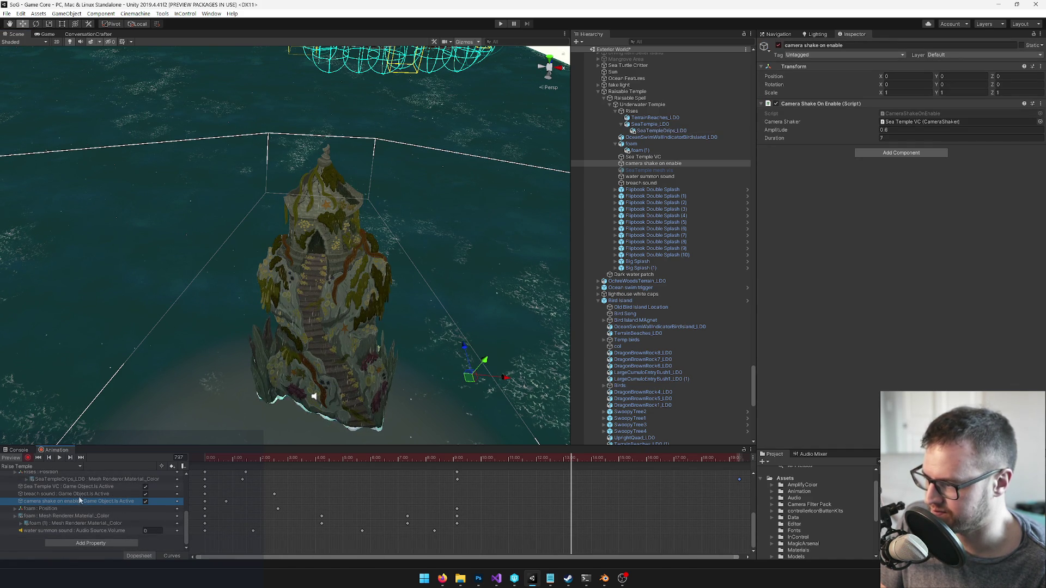
Select the Sea Temple VC track and save the Raise Temple clip
click(80, 487)
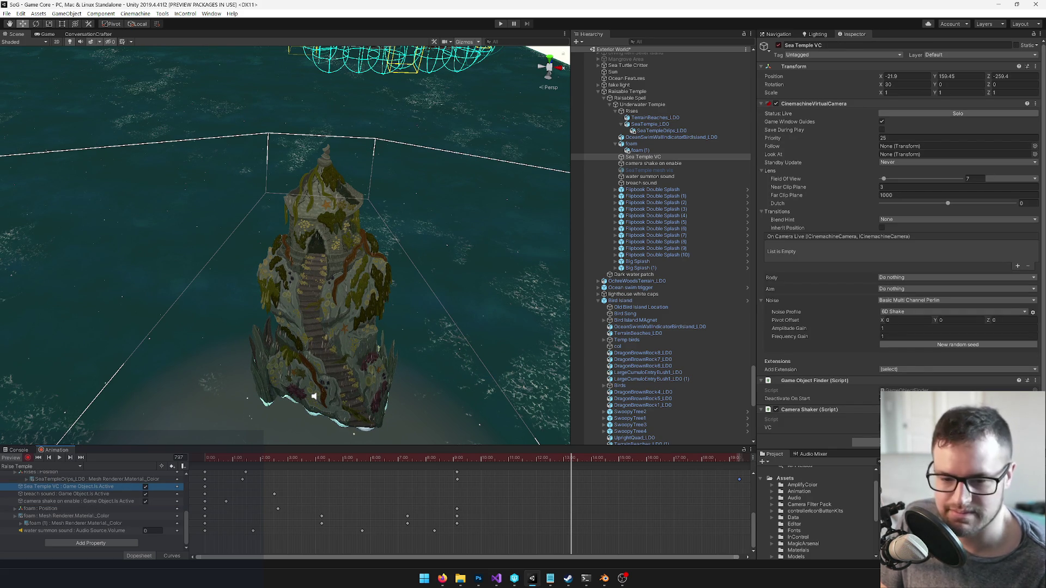
key(ctrl+s)
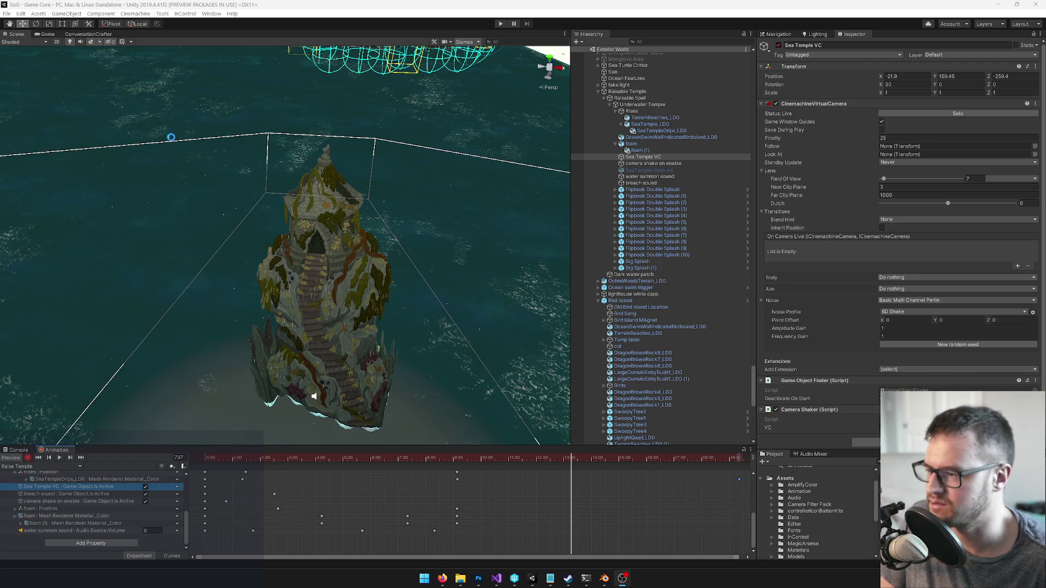
In the Game view, stop recording and deactivate Sea Temple VC near the clip's start
click(50, 36)
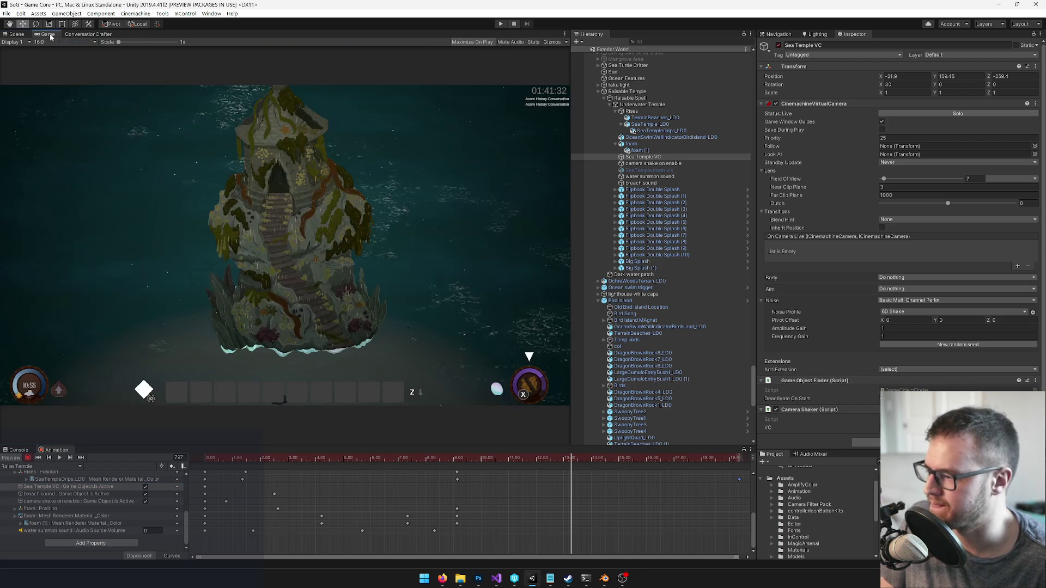
click(29, 458)
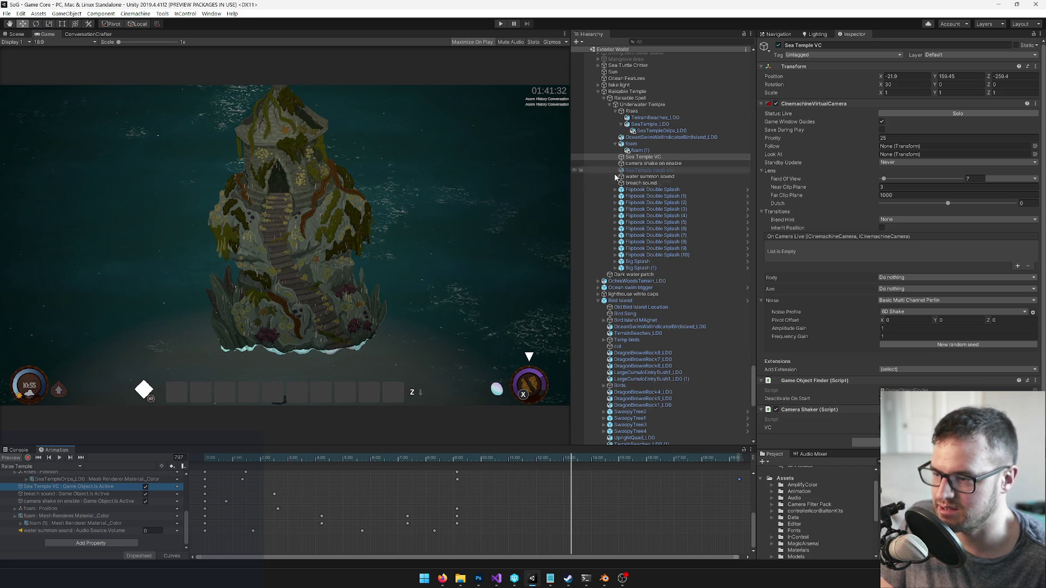
drag(465, 459, 203, 460)
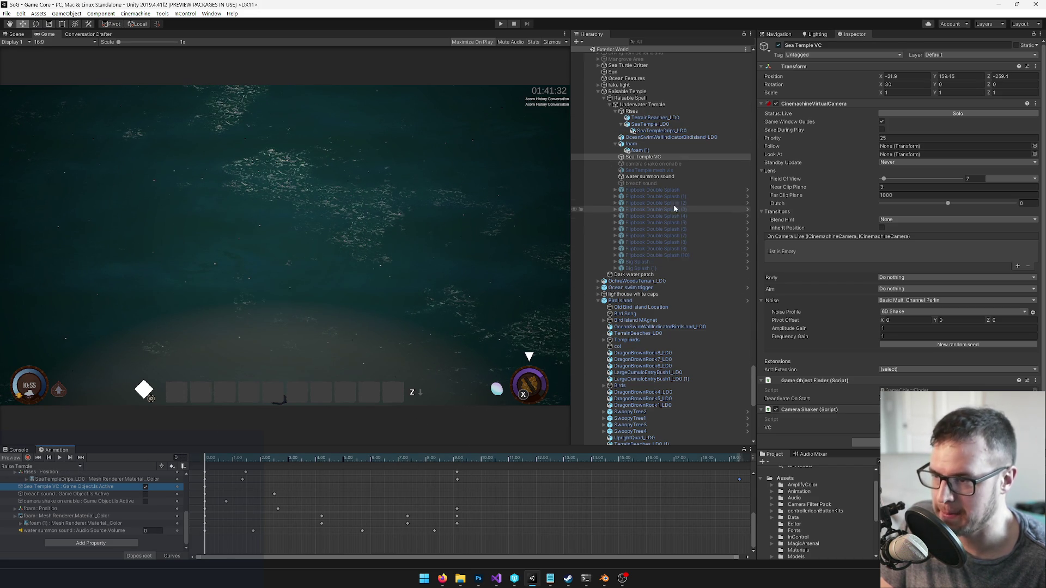
click(778, 45)
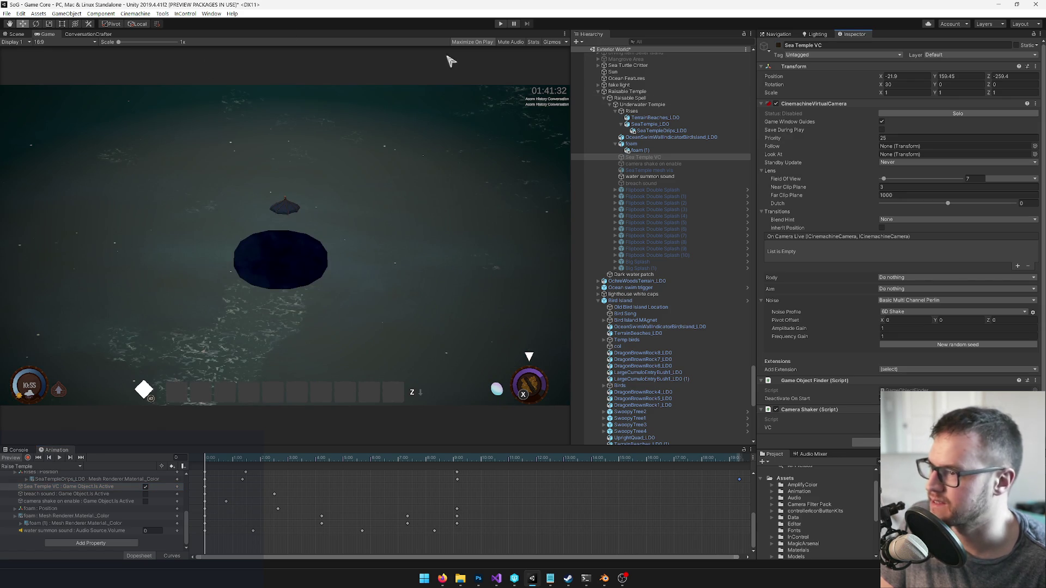
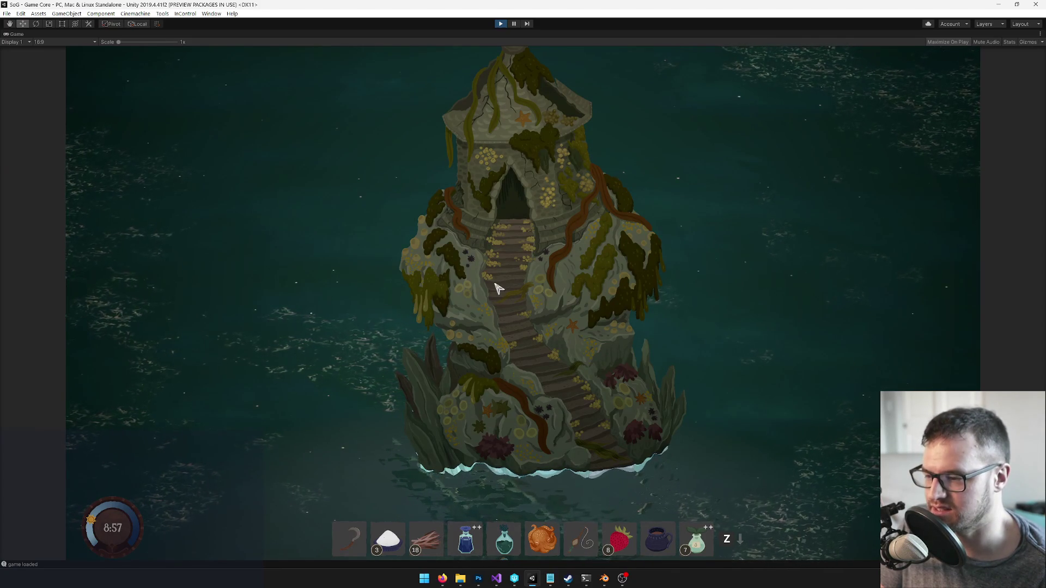
Stop the running game so the Raise Temple timeline and editor panels return
click(500, 24)
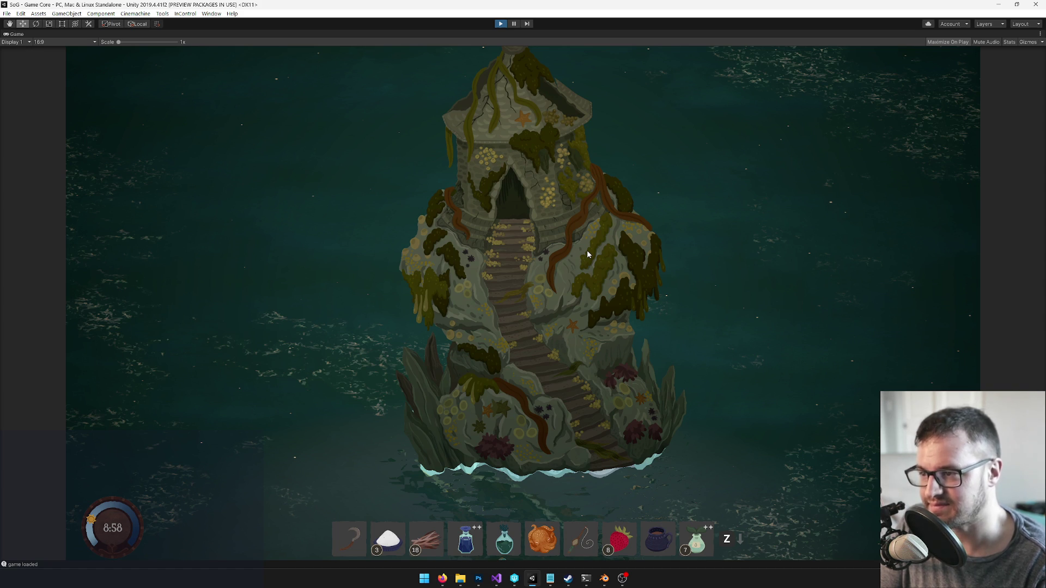
key(ctrl+p)
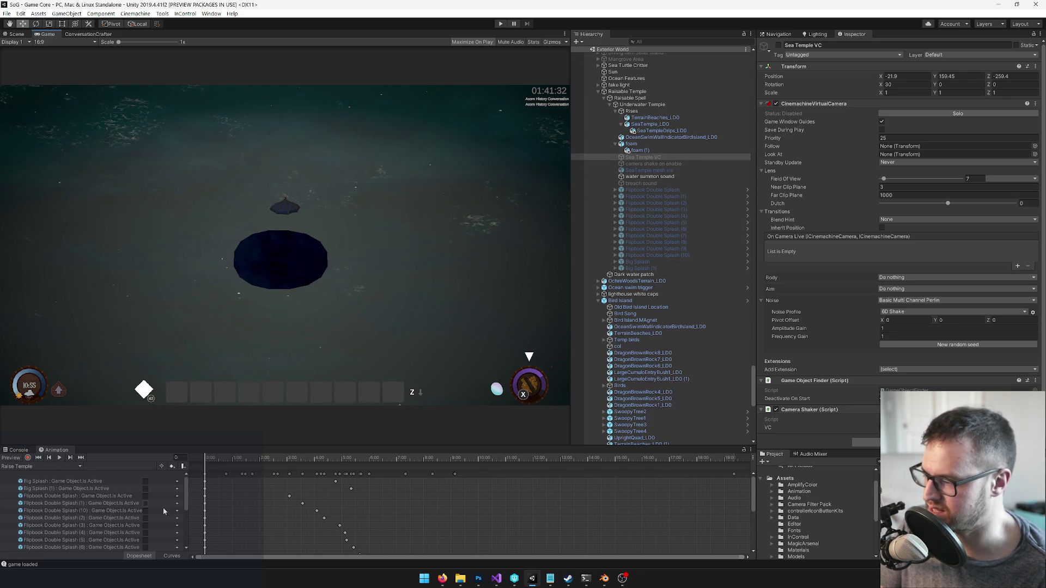
Key the Sea Temple VC camera off at frame 549 of the Raise Temple animation
scroll(164, 510, down, 5)
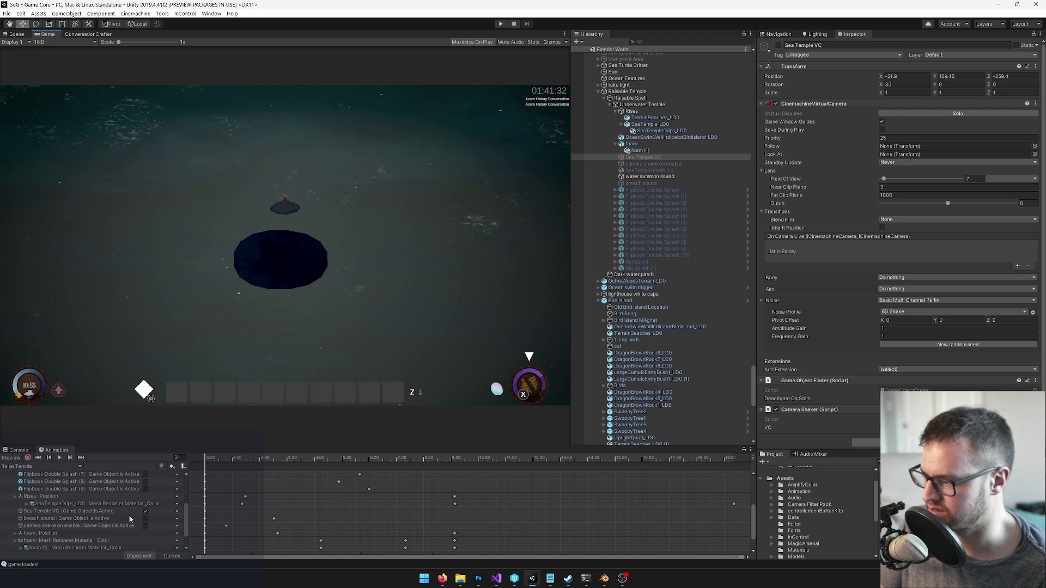
click(108, 513)
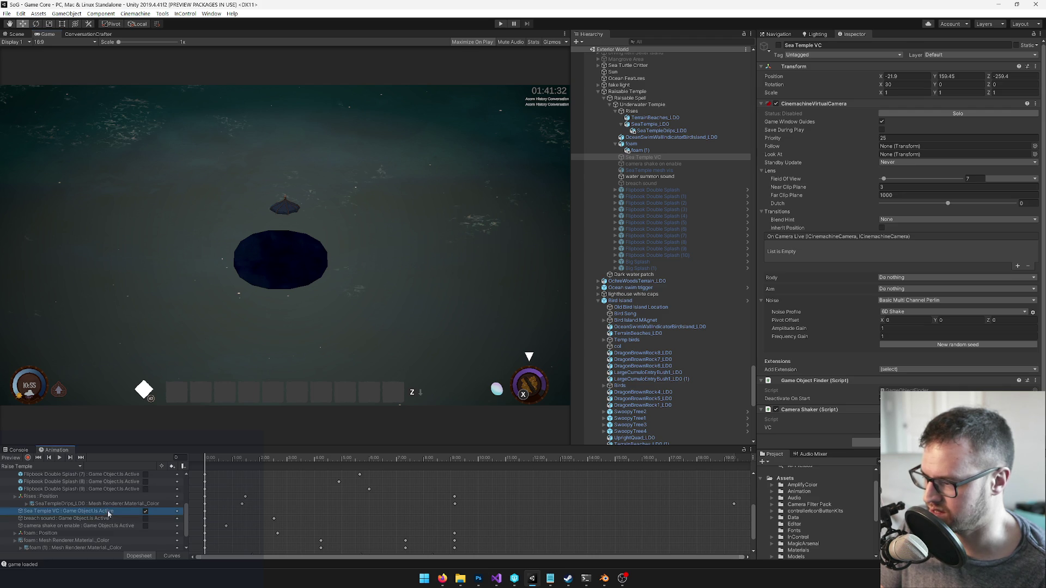
mouse_move(381, 462)
mouse_down()
mouse_move(477, 460)
mouse_move(456, 461)
mouse_up()
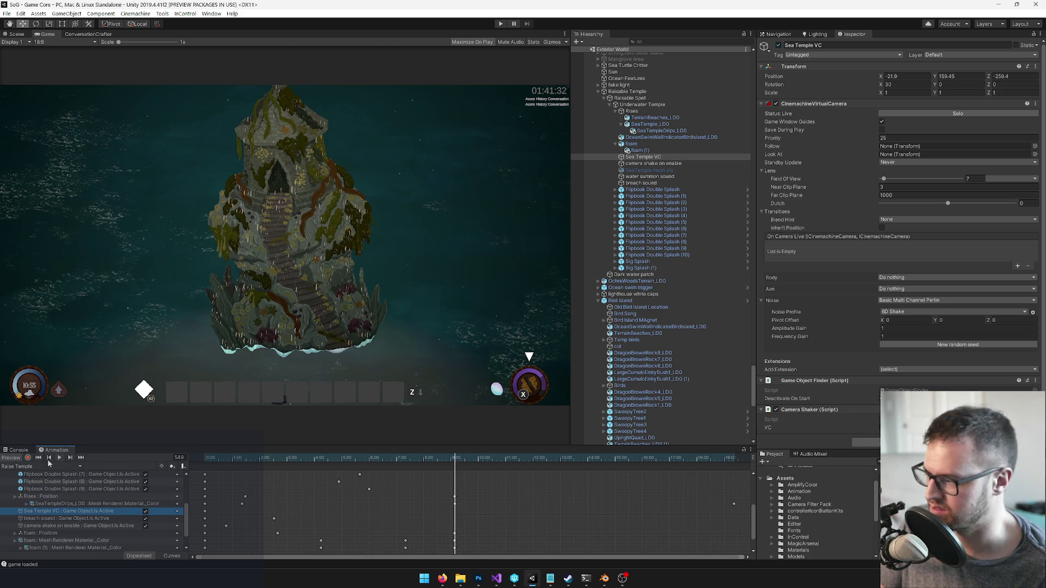
click(27, 458)
click(778, 45)
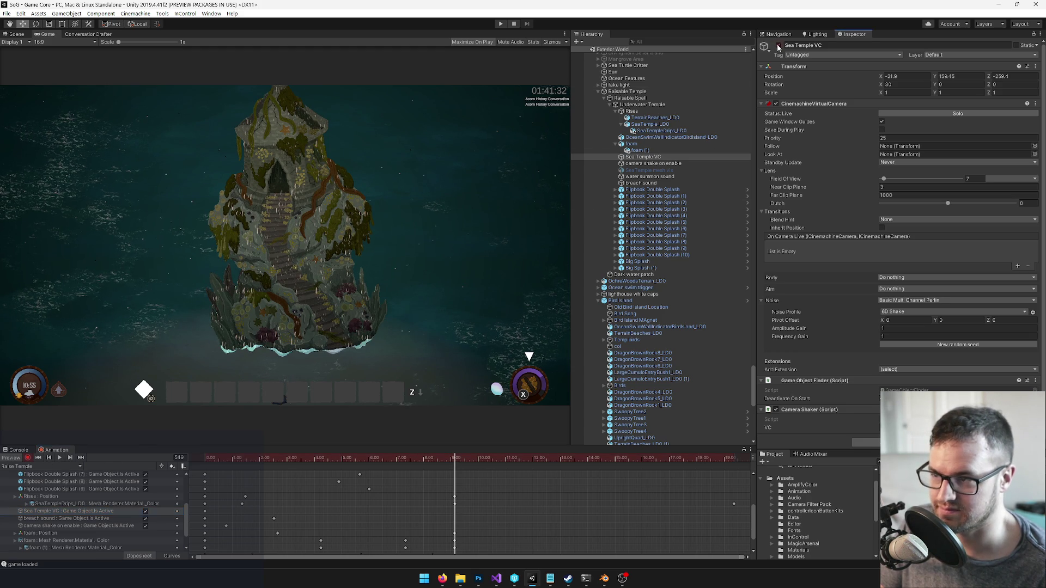
click(27, 458)
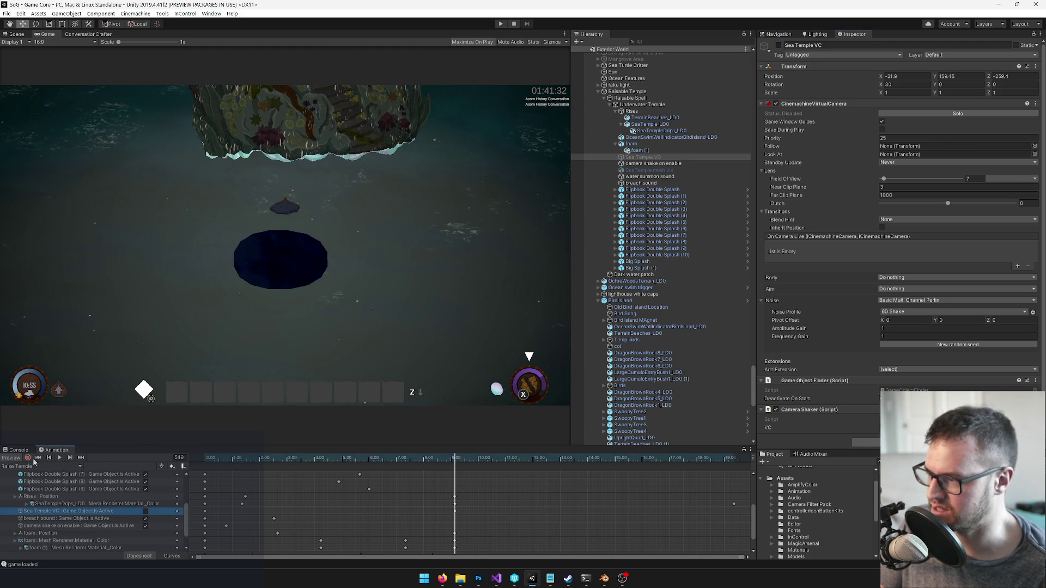
mouse_move(465, 466)
mouse_down()
mouse_move(565, 463)
mouse_move(490, 463)
mouse_move(517, 463)
mouse_up()
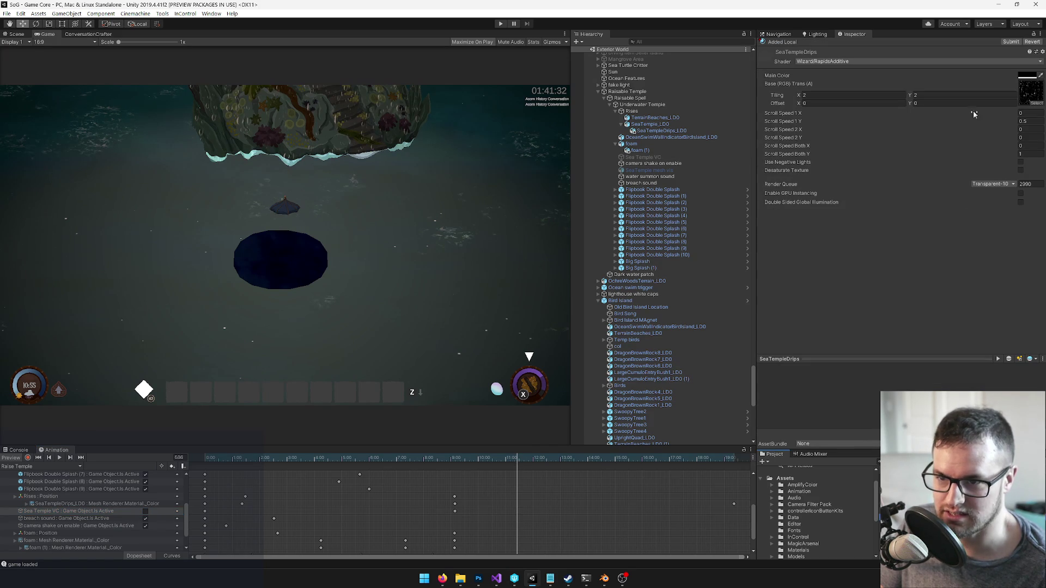
Try SeaTempleDrips tiling of 3 by 3 and play the Raise Temple preview
text(3)
key(Tab)
text(3)
key(Return)
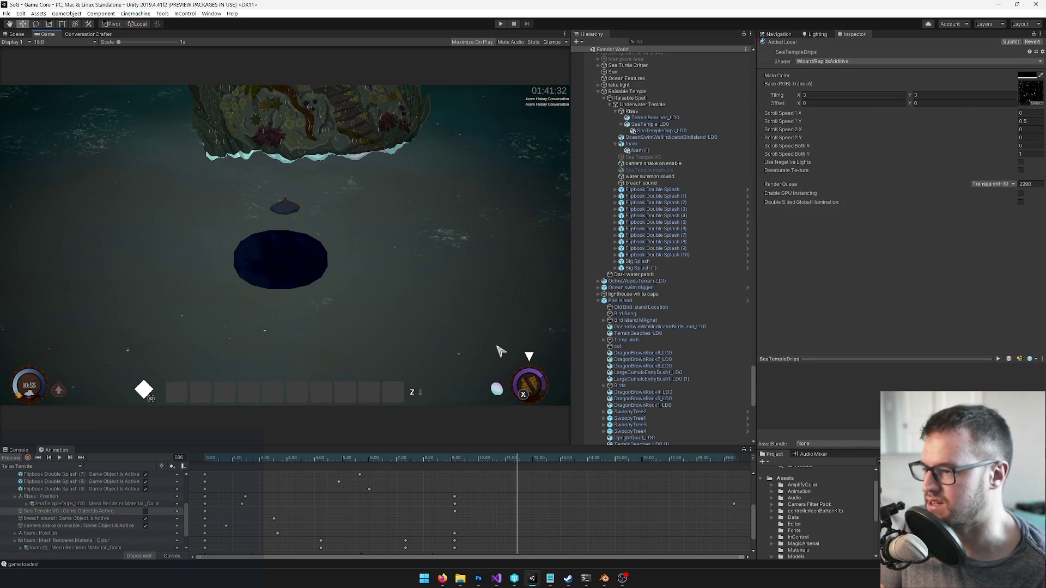
click(44, 460)
click(43, 460)
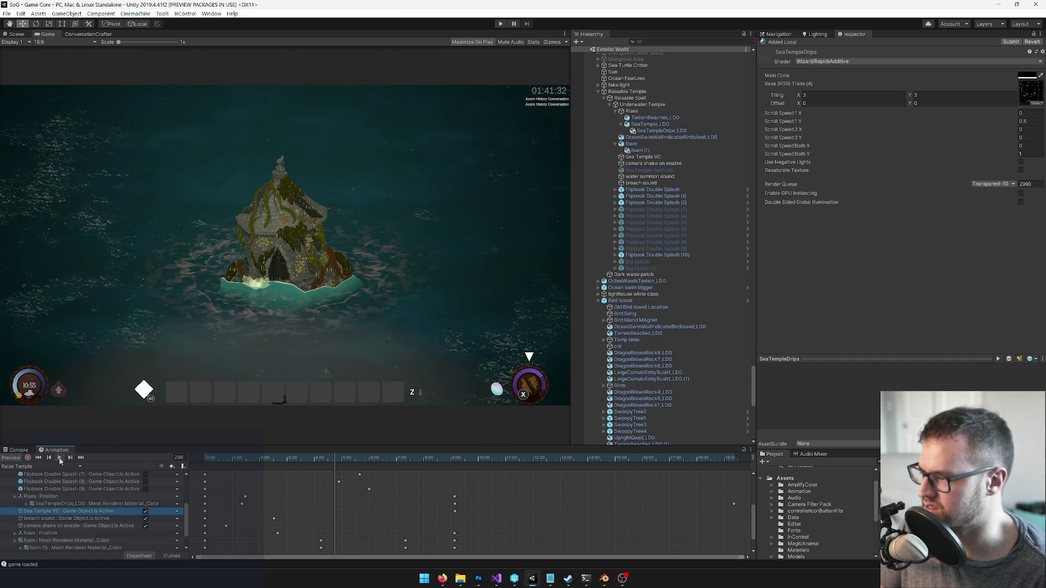
click(60, 460)
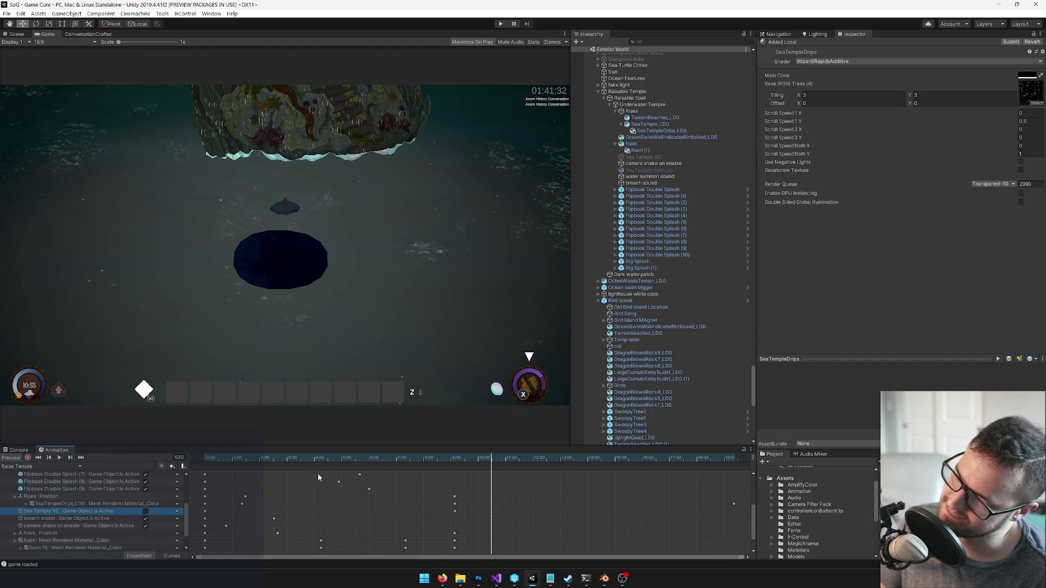
drag(352, 462, 450, 462)
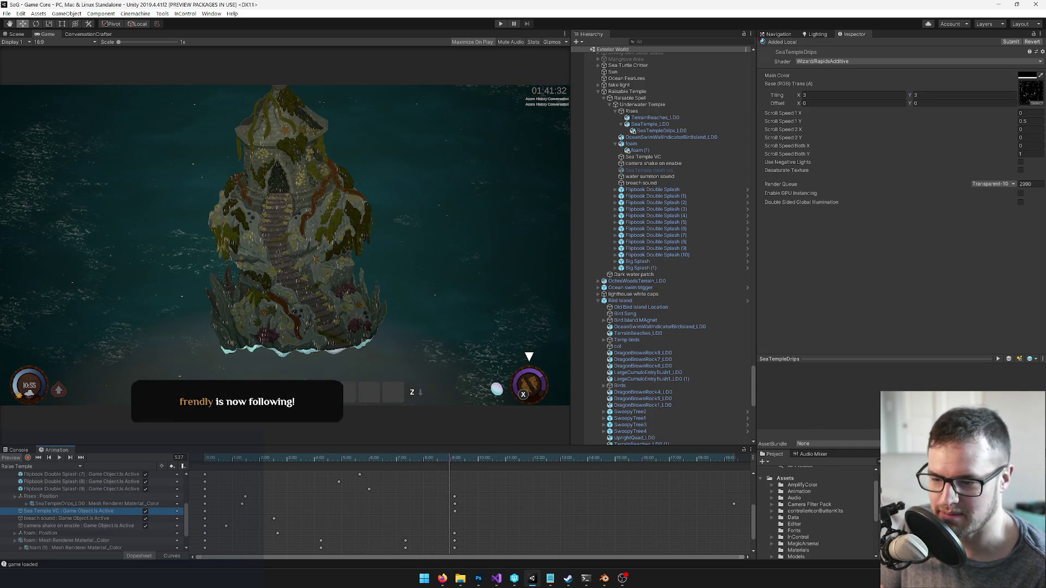
Settle the drips tiling at X 2.5, Y 2.3 and scrub the temple preview again
text(2.5)
mouse_move(796, 95)
mouse_down()
mouse_move(810, 96)
mouse_move(795, 97)
mouse_up()
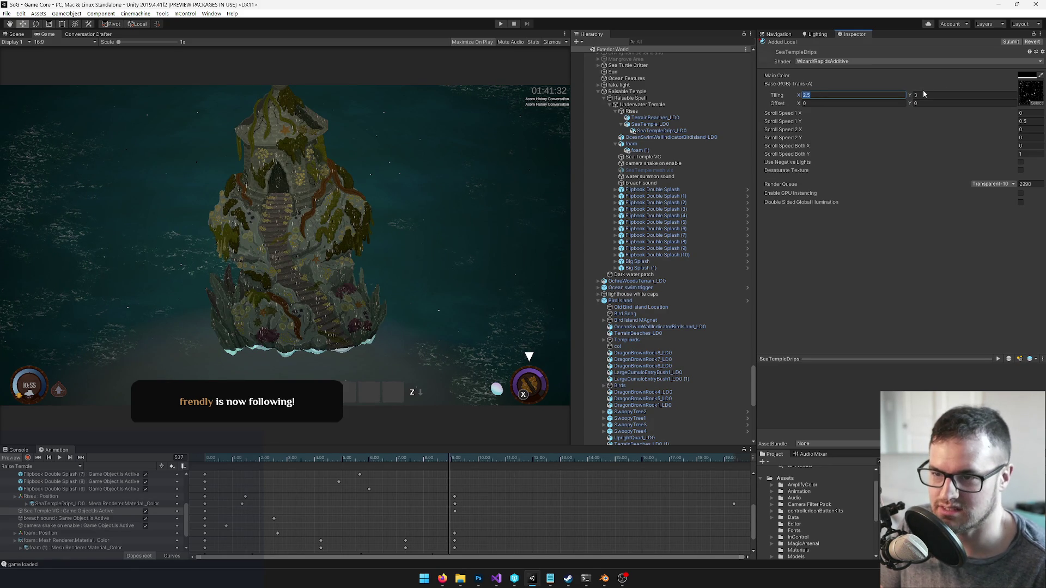
text(2)
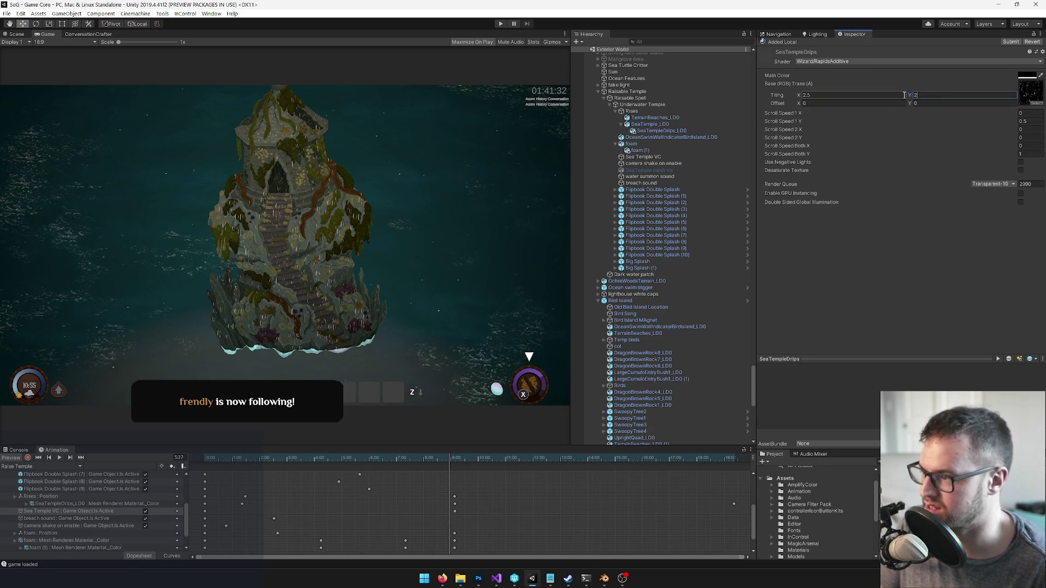
drag(908, 96, 900, 93)
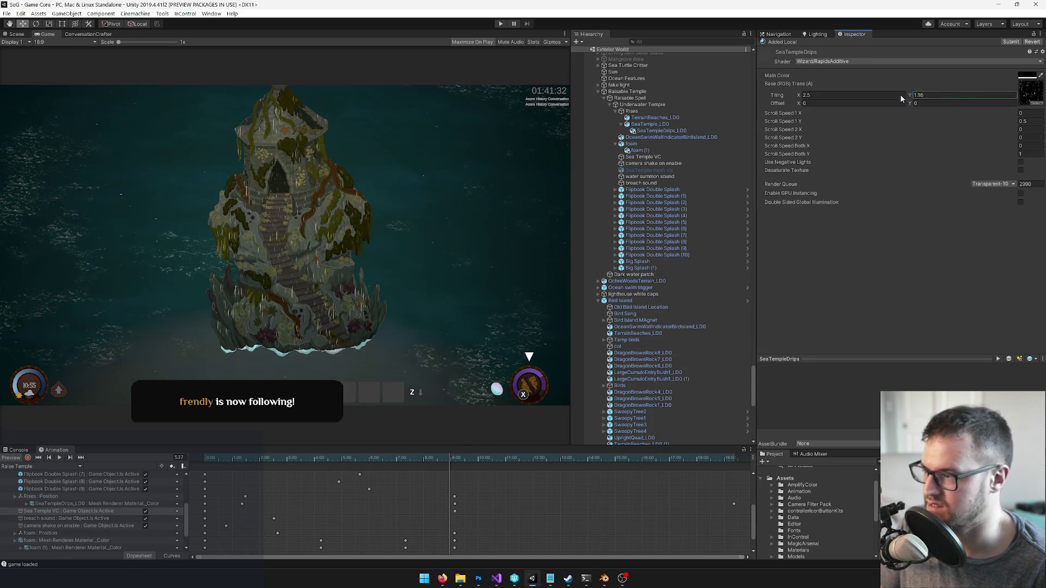
key(ctrl+z)
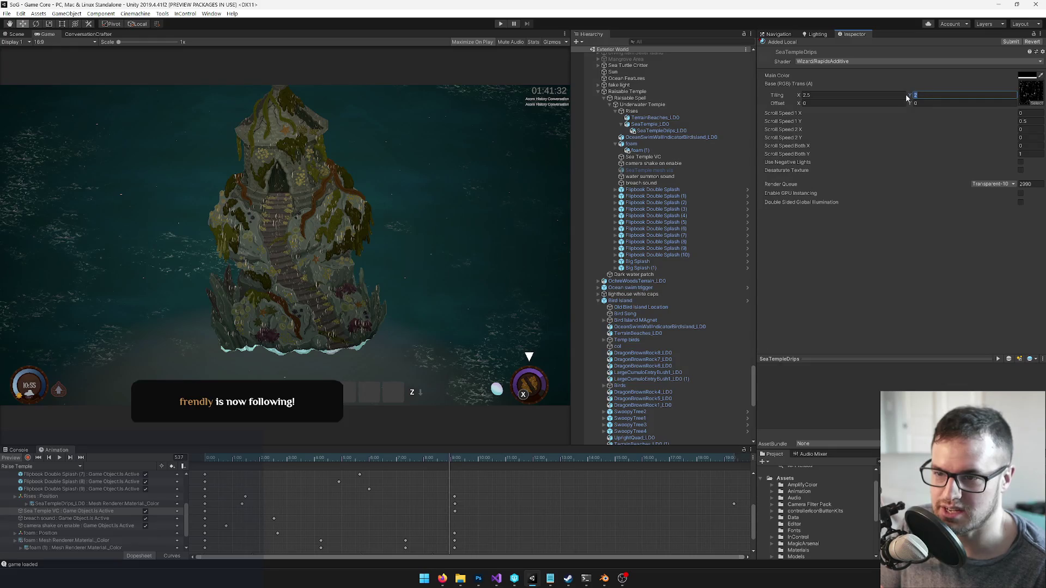
text(2.3)
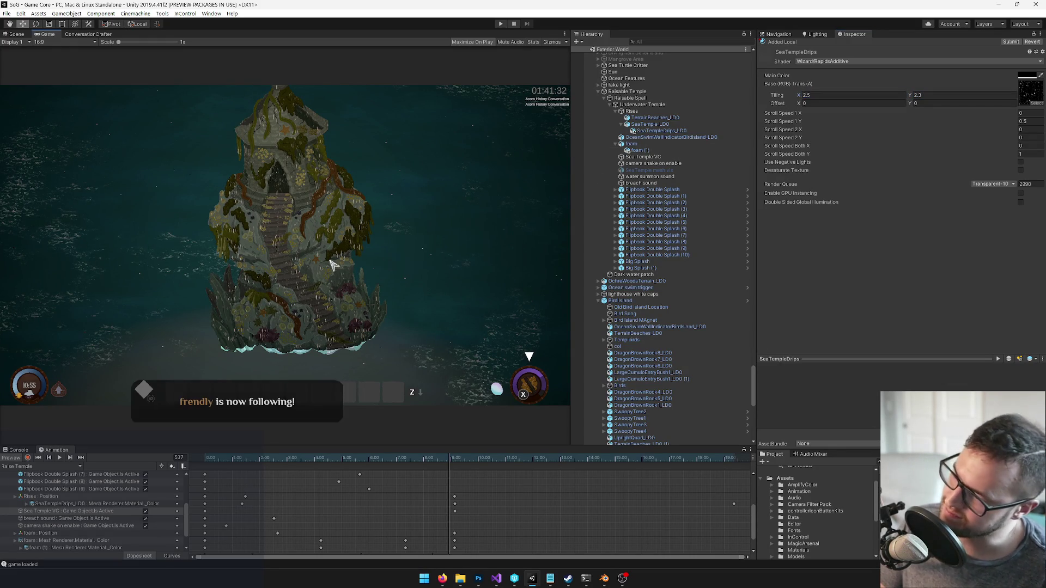
click(266, 262)
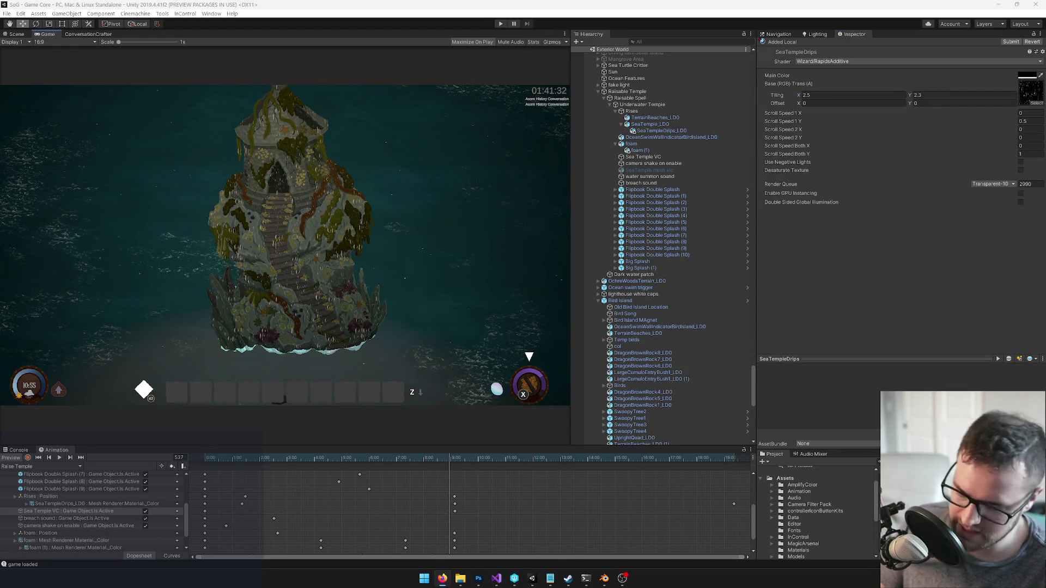
click(442, 579)
click(442, 578)
mouse_move(446, 463)
mouse_down()
mouse_move(287, 463)
mouse_move(482, 461)
mouse_move(366, 463)
mouse_up()
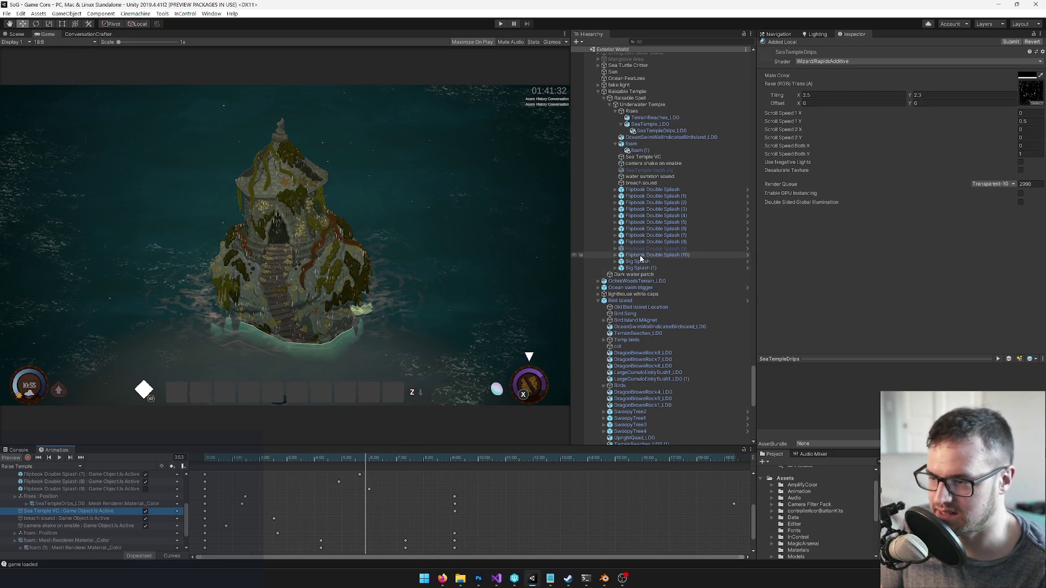
Lower the camera shake on enable object's amplitude to 0.4
click(653, 163)
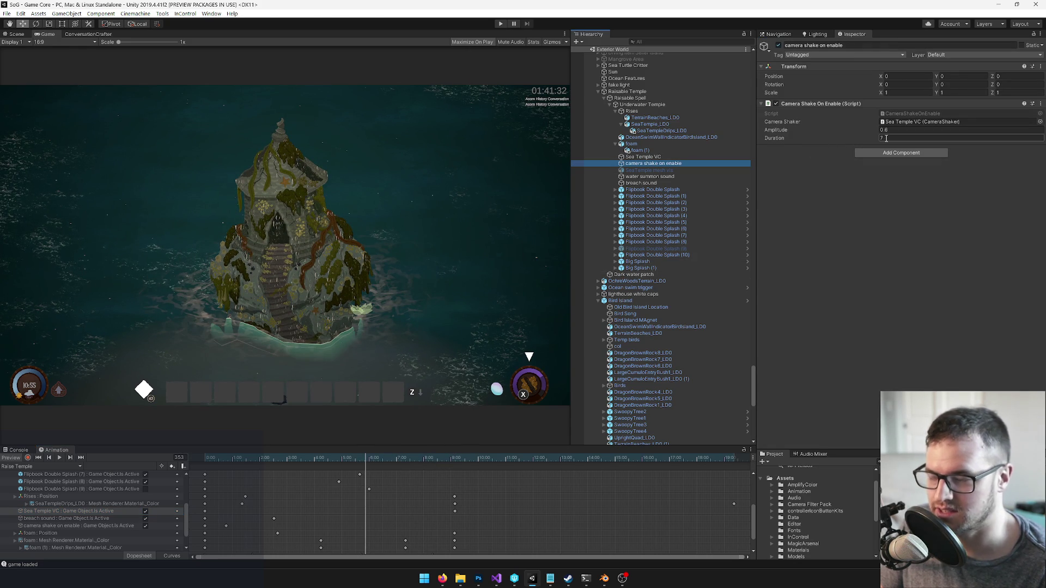
click(891, 131)
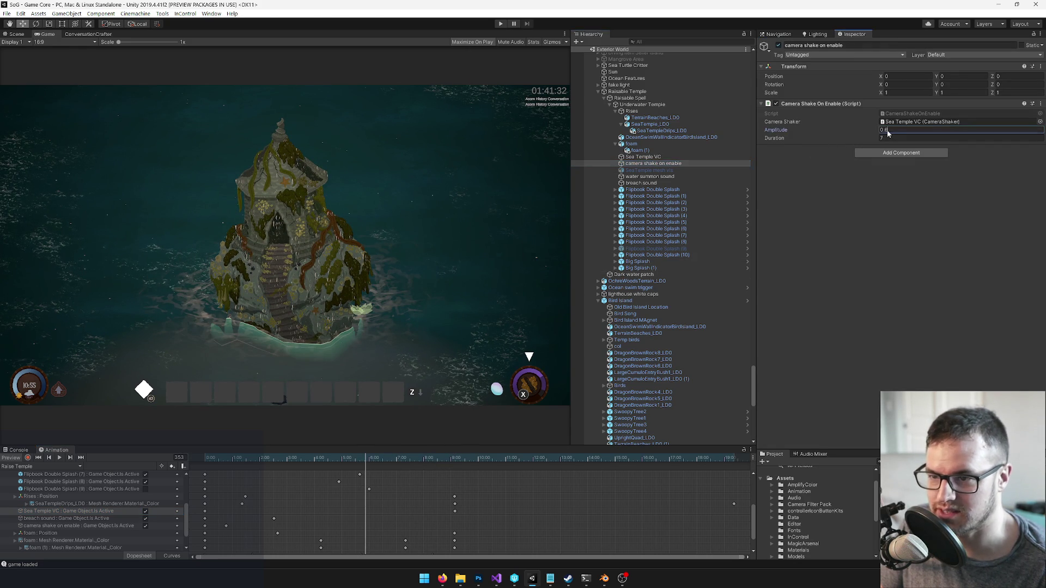
text(4)
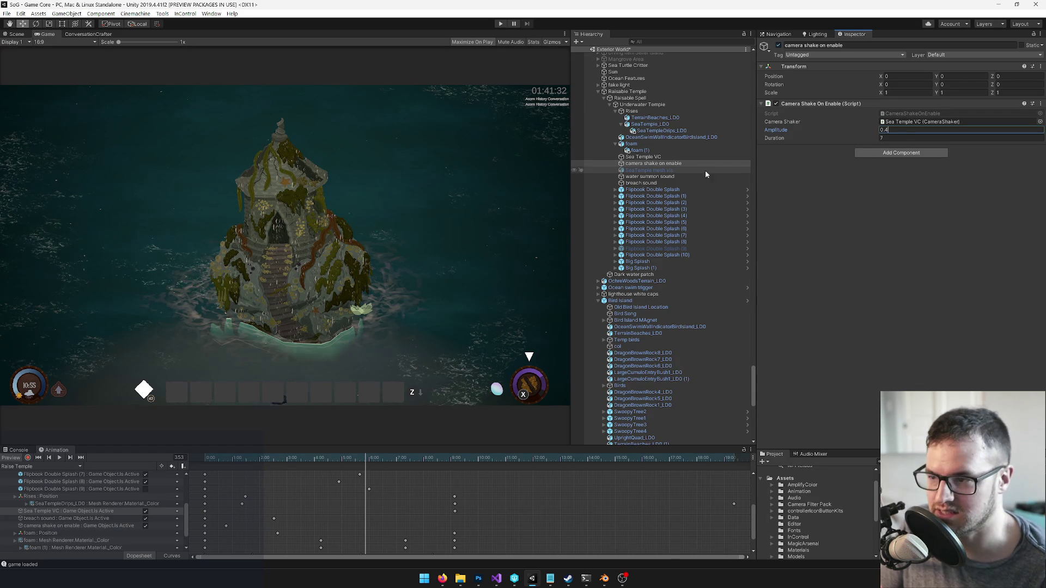
Raise the Sea Temple VC noise frequency gain to 1.5, then show the Scene view
click(647, 158)
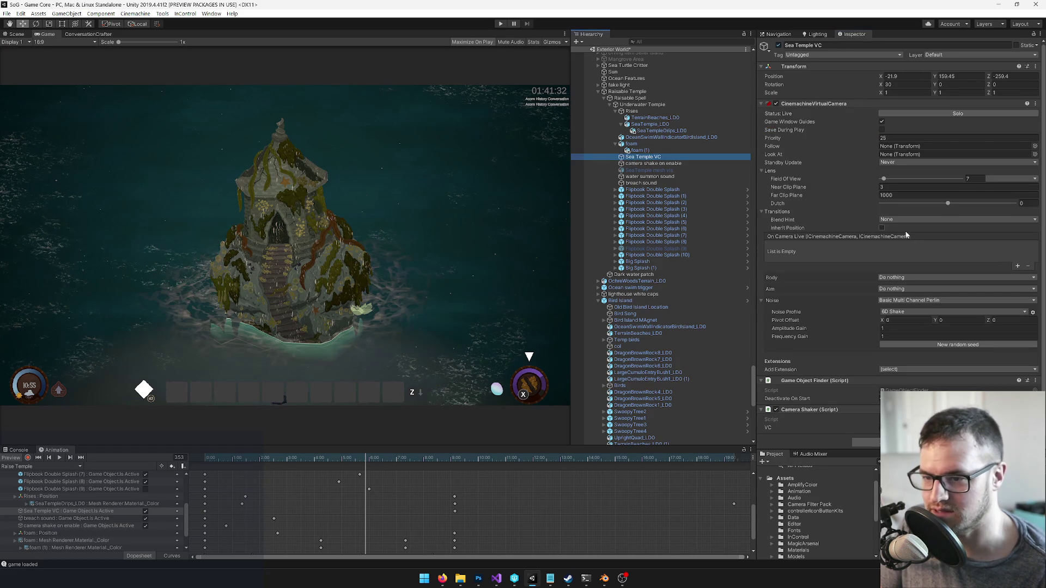
scroll(924, 259, down, 1)
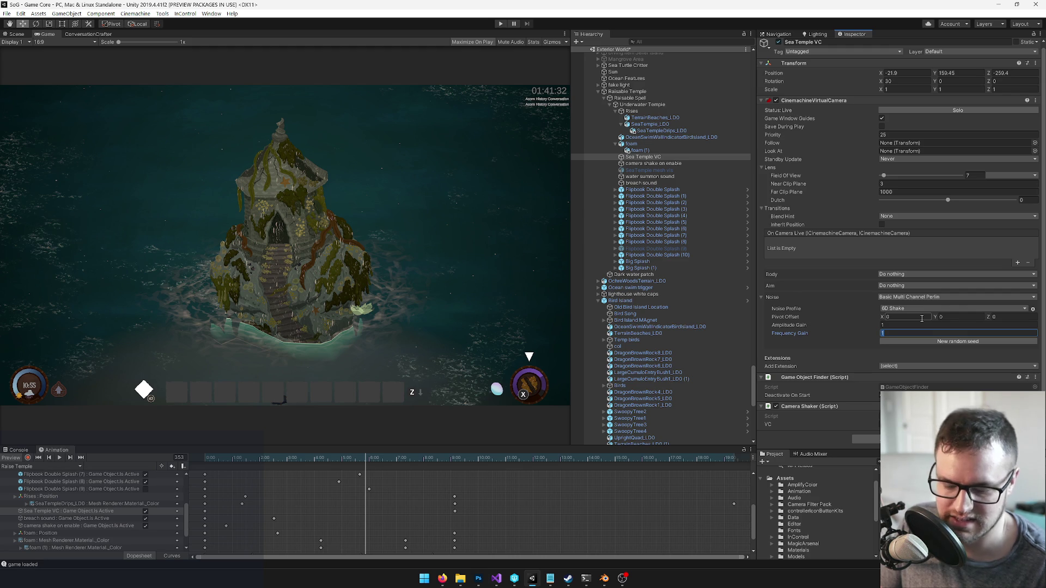
text(.5)
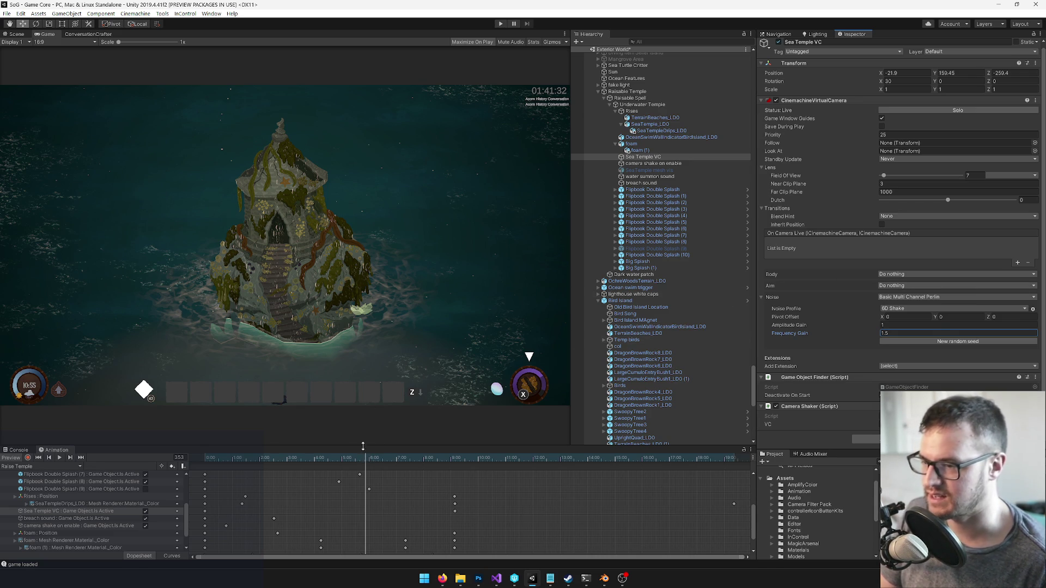
click(24, 37)
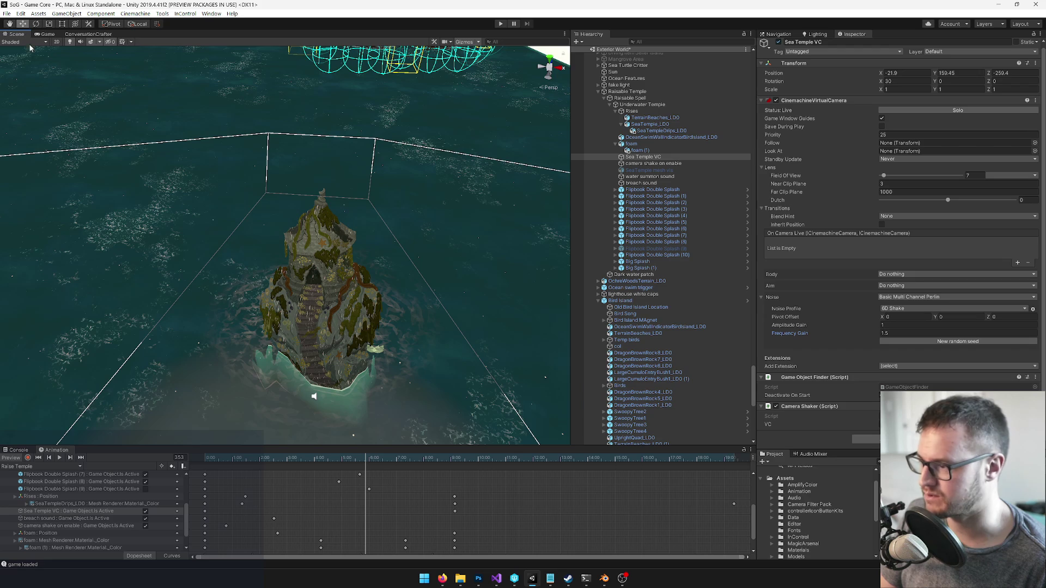
Select Flipbook Double Splash (2), save the scene, and orbit close to the serpent mesh
drag(280, 187, 294, 147)
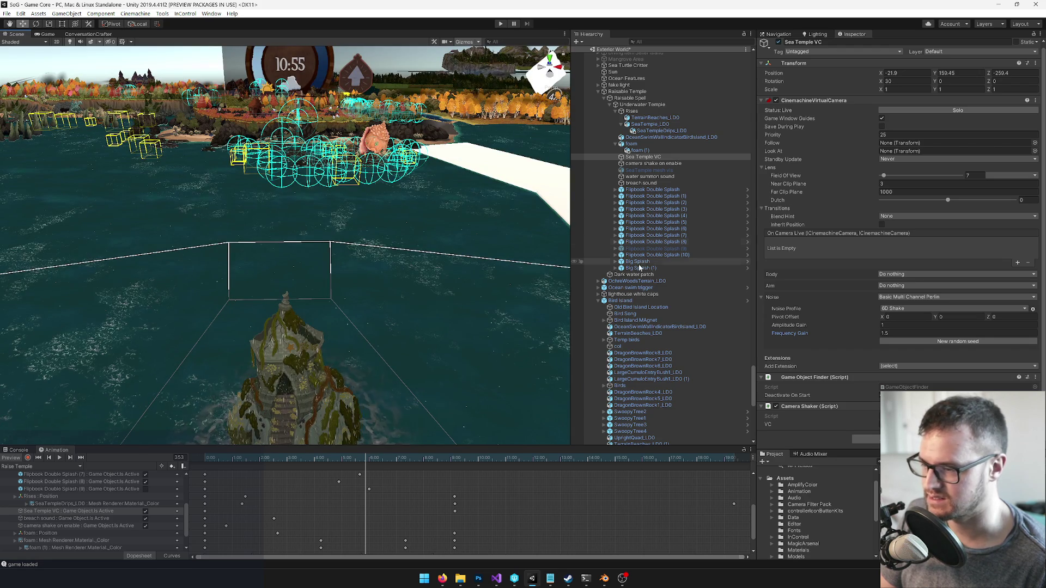
click(658, 204)
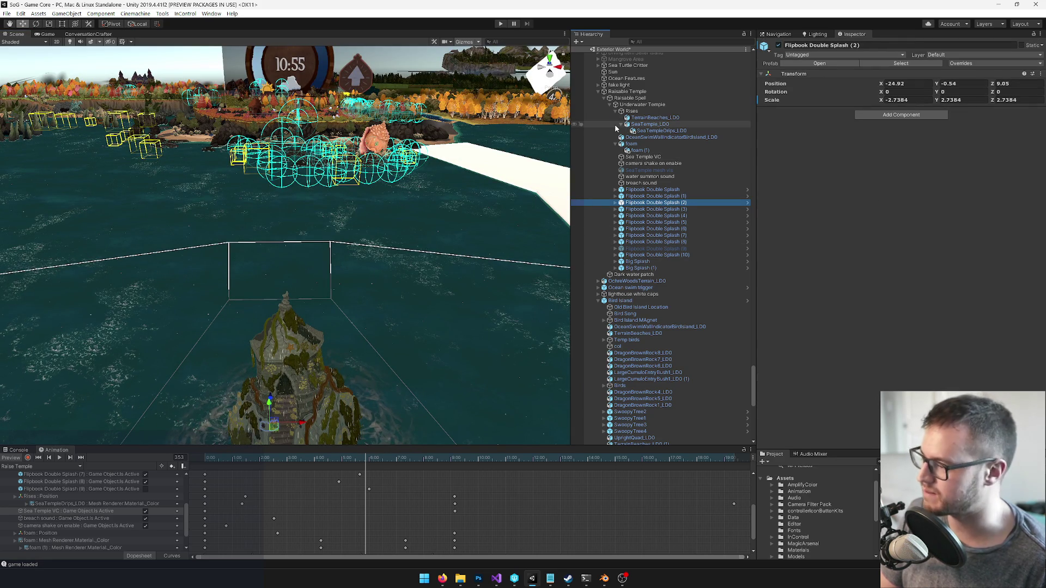
key(ctrl+s)
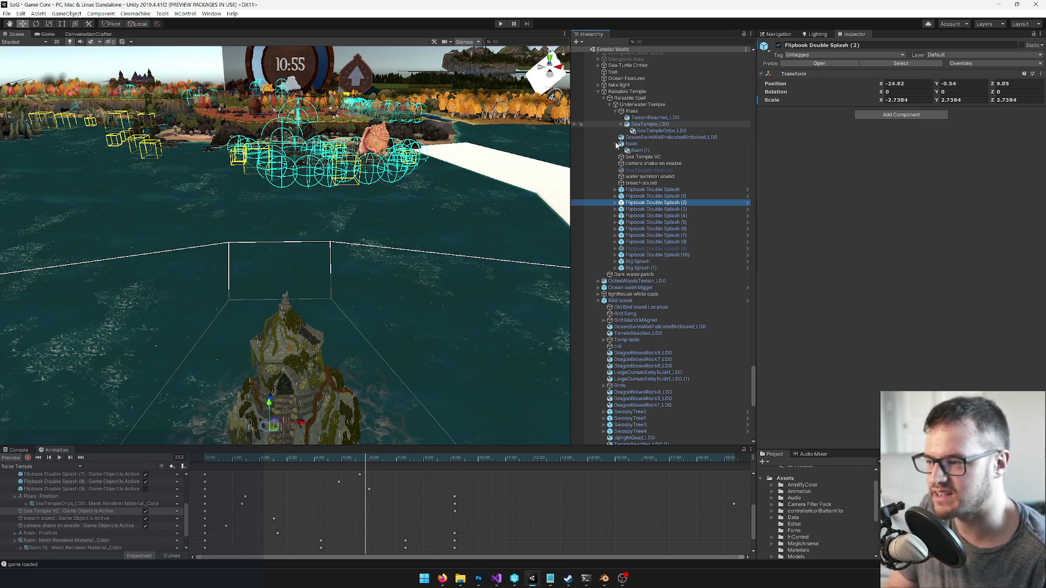
mouse_move(369, 227)
mouse_down()
mouse_move(395, 173)
mouse_move(436, 250)
mouse_move(355, 186)
mouse_move(327, 215)
mouse_move(334, 227)
mouse_move(213, 186)
mouse_move(267, 200)
mouse_up()
Frame the Dust Big Puff particle object and restart its effect preview
click(213, 186)
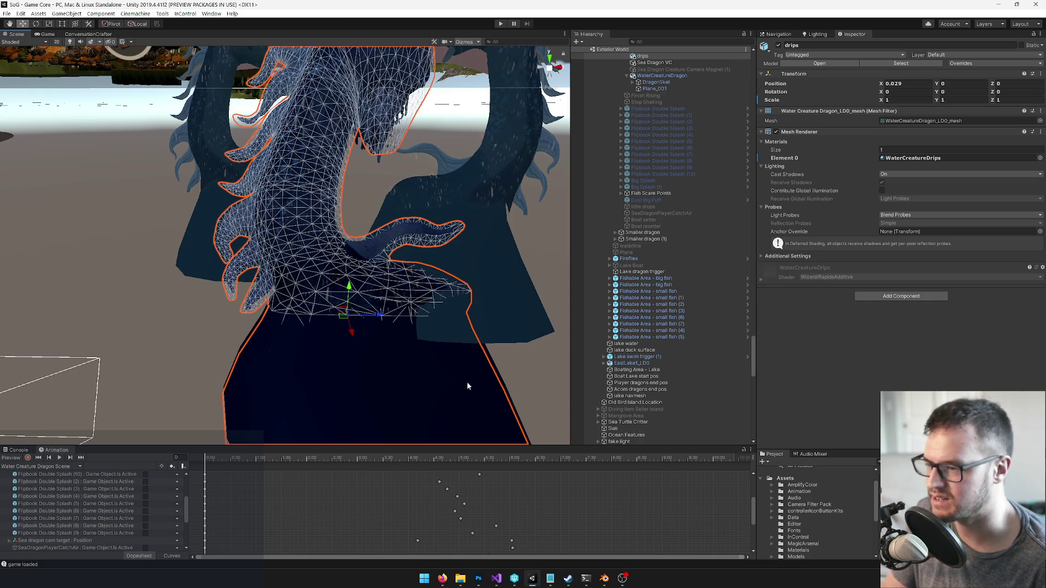
scroll(724, 241, up, 6)
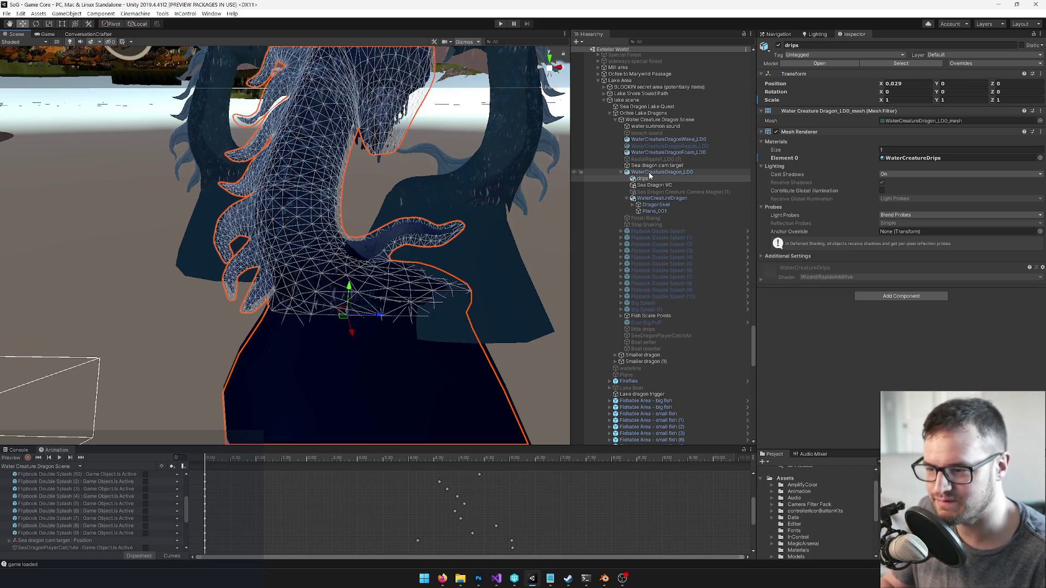
click(648, 323)
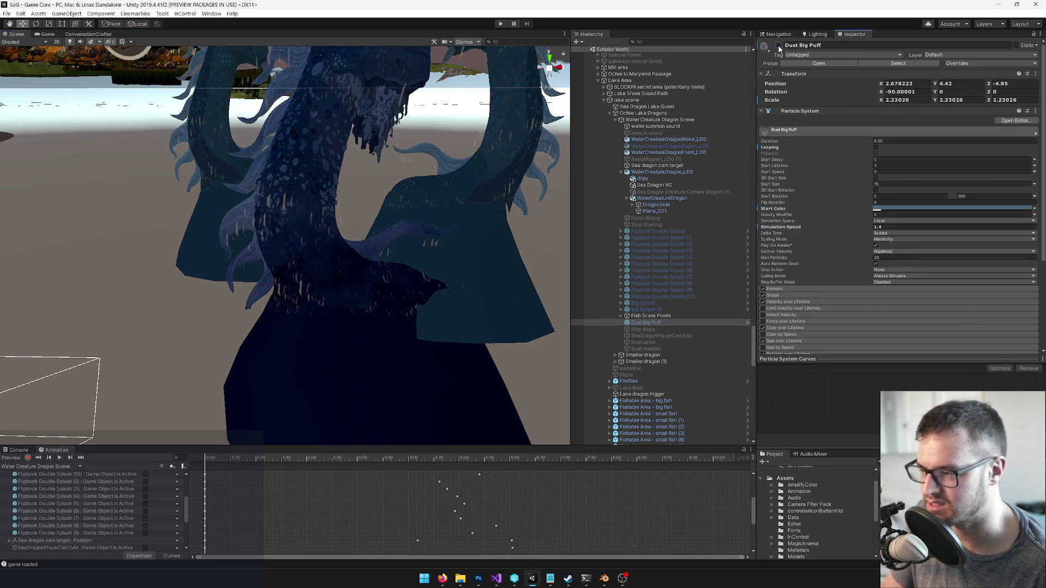
key(f)
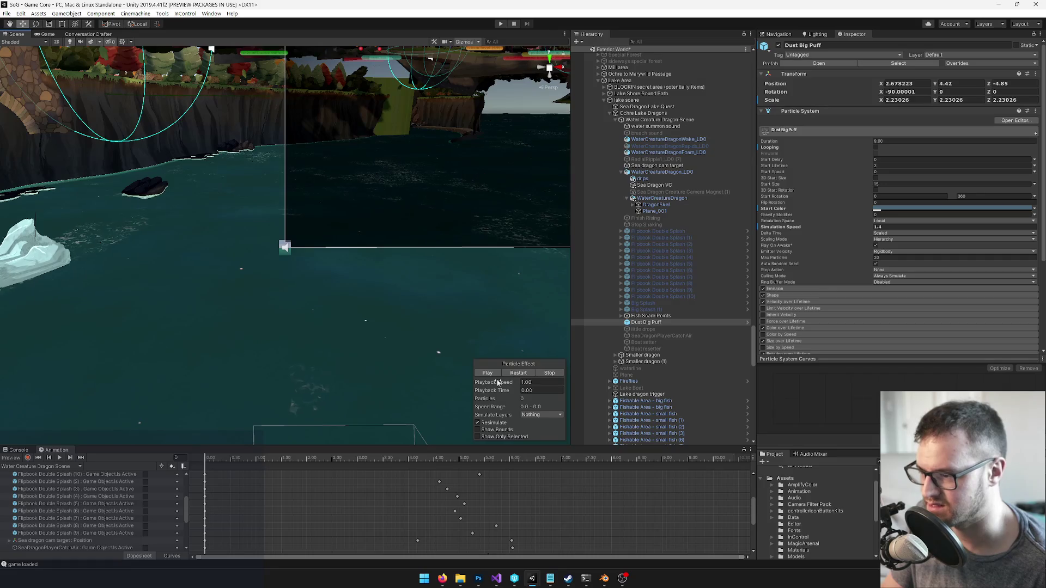
mouse_move(439, 326)
mouse_down()
mouse_move(485, 264)
mouse_move(393, 313)
mouse_move(385, 338)
mouse_move(490, 352)
mouse_up()
key(Up)
key(Up)
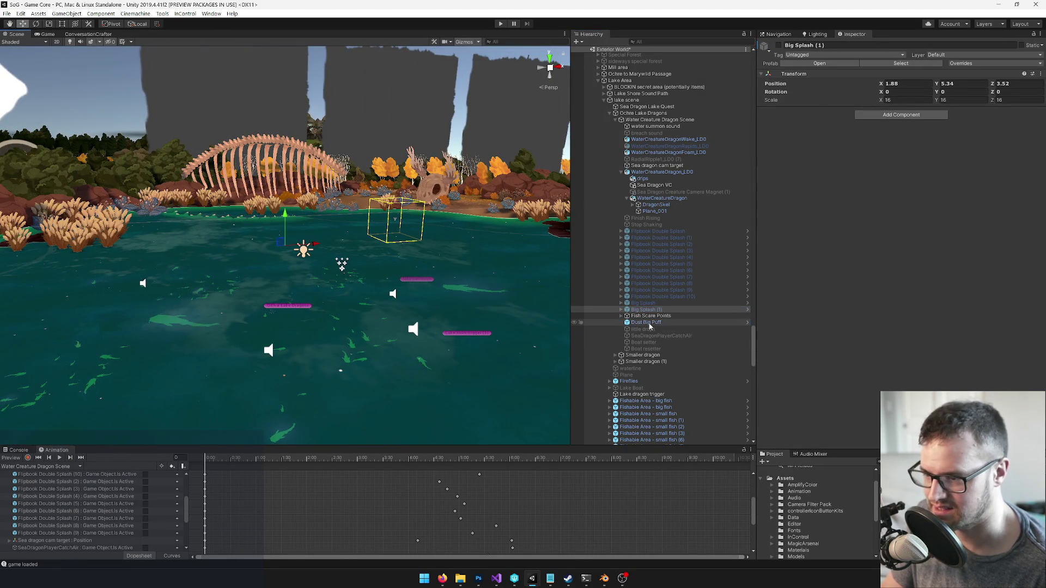
click(646, 322)
mouse_move(360, 283)
mouse_down()
mouse_move(354, 302)
mouse_move(352, 285)
mouse_move(499, 348)
mouse_move(528, 376)
mouse_up()
click(528, 376)
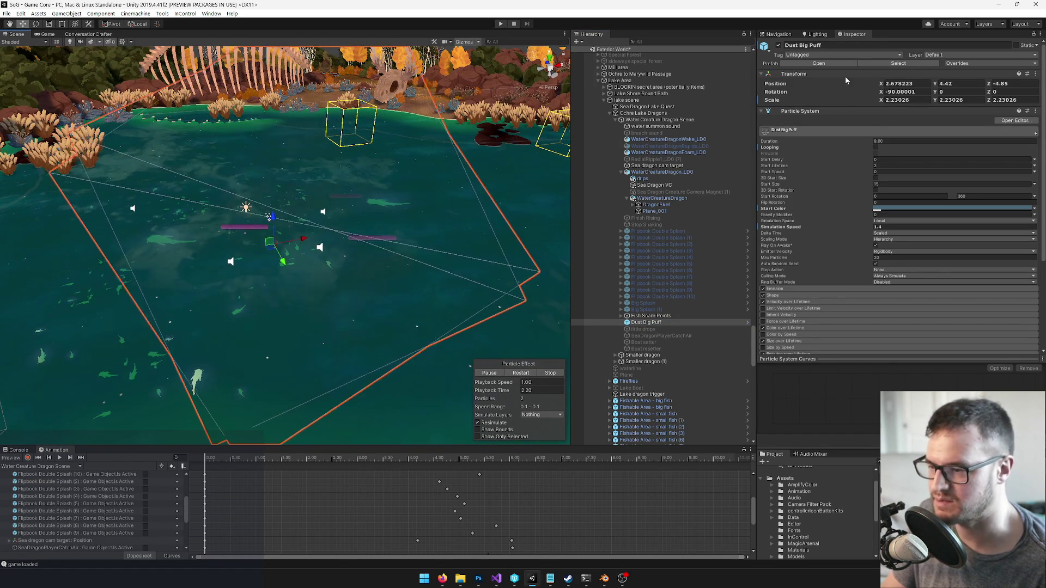
Deactivate Dust Big Puff, copy it, and move the view over the lake's Dark water patch
click(778, 46)
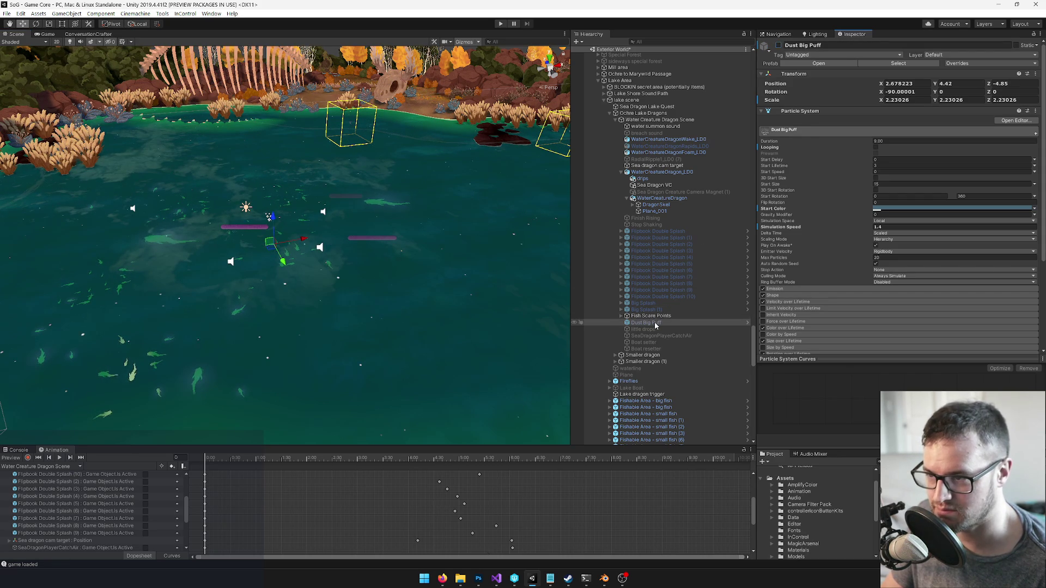
right_click(655, 324)
click(676, 64)
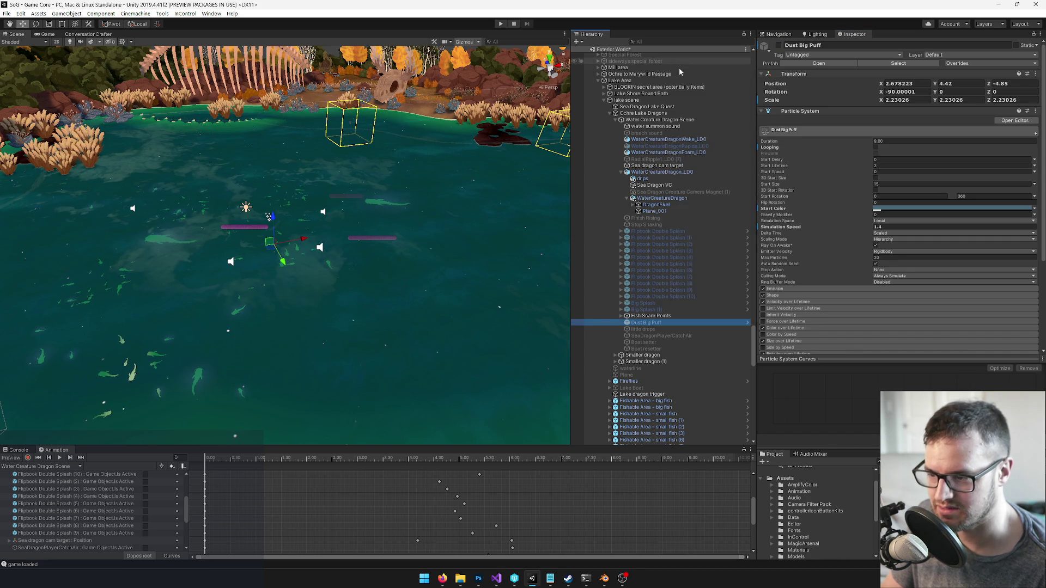
mouse_move(376, 234)
mouse_down()
mouse_move(407, 240)
mouse_move(270, 213)
mouse_move(392, 174)
mouse_move(567, 87)
mouse_up()
mouse_move(242, 149)
mouse_down()
mouse_move(217, 146)
mouse_move(212, 122)
mouse_move(218, 245)
mouse_up()
click(228, 281)
drag(227, 281, 703, 329)
scroll(733, 323, down, 5)
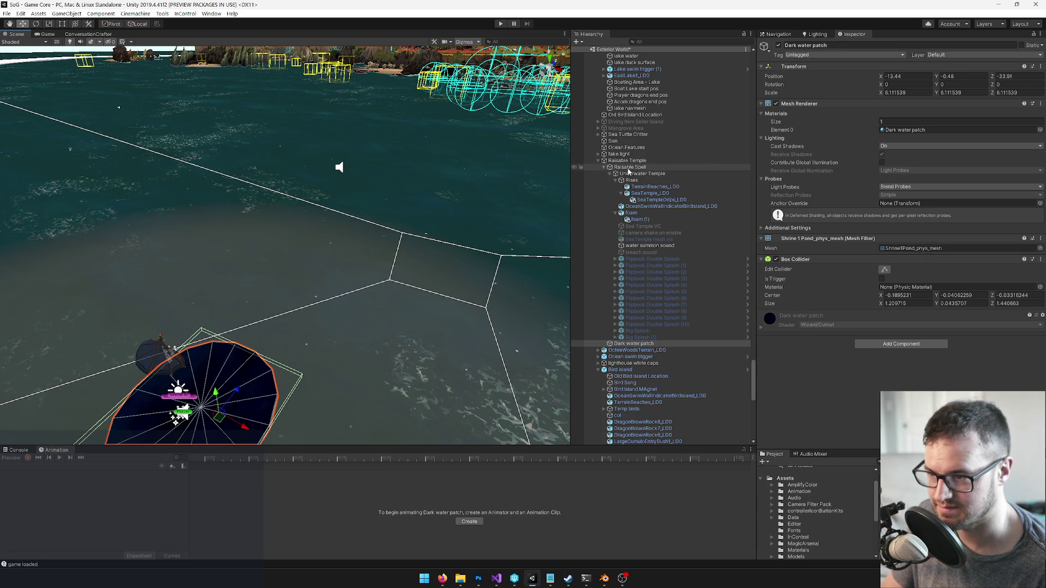
Paste the copied Dust Big Puff into the Underwater Temple group
click(629, 175)
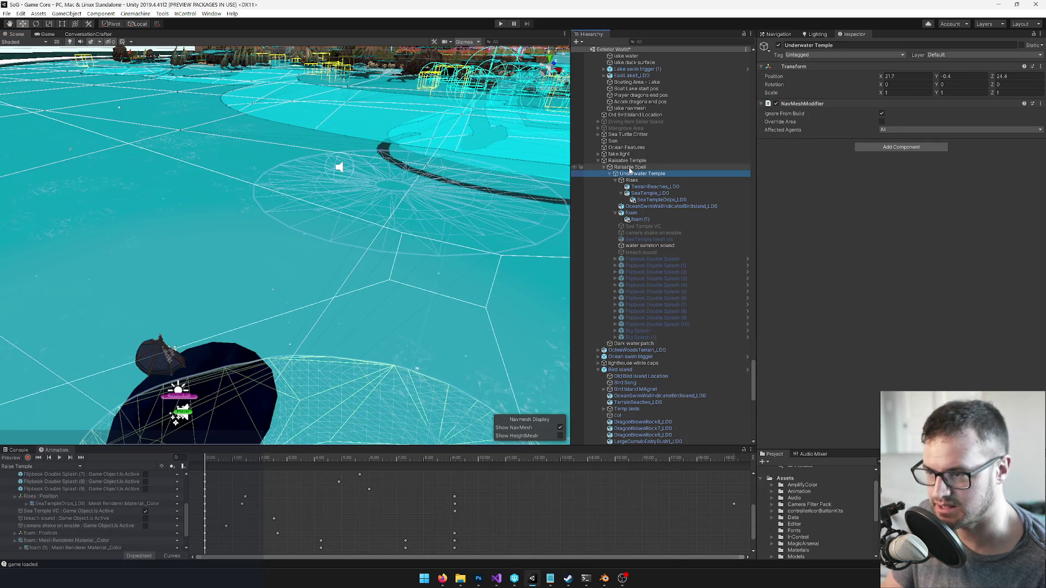
right_click(627, 175)
click(646, 186)
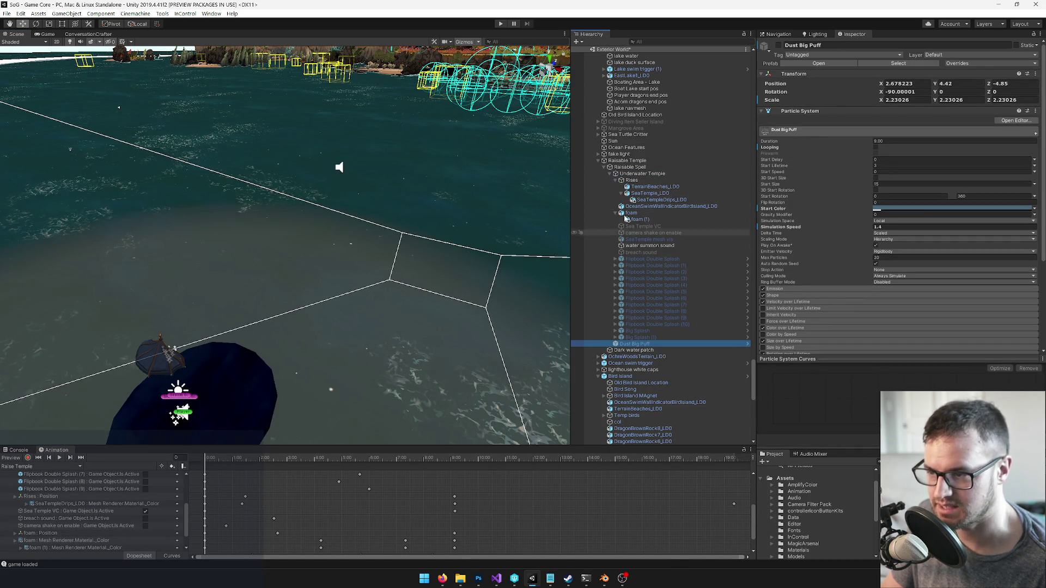
click(615, 180)
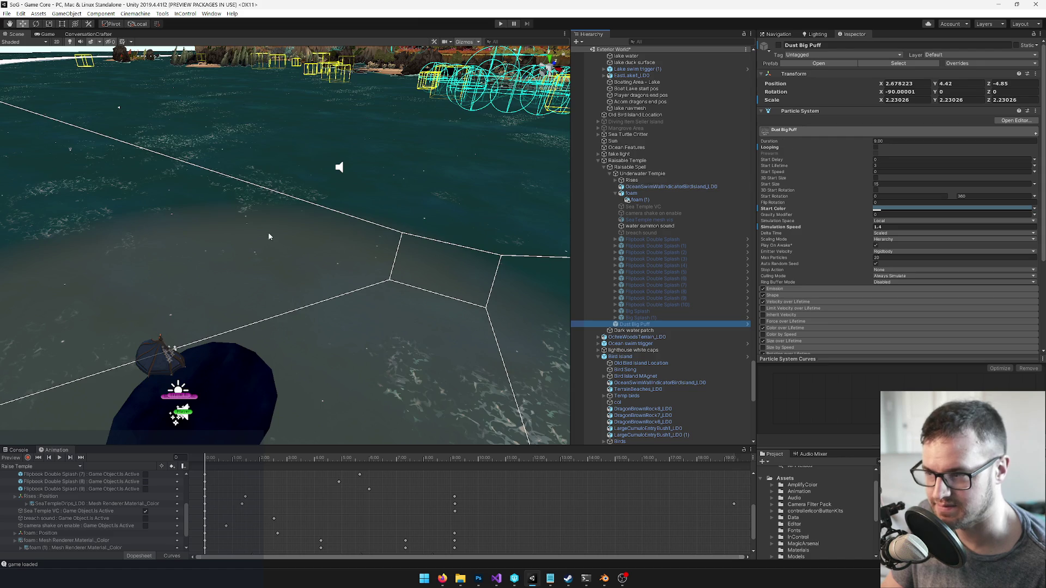
scroll(470, 240, up, 3)
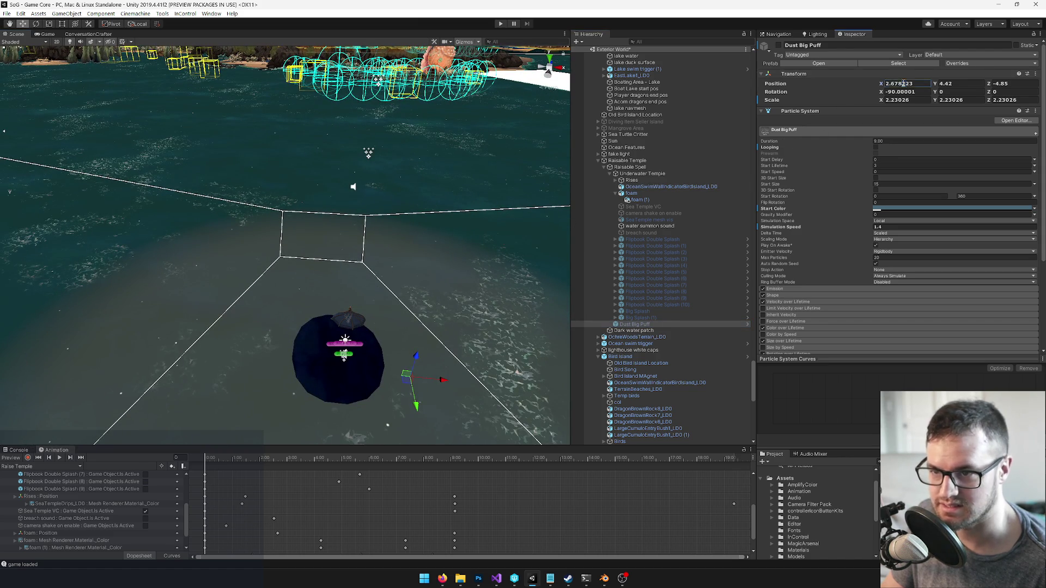
Zero the puff's position, then move it to the temple base at X 1.84, Y 4.32, Z 22.38
text(0)
key(Tab)
text(0)
key(Tab)
text(0)
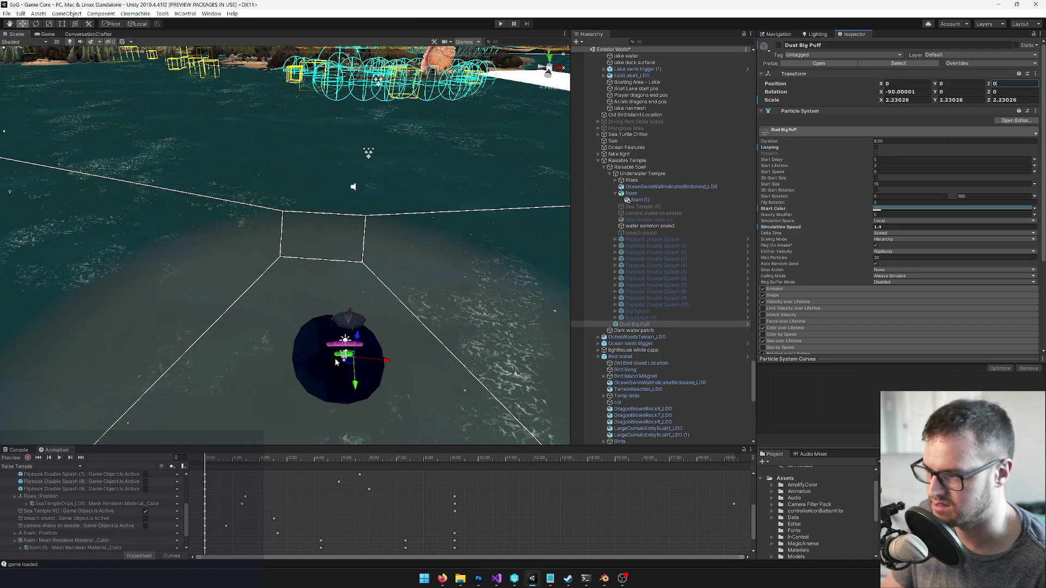
drag(344, 357, 349, 236)
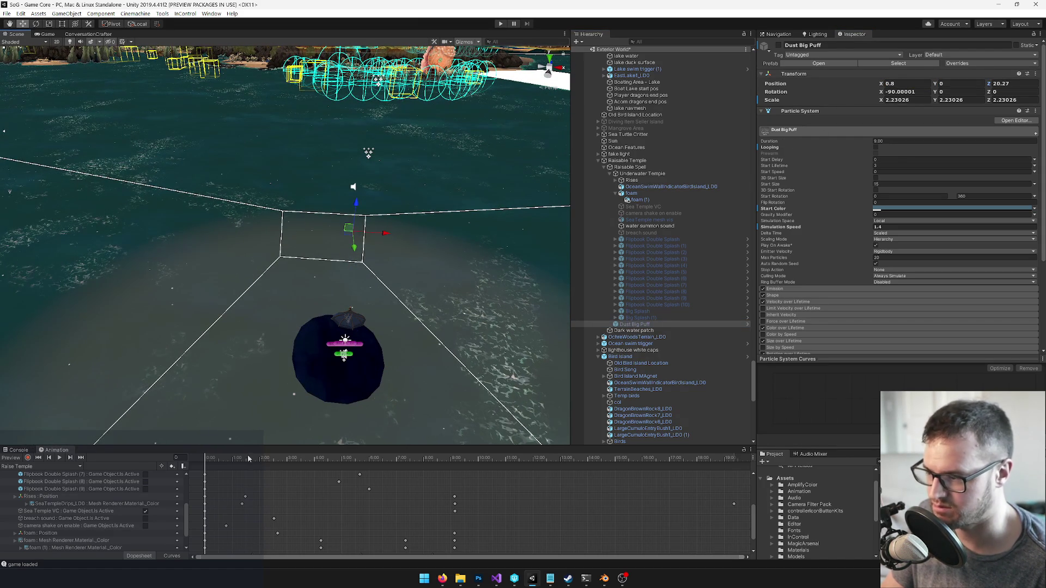
drag(315, 458, 368, 458)
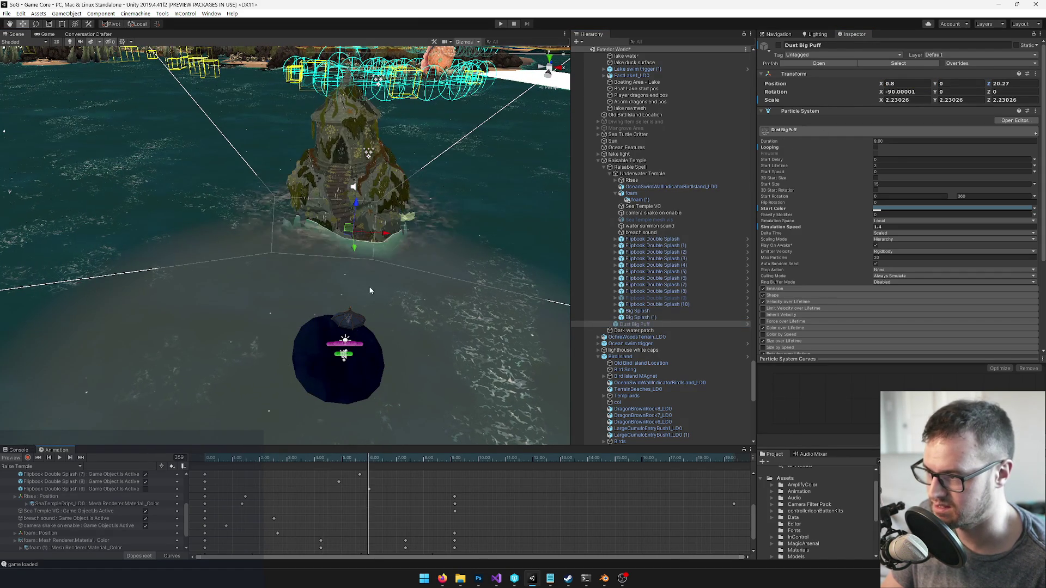
drag(350, 233, 343, 224)
drag(344, 225, 232, 233)
mouse_move(155, 243)
mouse_down()
mouse_move(221, 252)
mouse_move(200, 236)
mouse_move(277, 277)
mouse_move(265, 262)
mouse_up()
mouse_move(278, 223)
mouse_down()
mouse_move(209, 194)
mouse_move(360, 234)
mouse_up()
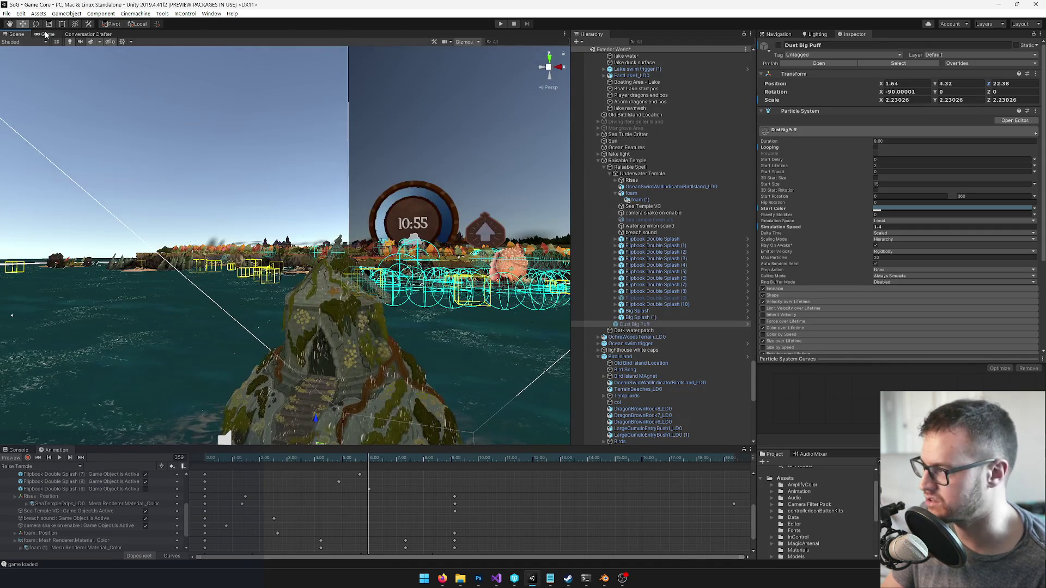
click(46, 34)
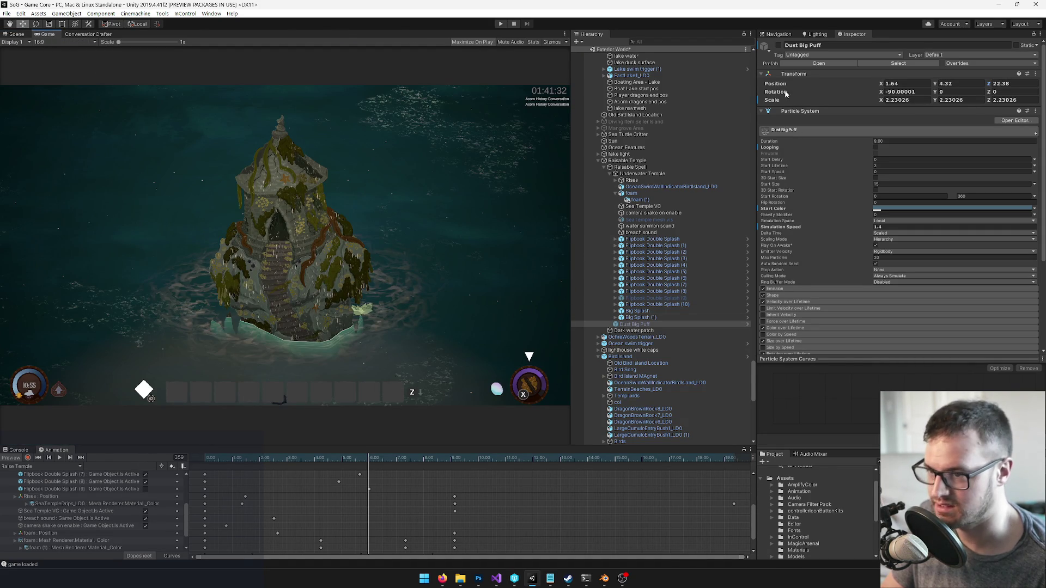
Reactivate the pasted Dust Big Puff, replay its burst around the temple, and expand Emission
click(778, 46)
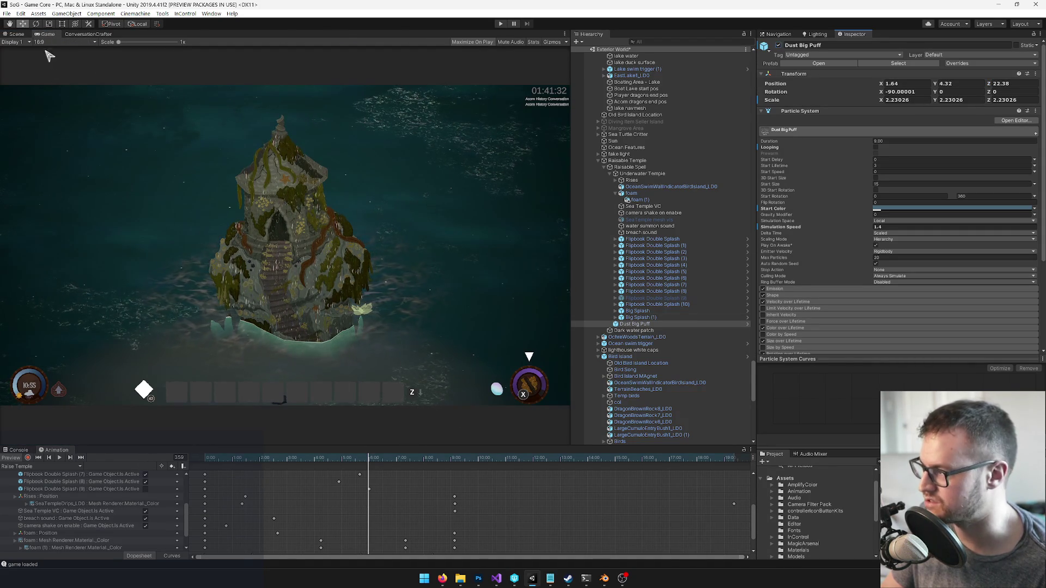
click(17, 34)
drag(305, 327, 345, 336)
key(f)
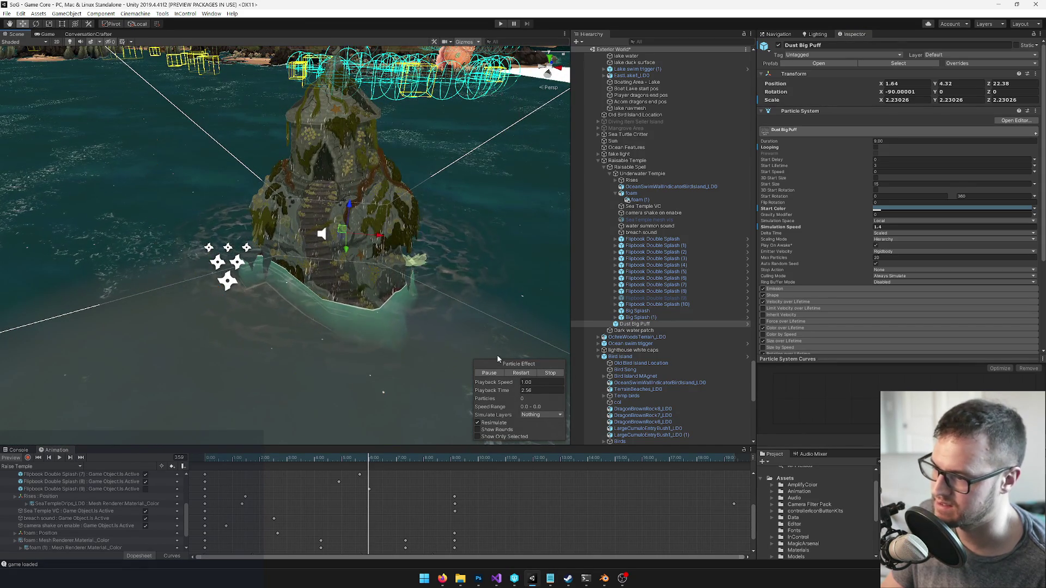
click(516, 374)
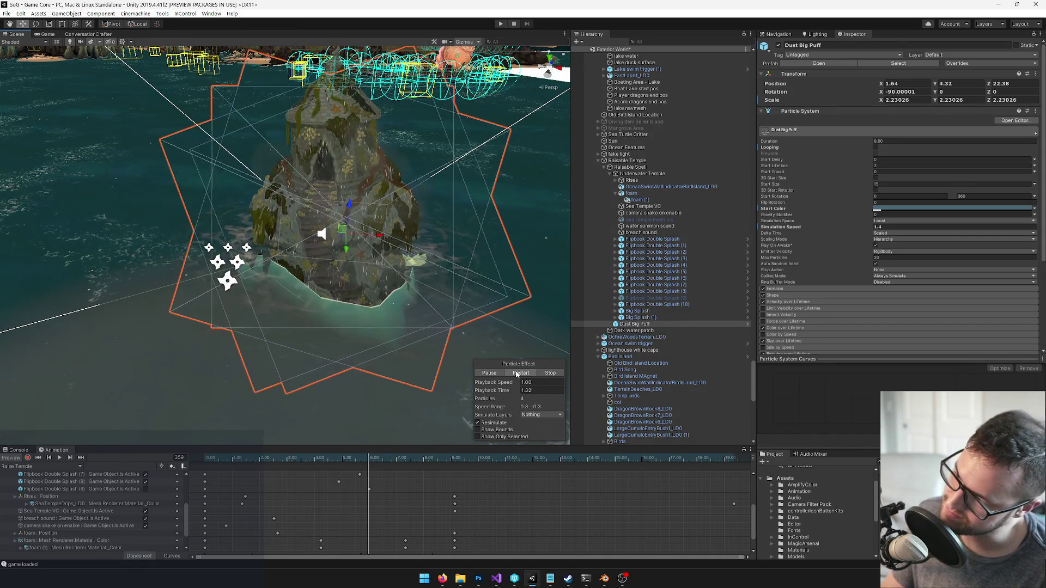
click(517, 373)
drag(436, 332, 358, 239)
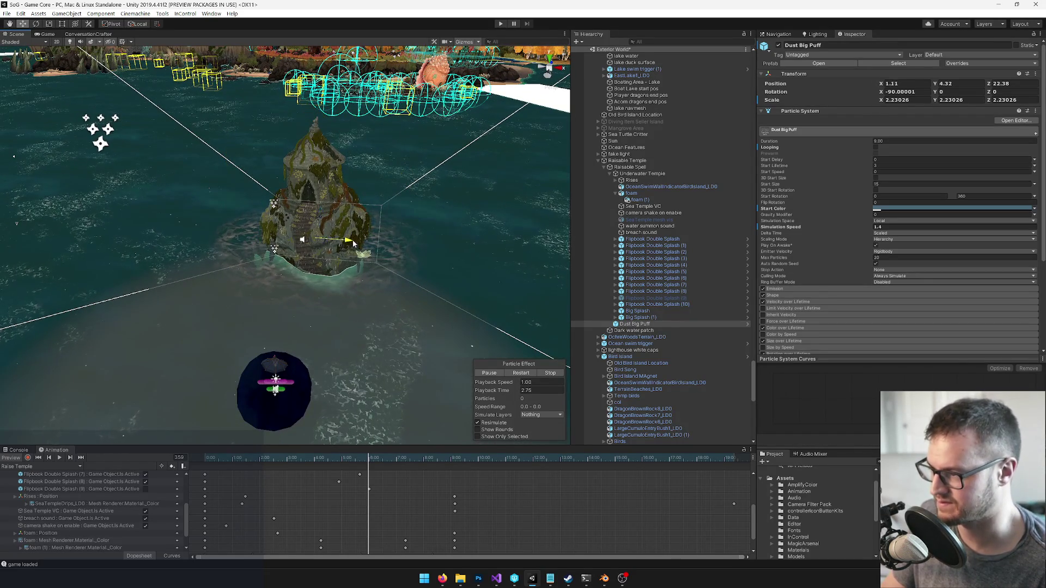
click(520, 373)
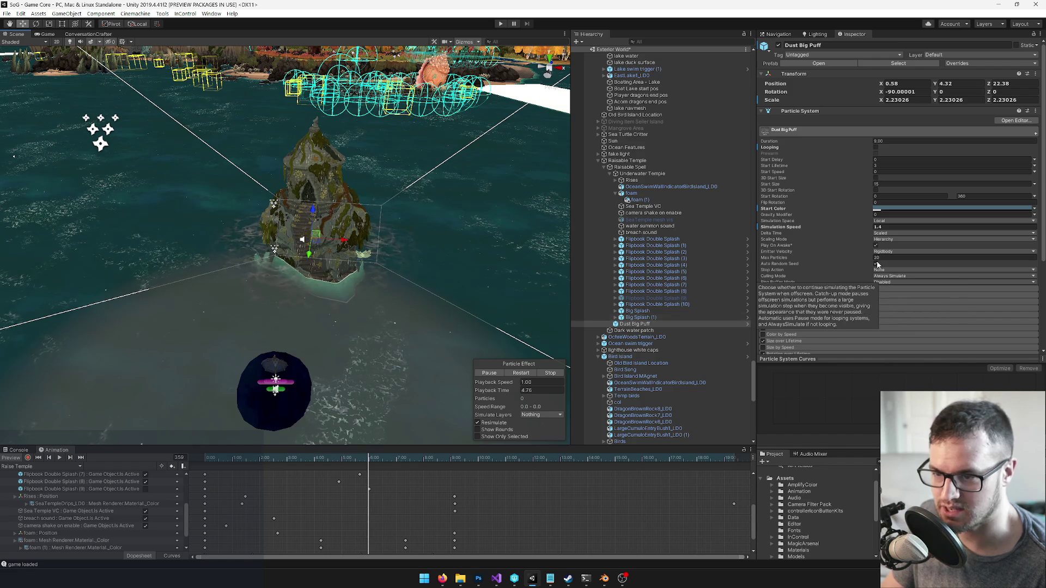
click(797, 290)
scroll(901, 255, down, 3)
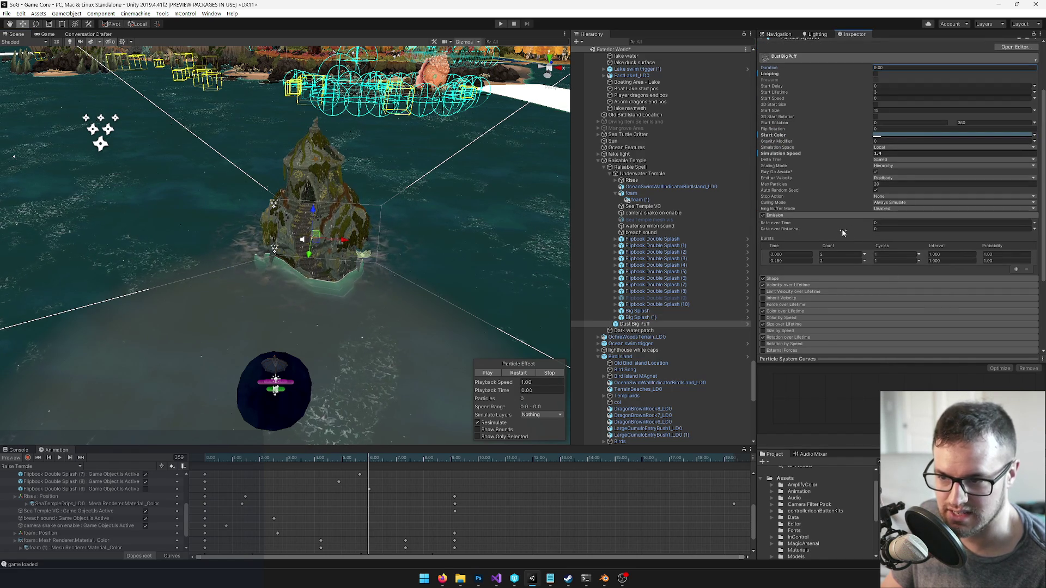
Give the Dust Big Puff bursts at 0.000 and 0.250 seconds 10 cycles each
drag(468, 213, 408, 213)
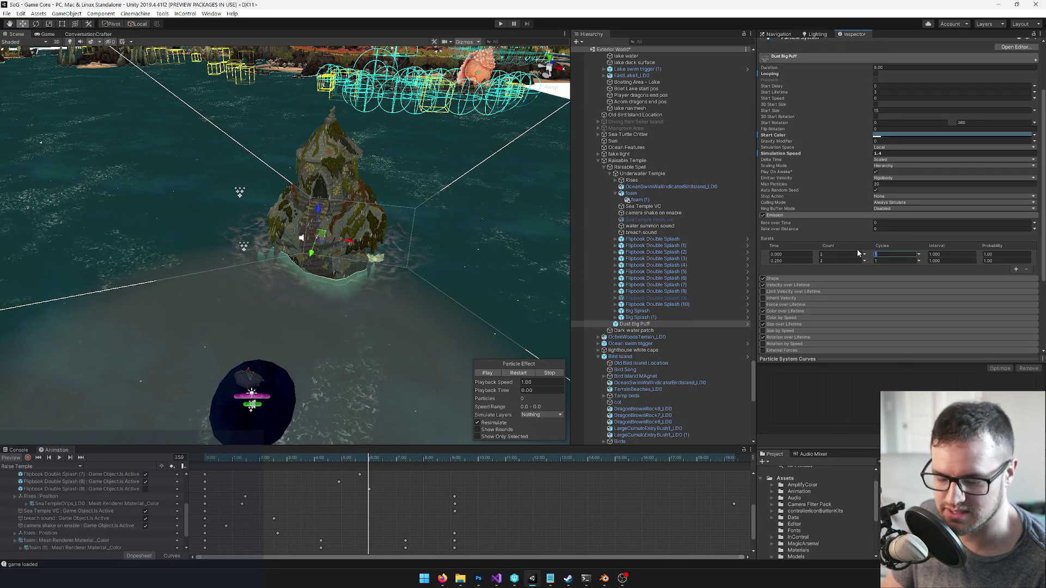
text(5)
click(883, 261)
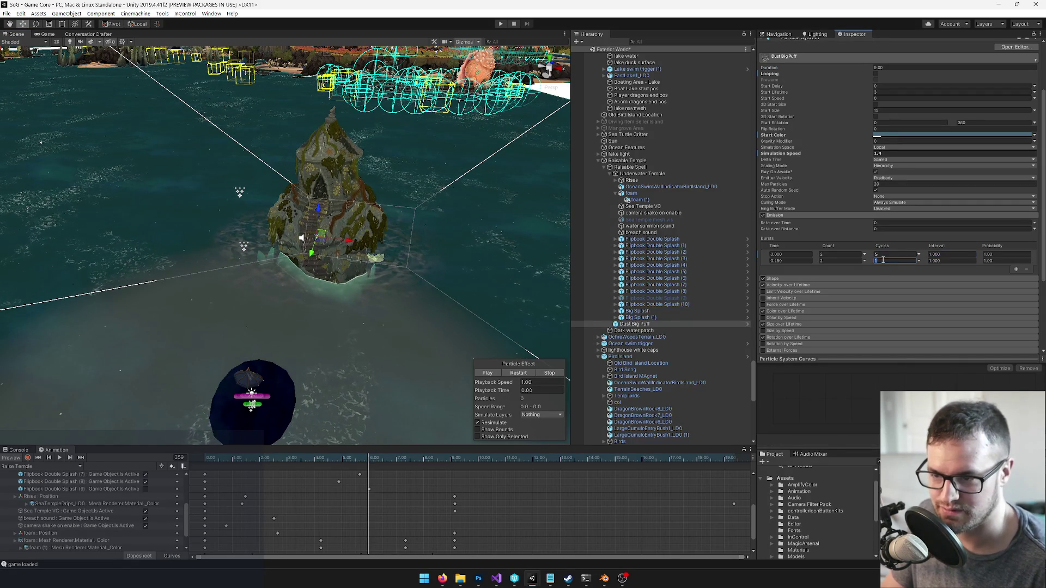
click(517, 373)
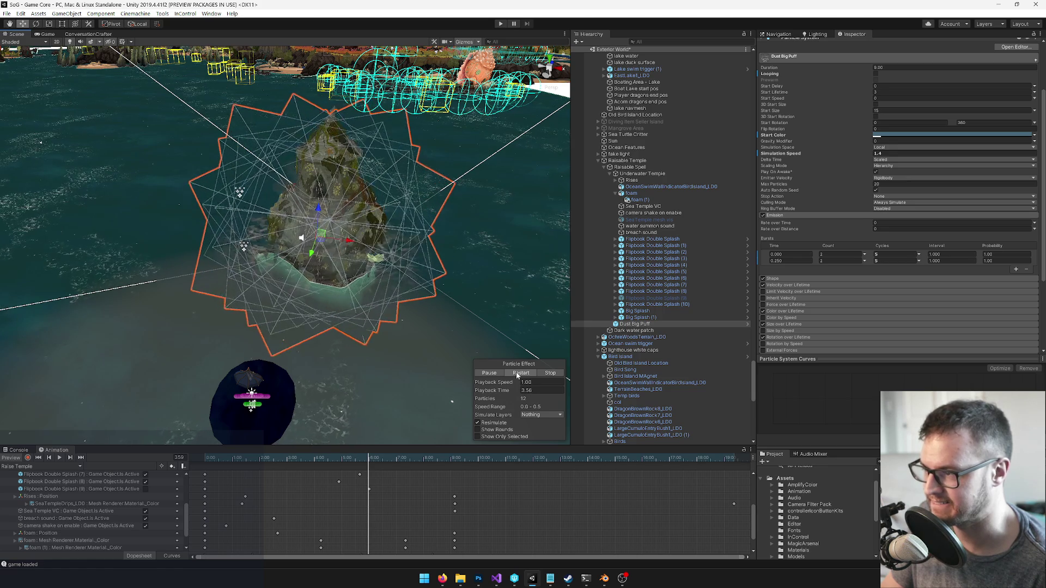
click(517, 375)
key(r)
scroll(281, 225, up, 3)
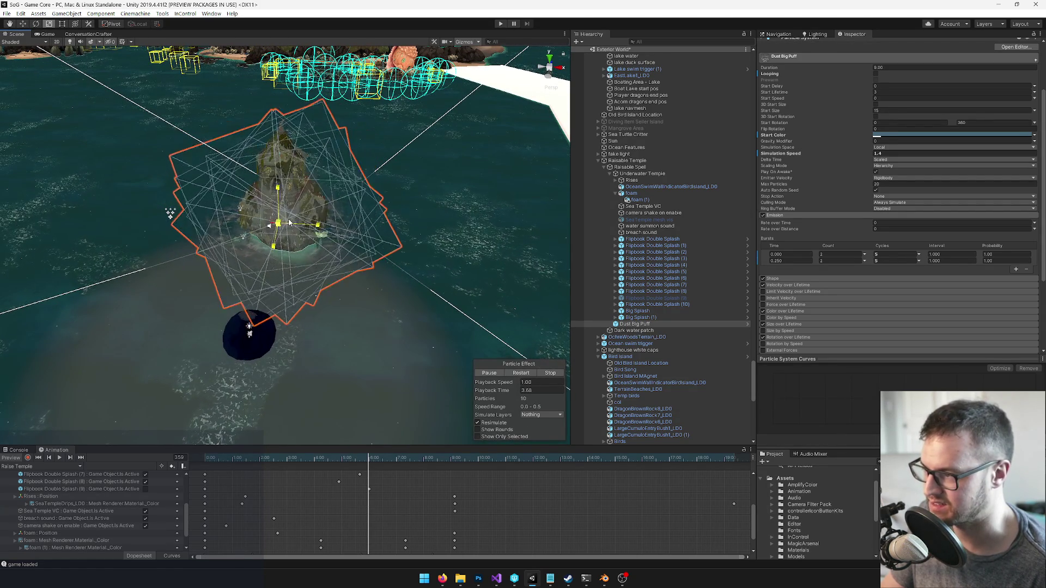
key(w)
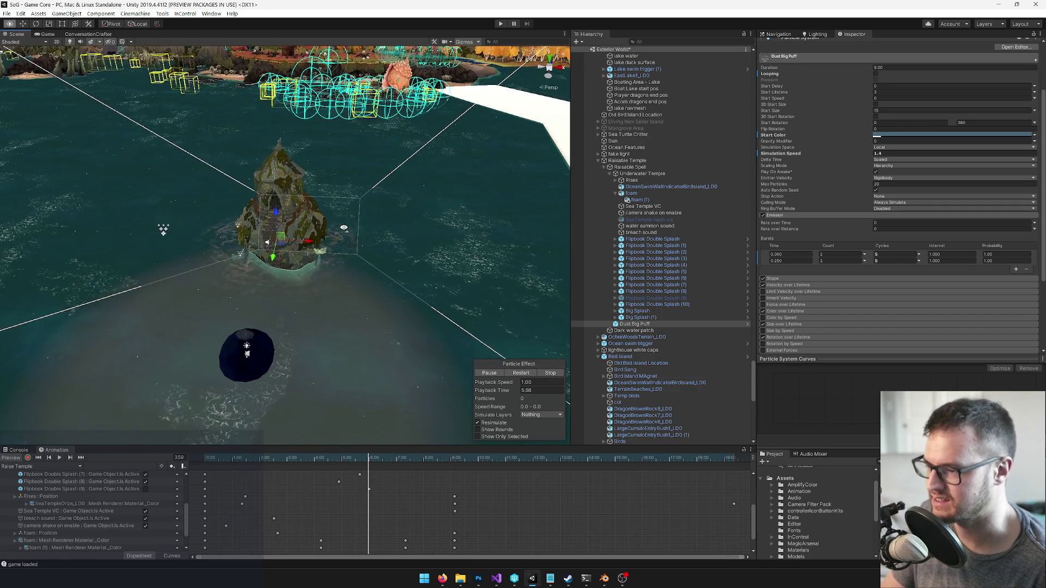
click(886, 256)
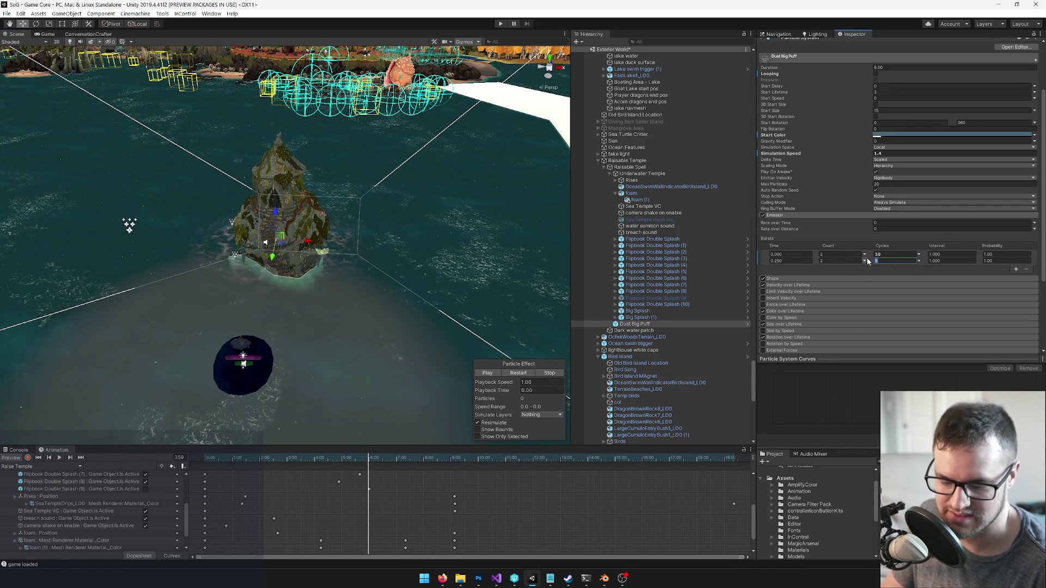
text(10)
key(Return)
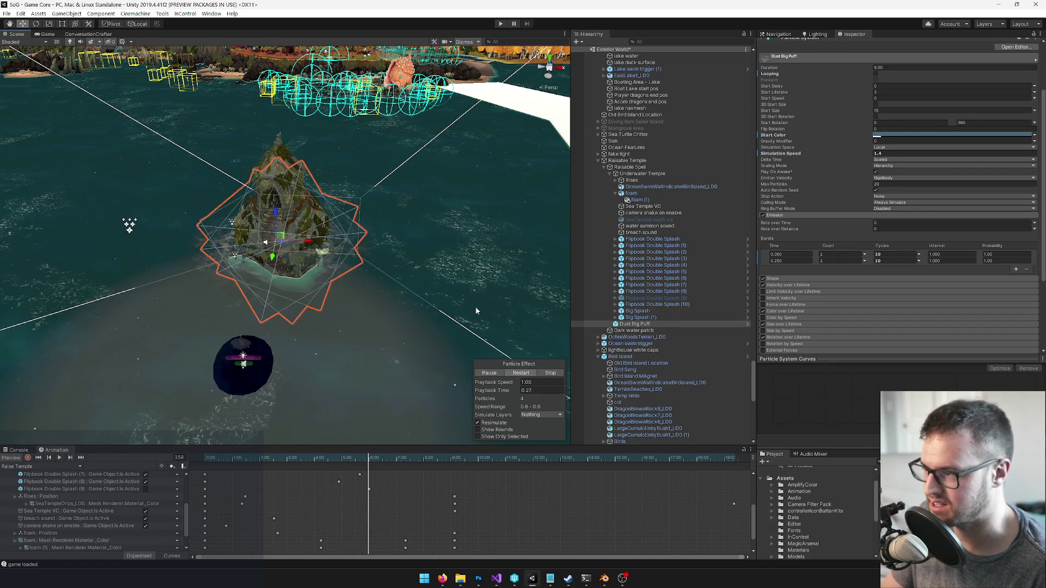
scroll(499, 343, up, 5)
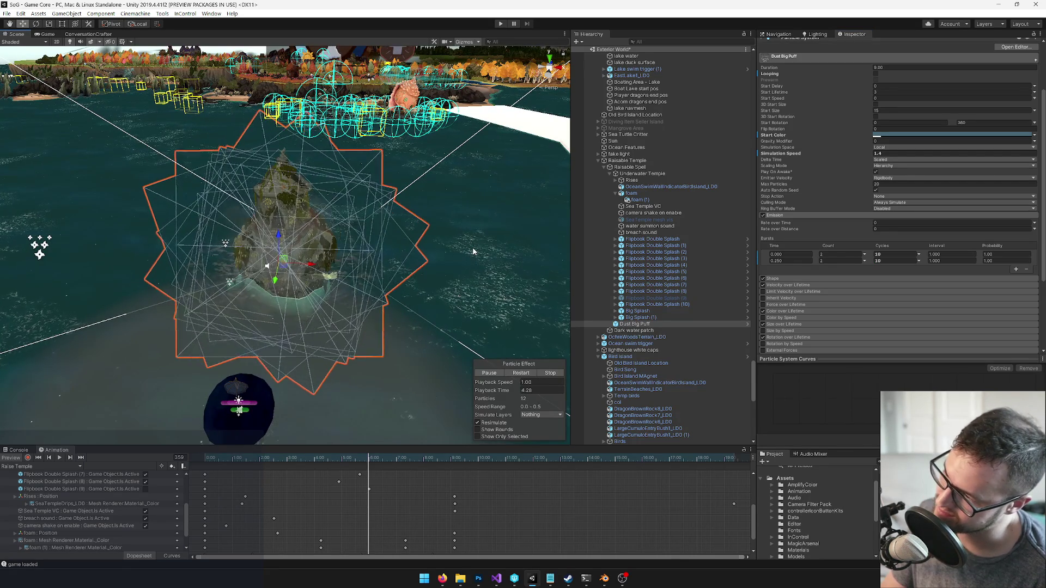
Scrub Raise Temple until the temple rises and start recording keyframes
drag(393, 273, 359, 392)
mouse_move(380, 458)
mouse_down()
mouse_move(411, 458)
mouse_move(312, 473)
mouse_move(263, 463)
mouse_up()
click(29, 460)
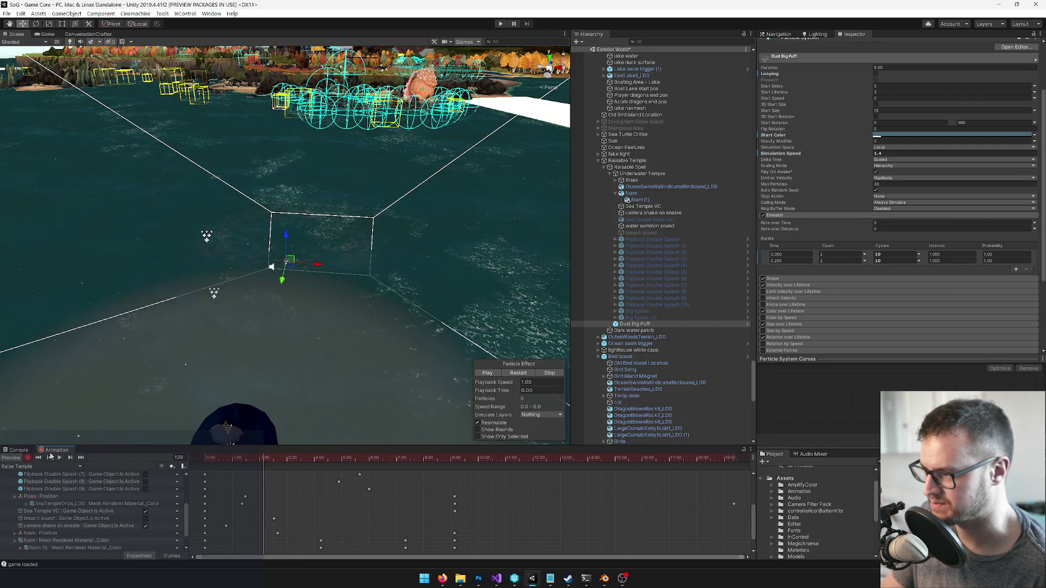
Move the Dust Big Puff up and right over the water and replay its burst
mouse_move(272, 326)
mouse_down()
mouse_move(299, 485)
mouse_move(281, 456)
mouse_up()
mouse_move(410, 267)
mouse_down()
mouse_move(445, 240)
mouse_move(364, 247)
mouse_up()
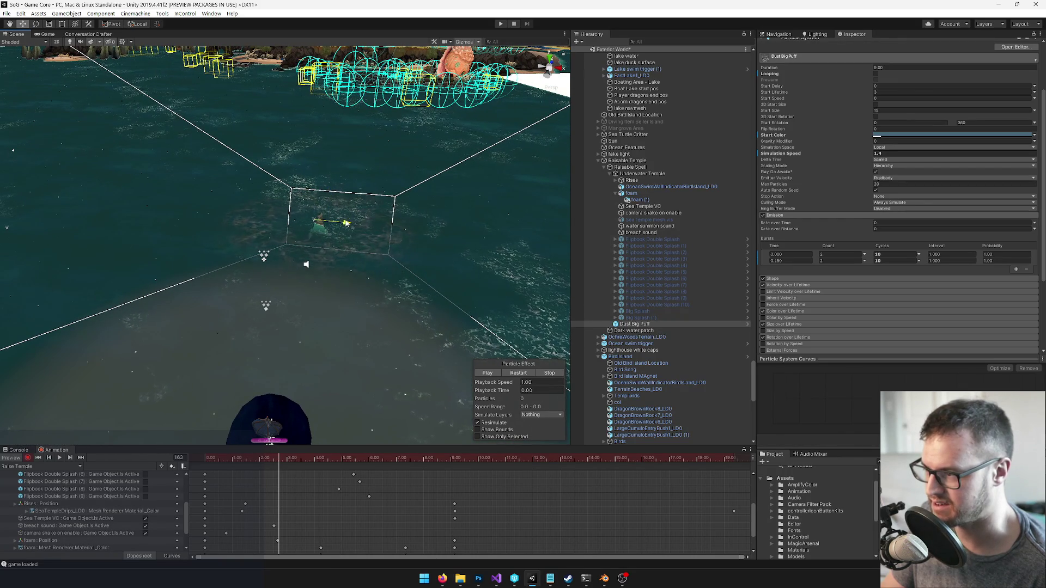
click(520, 374)
click(549, 374)
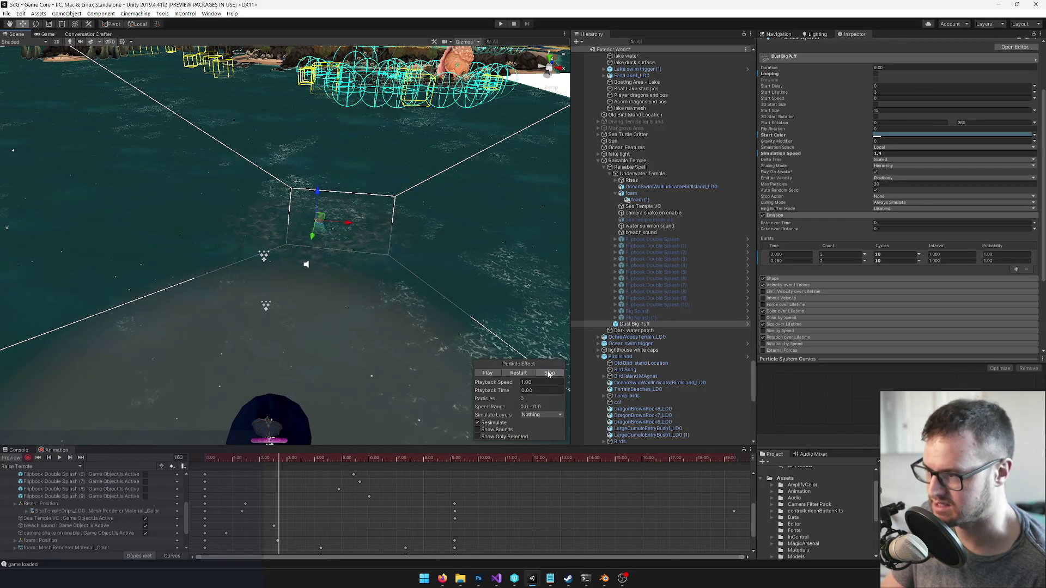
click(525, 374)
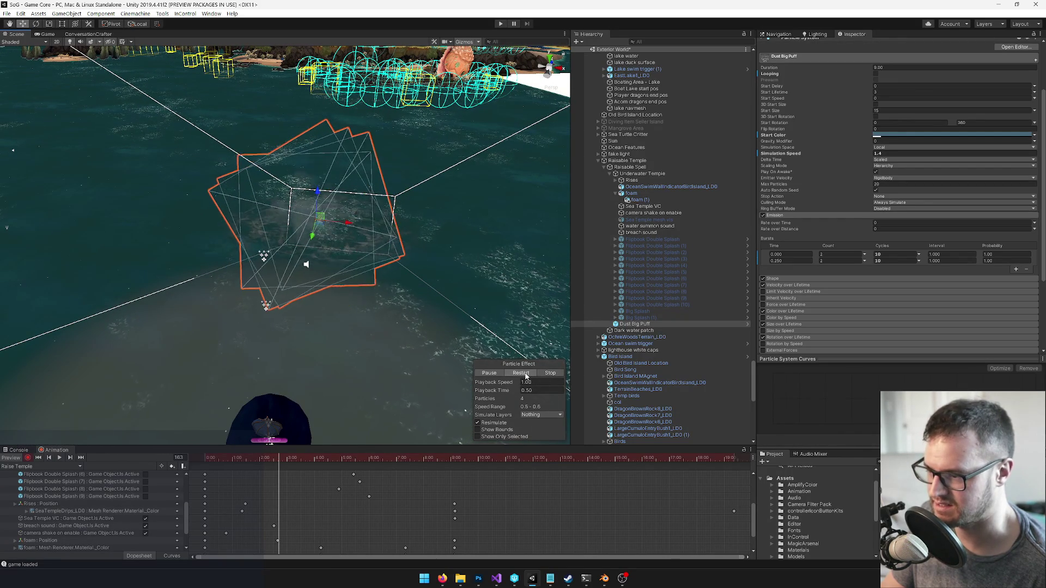
click(488, 373)
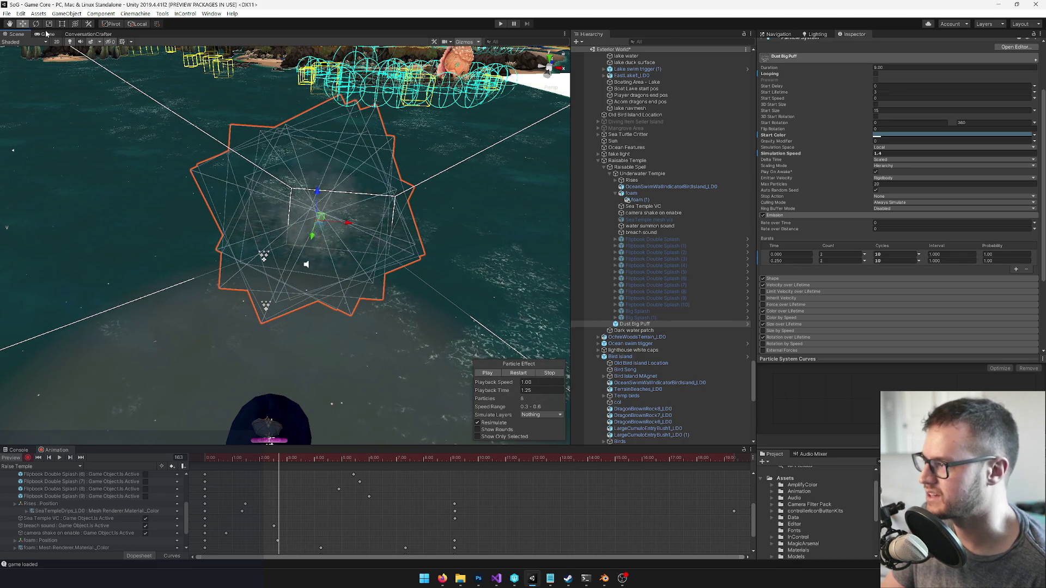
Compare the burst in Game and Scene views while scrubbing the temple rising and sinking
click(47, 34)
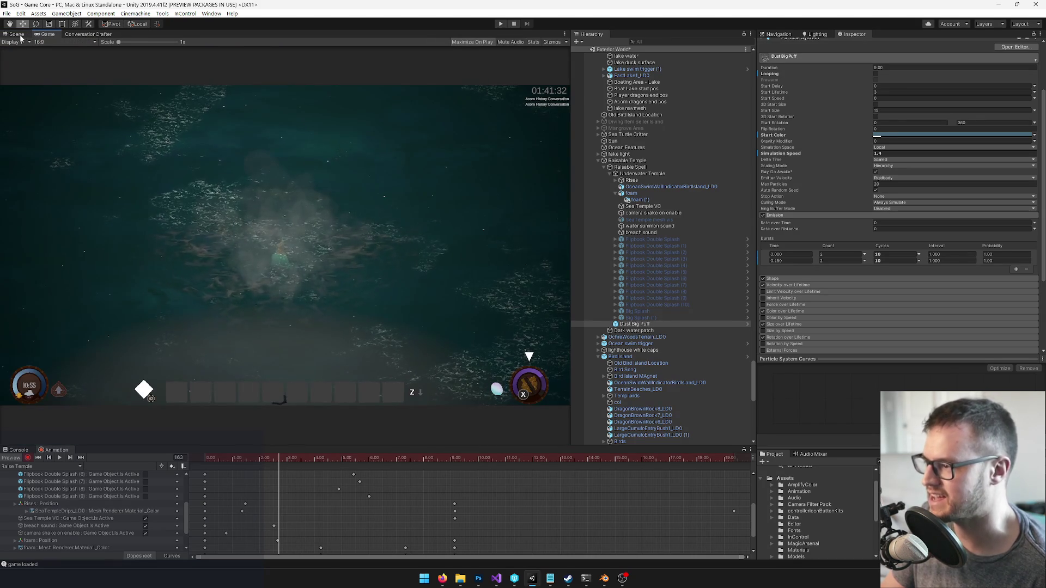
click(17, 34)
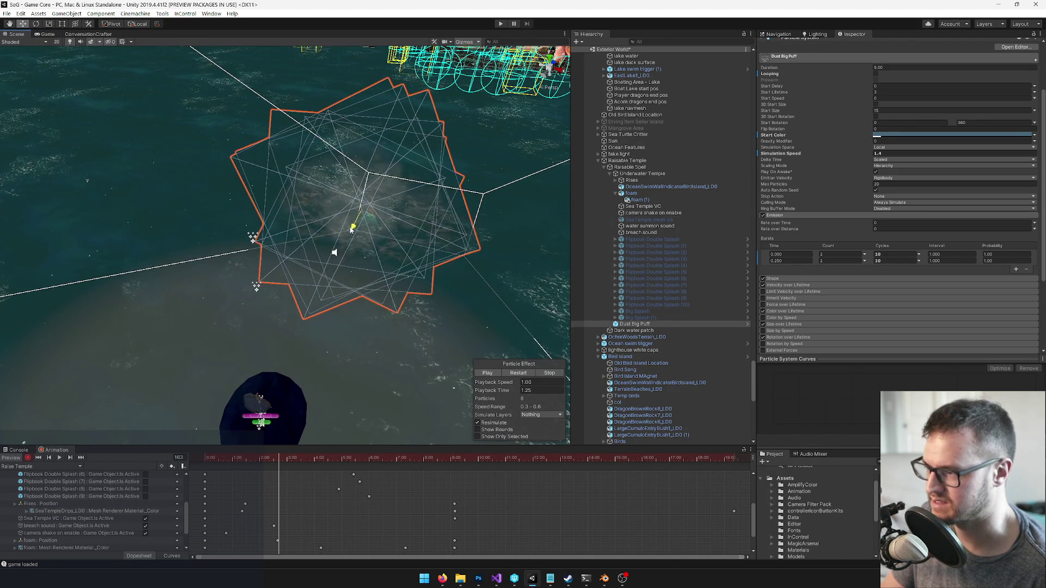
click(48, 34)
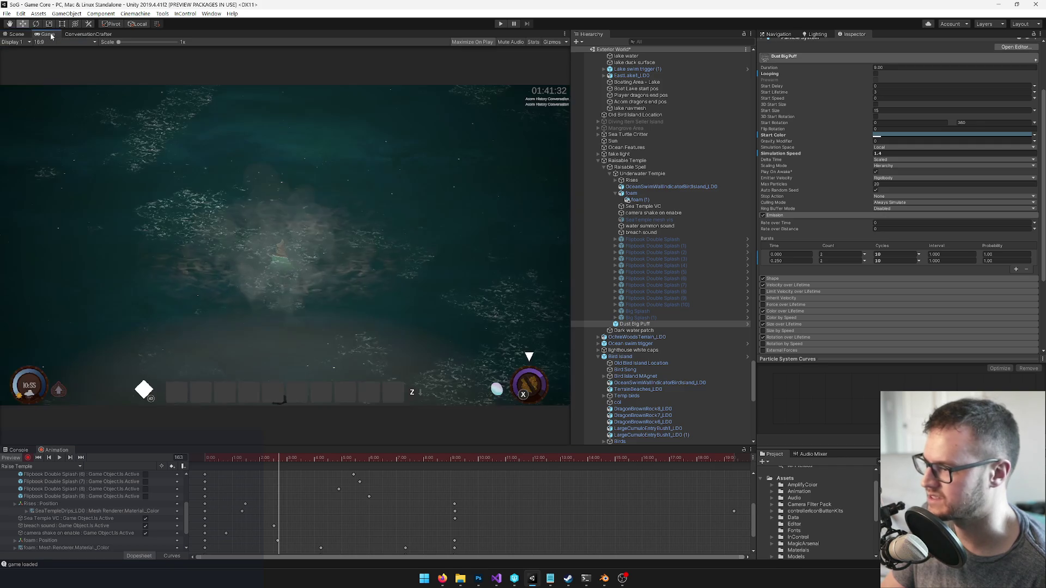
click(20, 35)
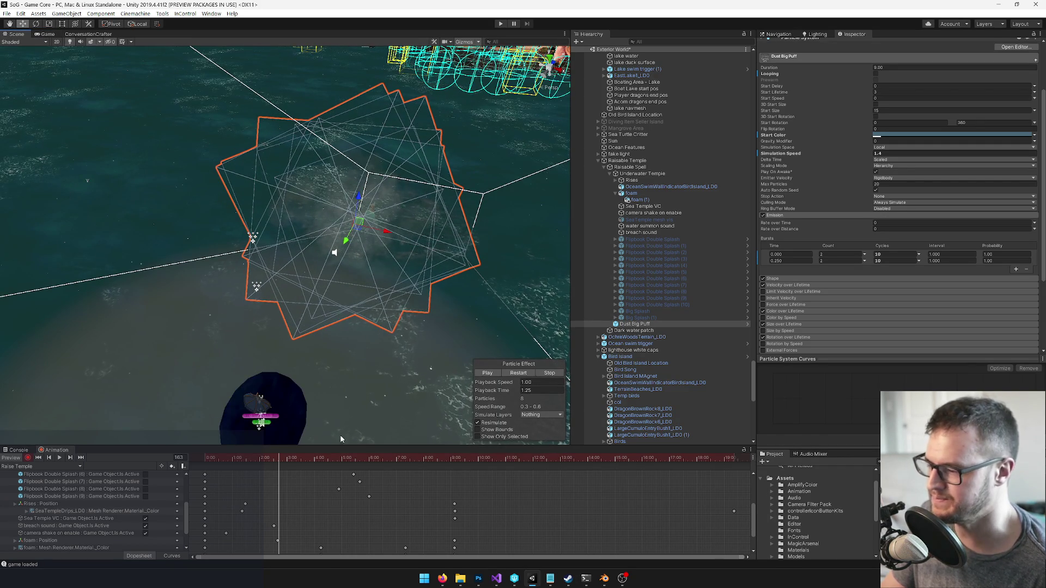
drag(292, 459, 418, 465)
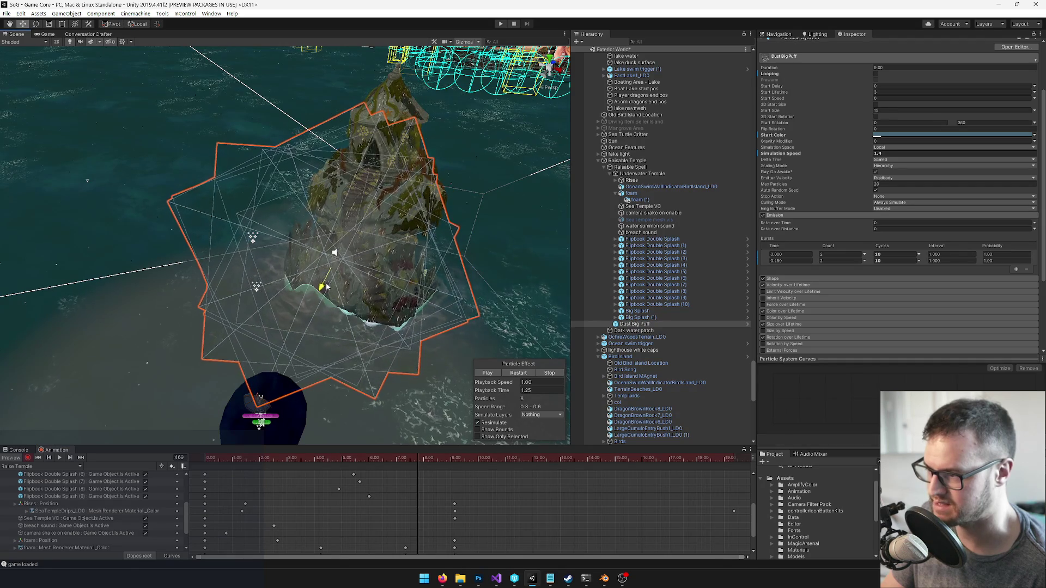
drag(404, 296, 331, 279)
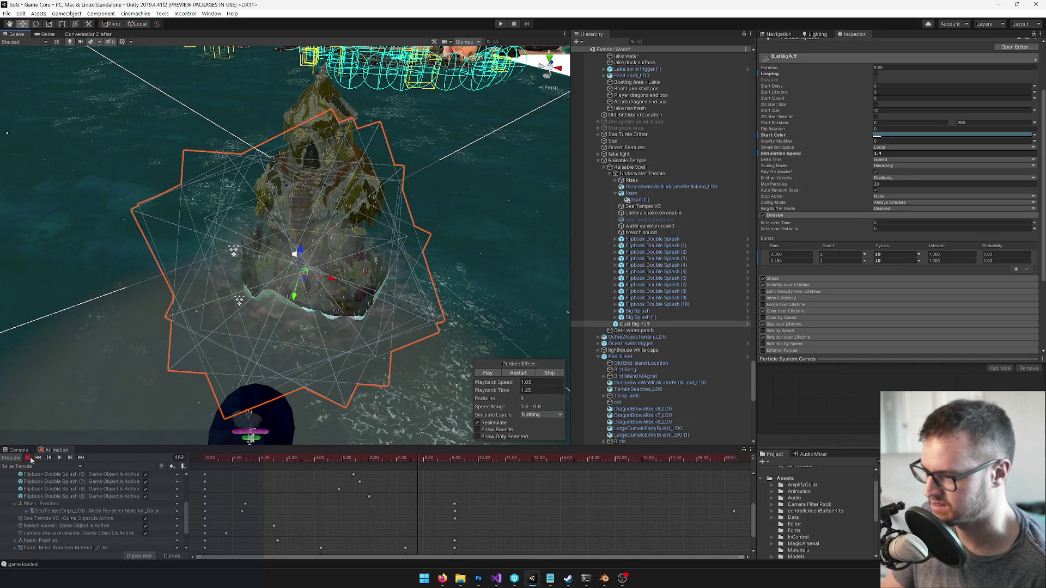
drag(421, 459, 198, 458)
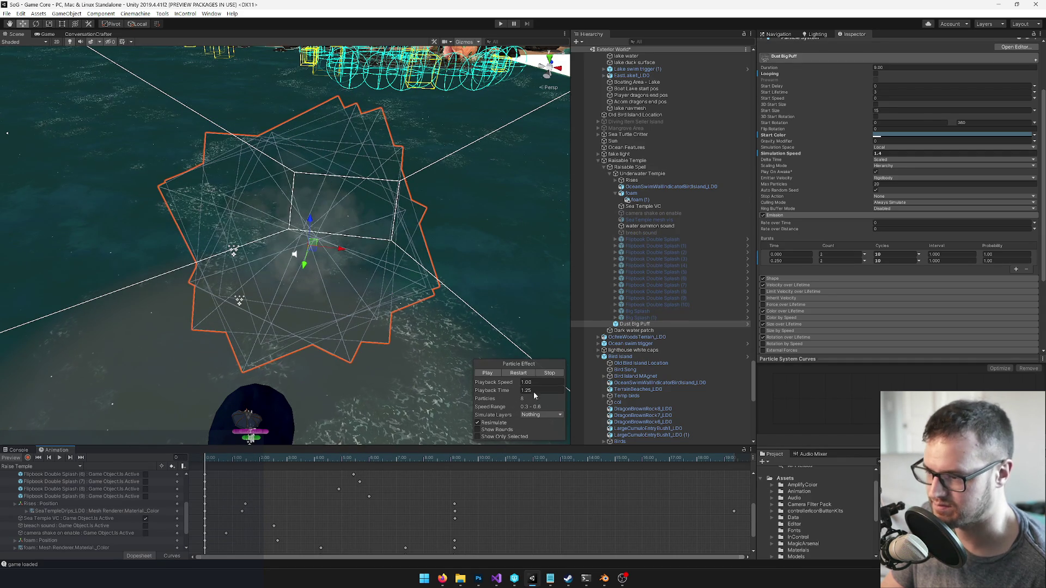
Preview the Dust Big Puff effect and set its burst cycles to 11
scroll(806, 77, up, 3)
click(778, 46)
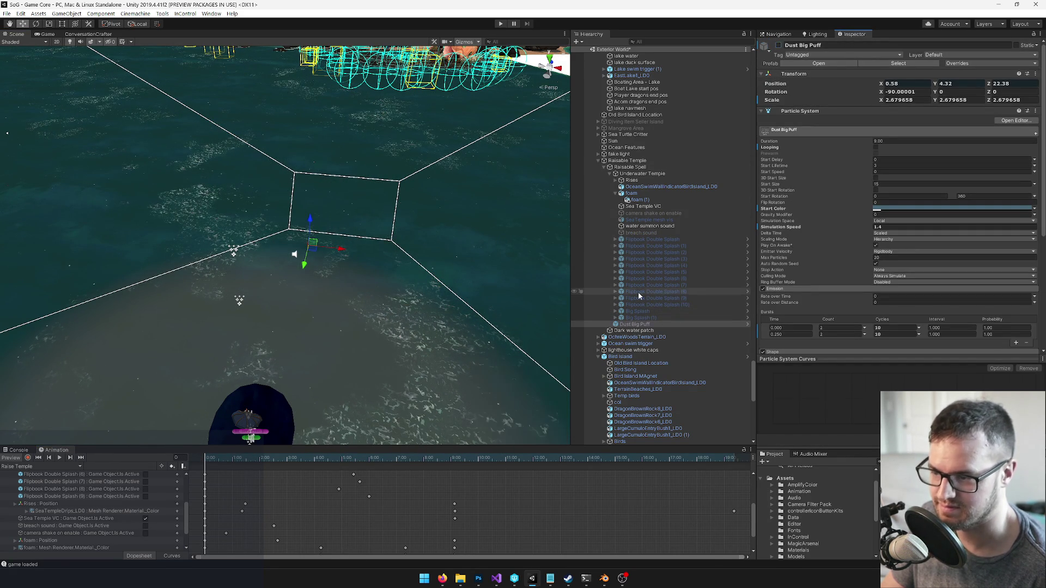
key(ctrl+z)
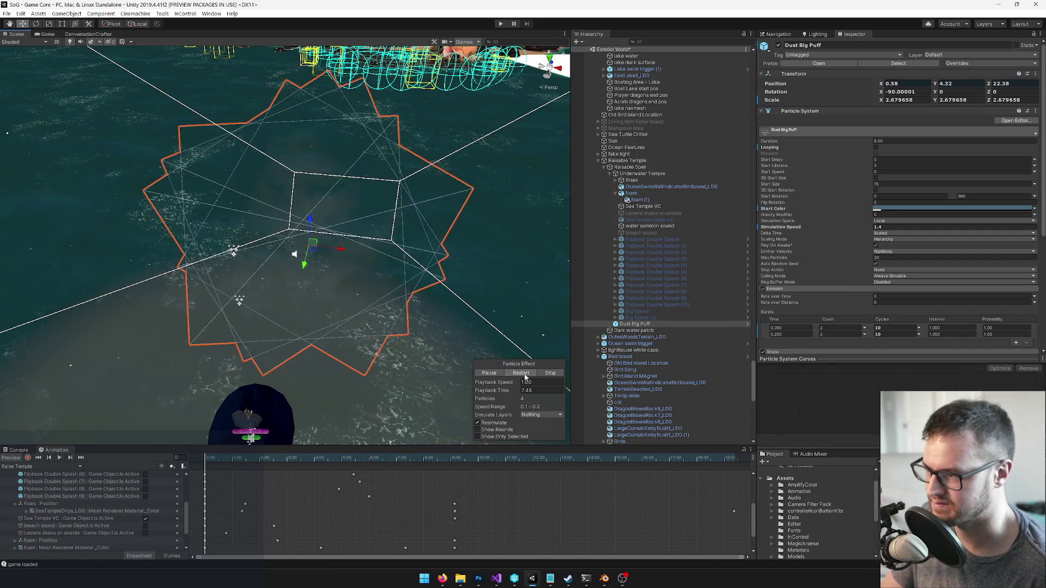
click(525, 376)
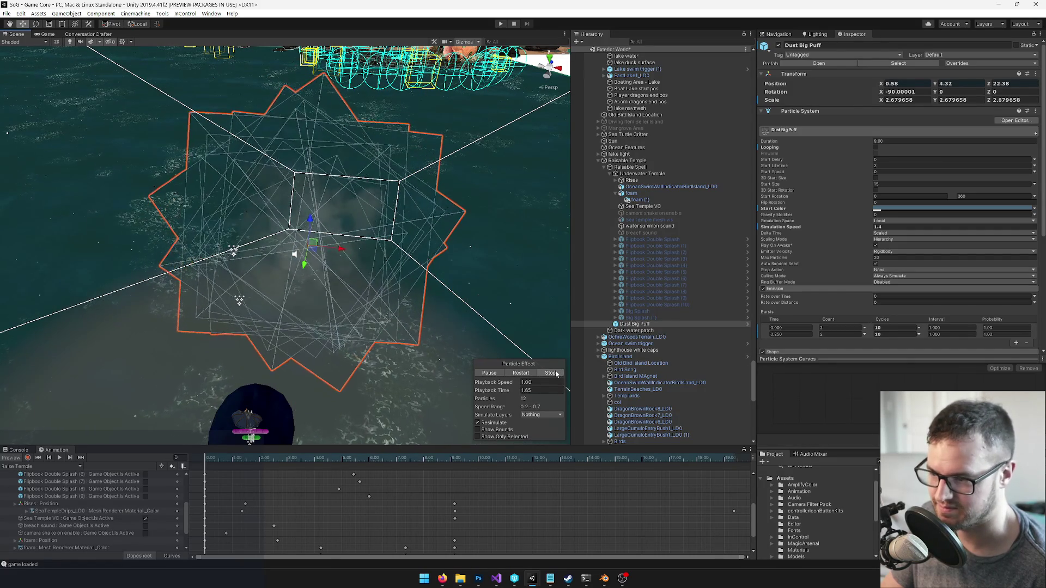
click(885, 335)
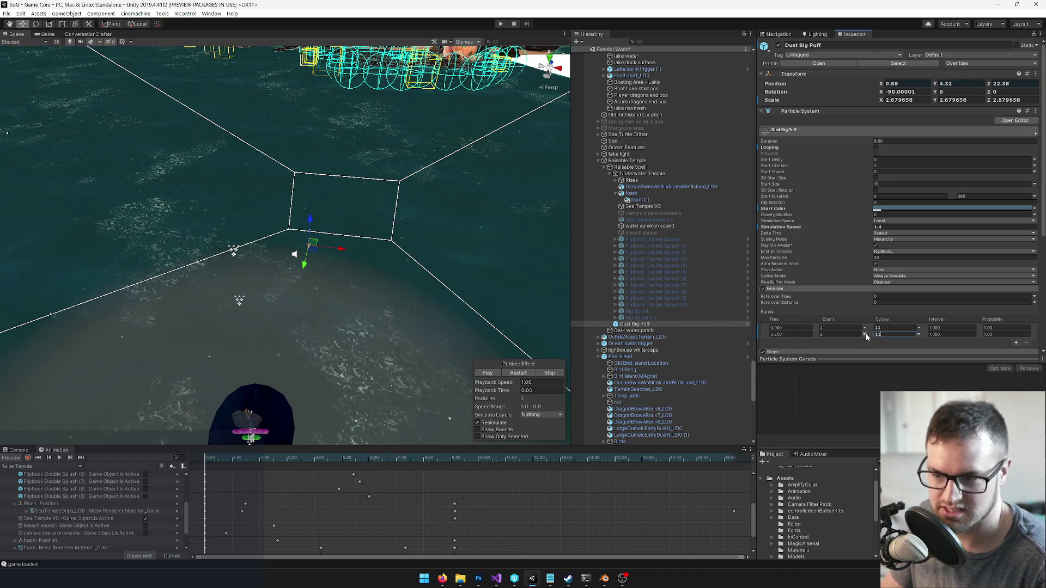
text(11)
click(892, 327)
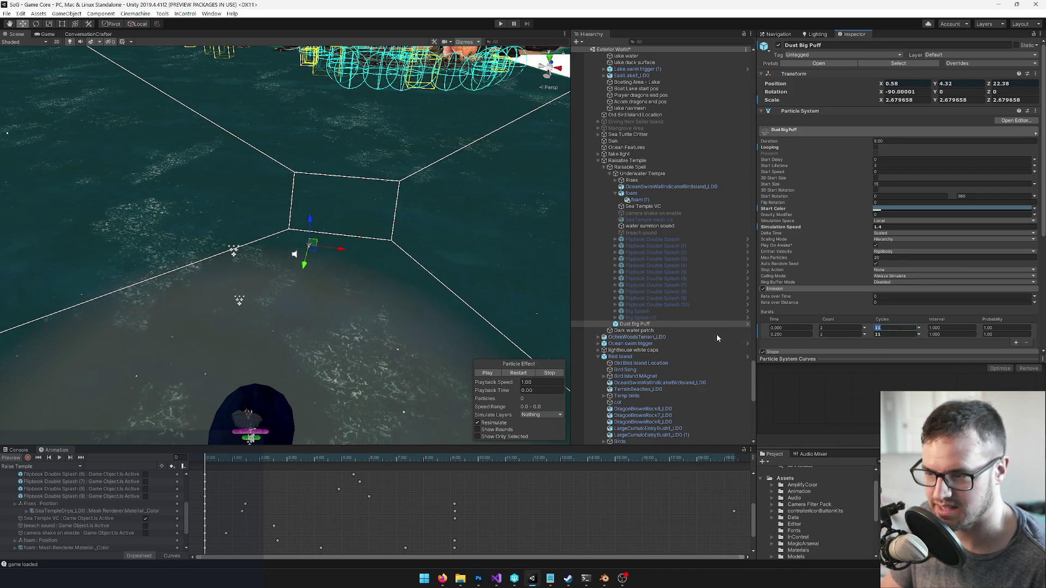
Keyframe Dust Big Puff switching on at frame 144 in Raise Temple, save, and show the Game view
click(778, 46)
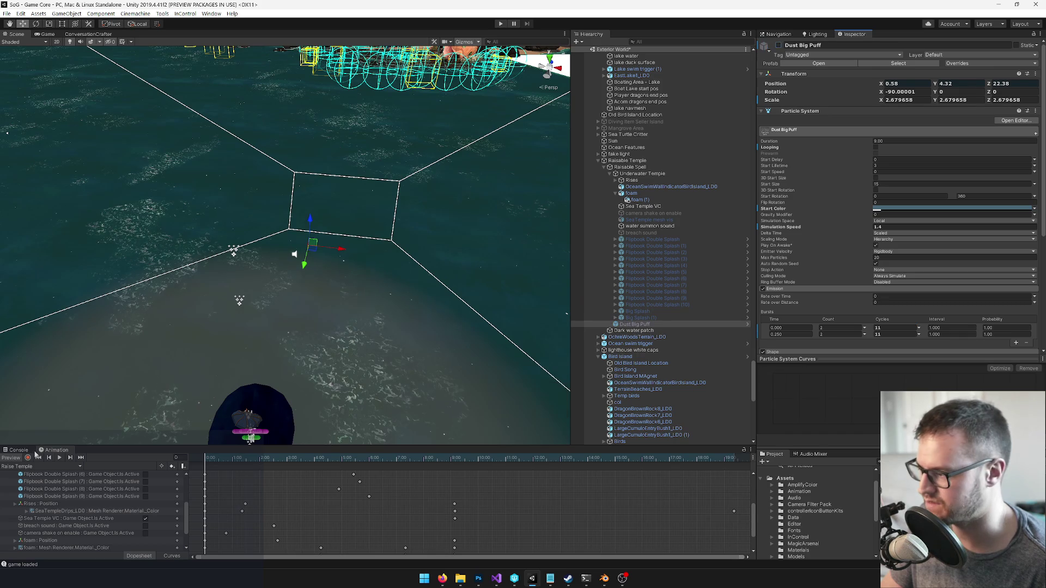
click(28, 458)
mouse_move(258, 458)
mouse_down()
mouse_move(288, 460)
mouse_move(280, 465)
mouse_up()
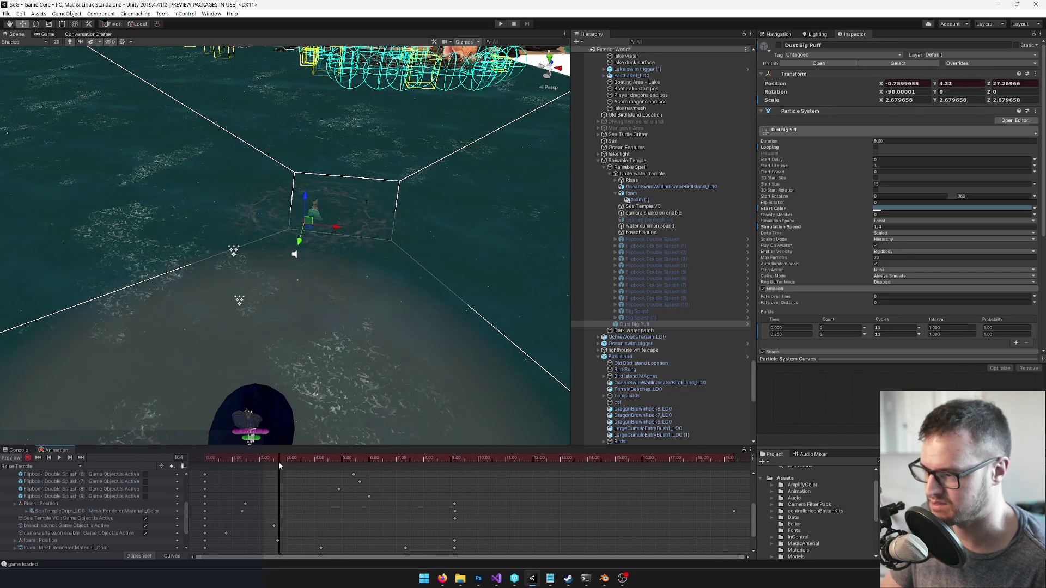
click(778, 45)
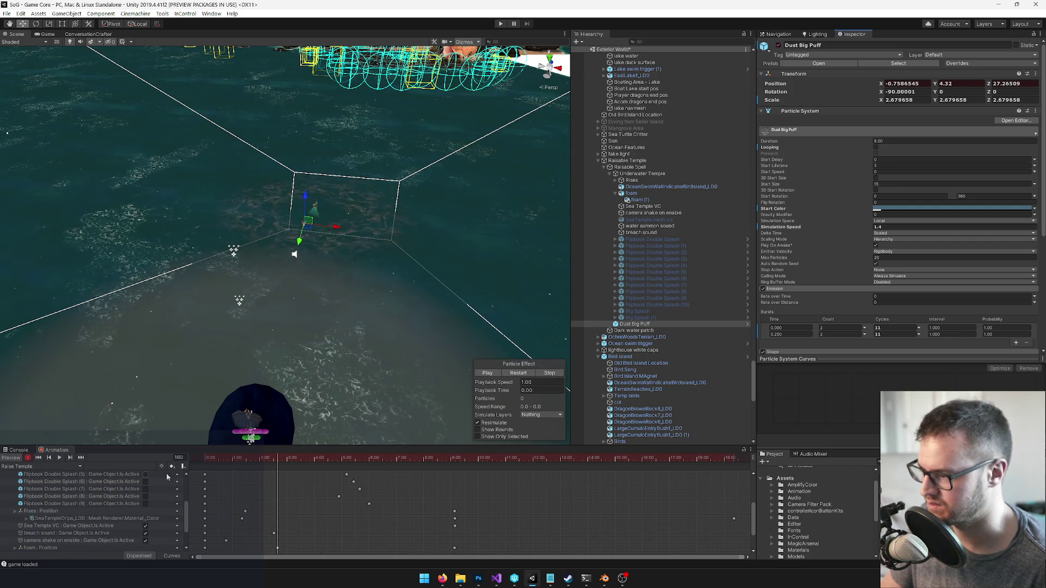
click(28, 458)
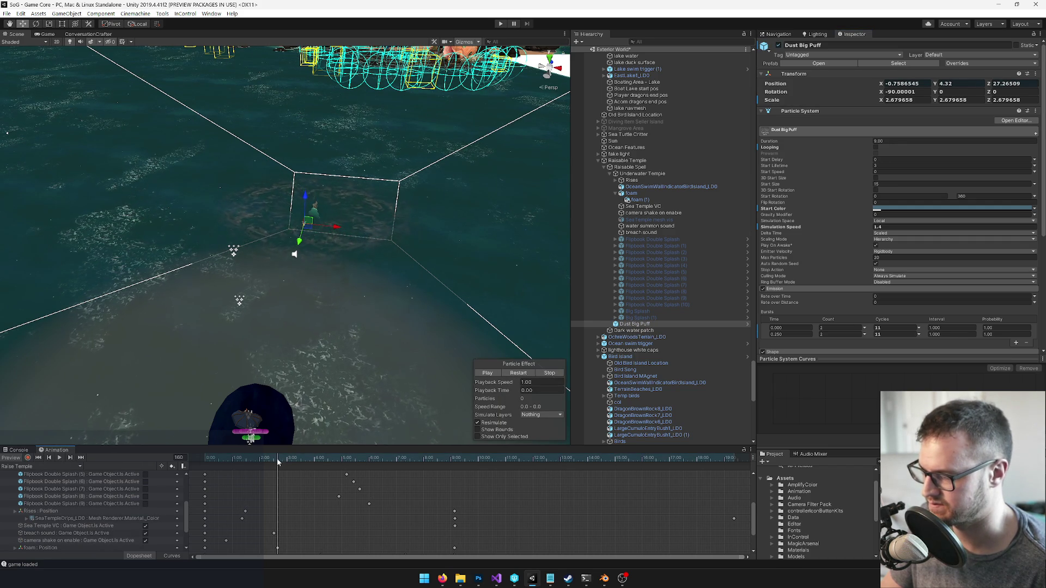
drag(280, 462, 206, 462)
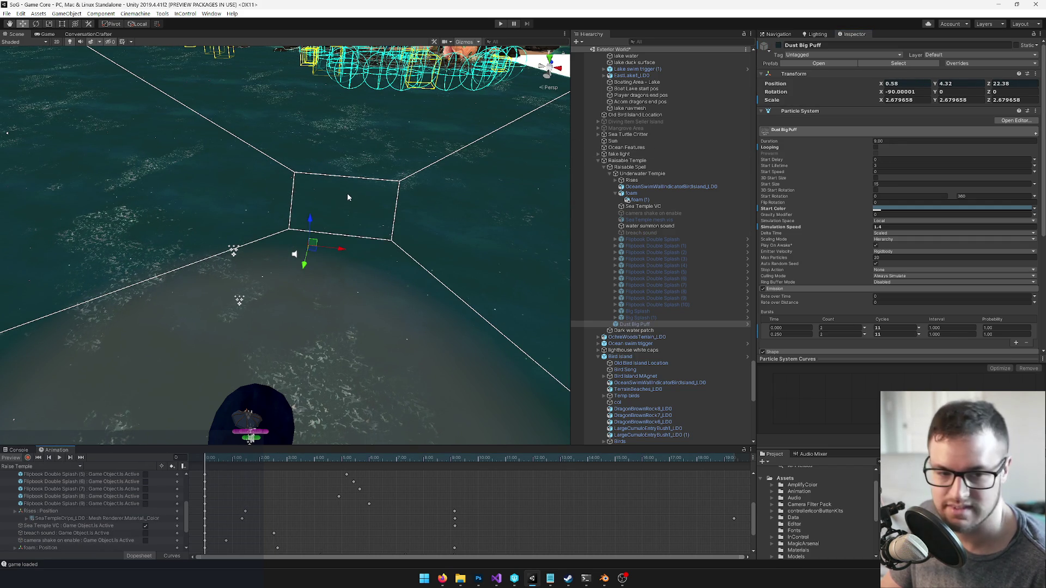
key(ctrl+s)
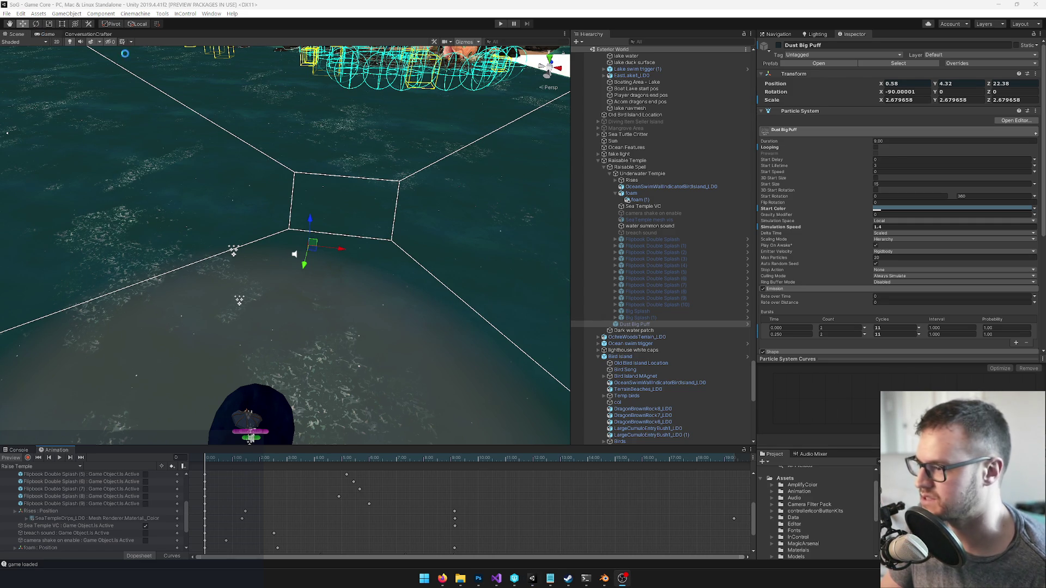
click(48, 36)
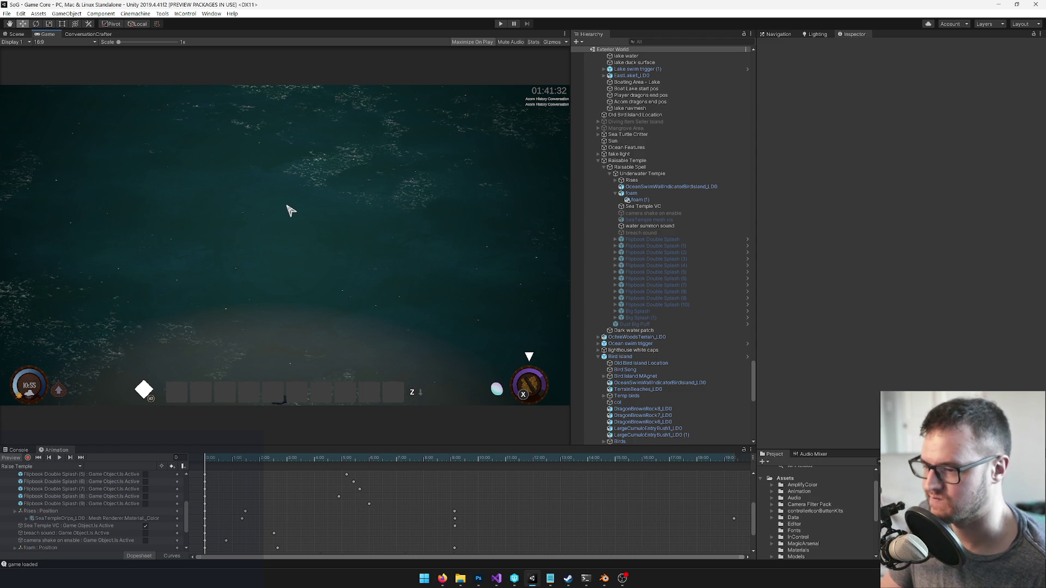
Run the scene in Play mode, stop it, then select Flipbook Double Splash (3)
click(501, 24)
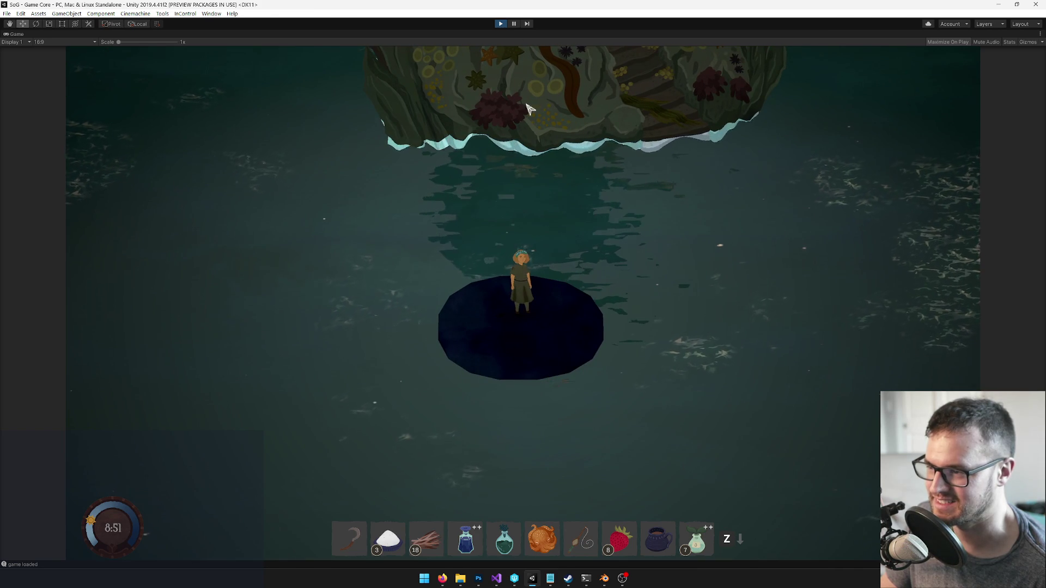
click(500, 24)
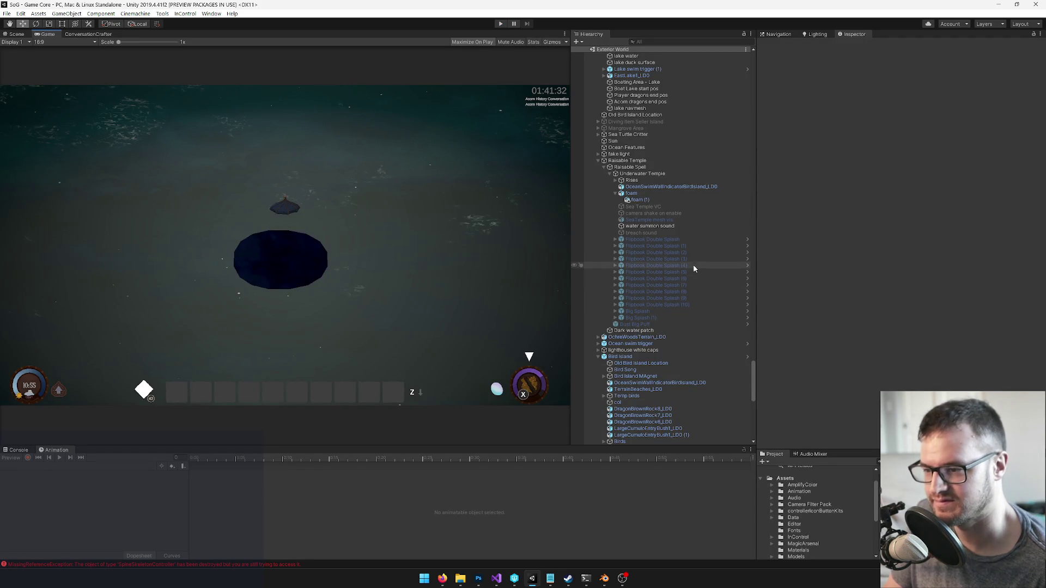
click(697, 259)
Enable Dust Big Puff in the Scene view and preview its particles
click(645, 324)
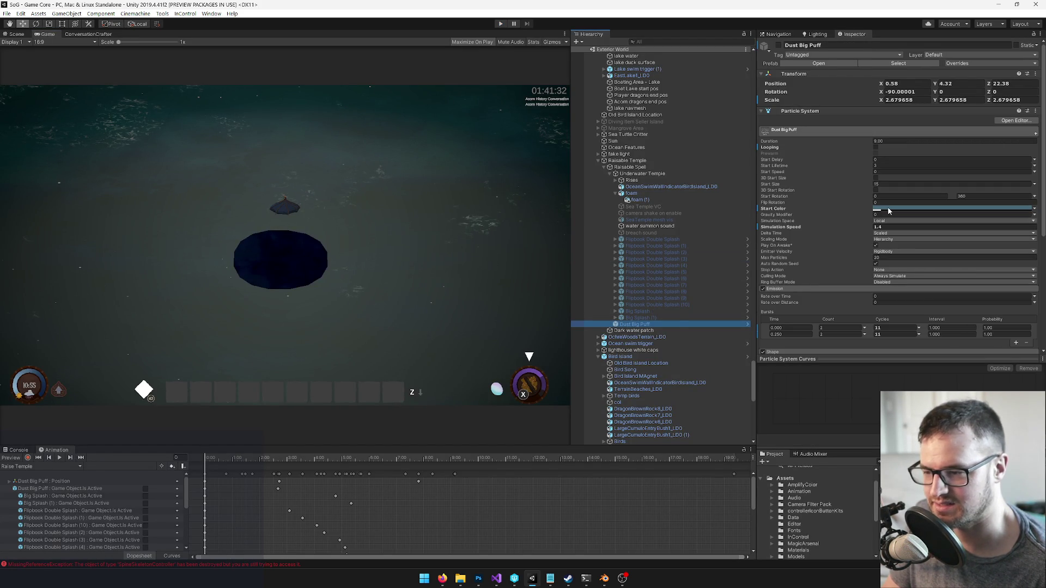
click(16, 34)
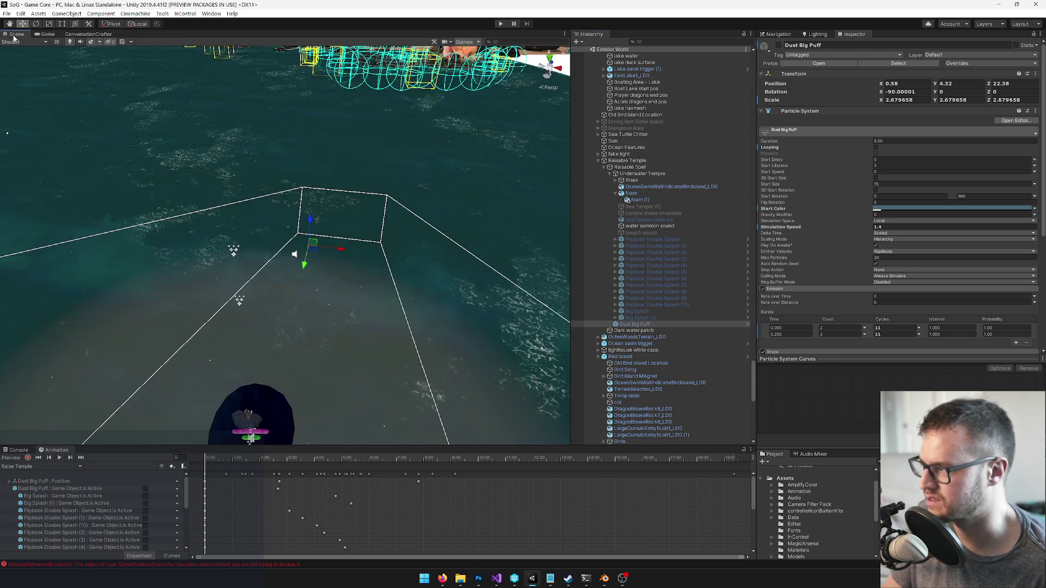
click(779, 47)
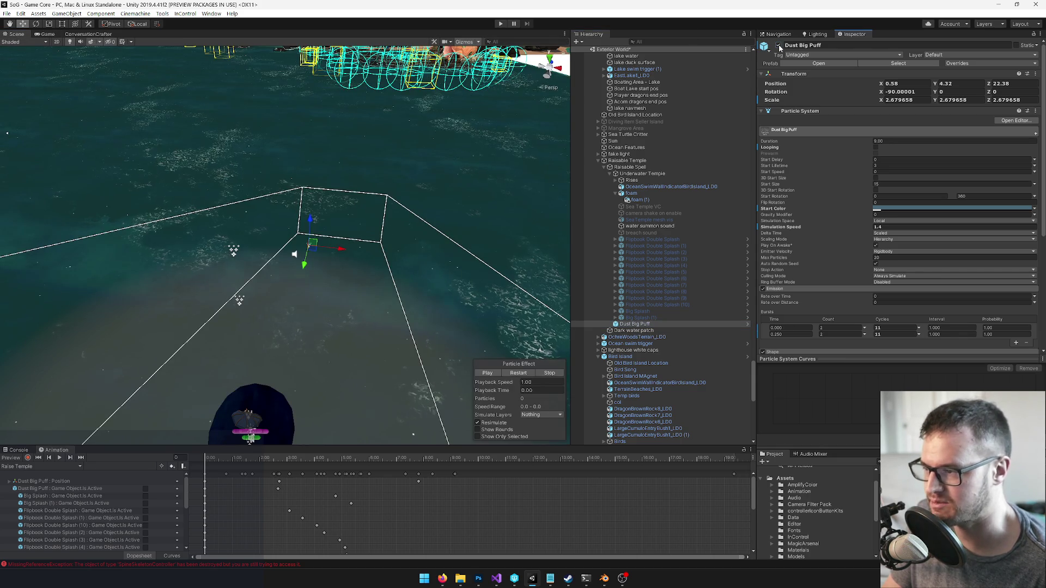
click(521, 372)
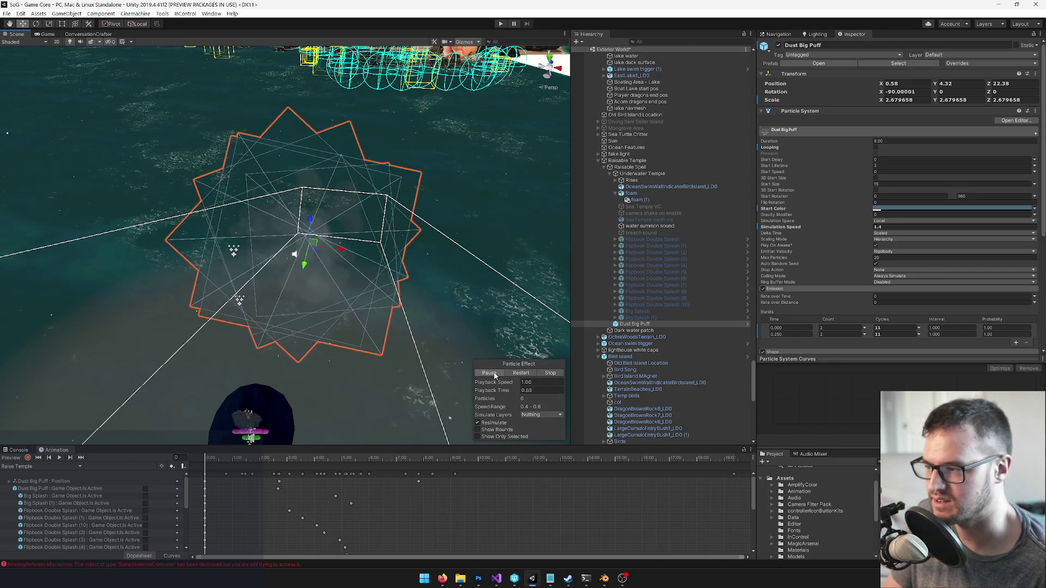
click(498, 374)
scroll(842, 276, down, 3)
scroll(837, 279, up, 3)
Change the Dust Big Puff start colour to a lighter blue with opacity 29
click(926, 209)
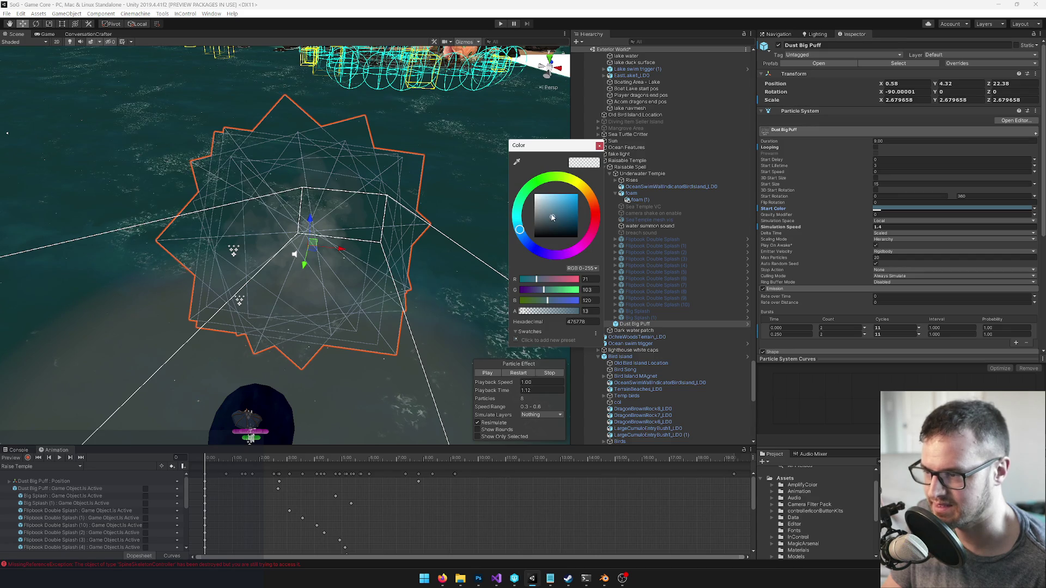
click(551, 208)
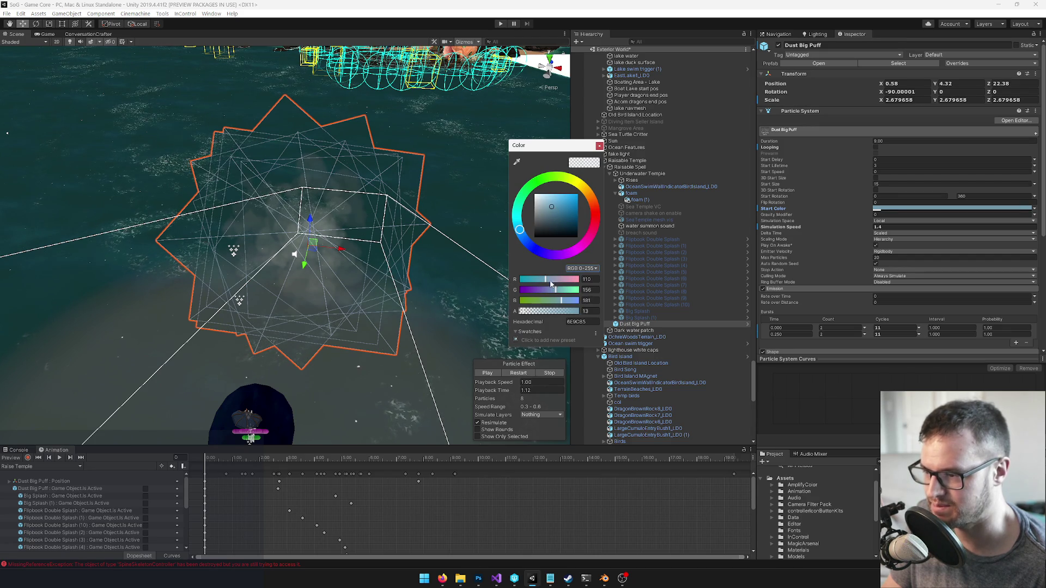
click(528, 311)
drag(528, 311, 525, 311)
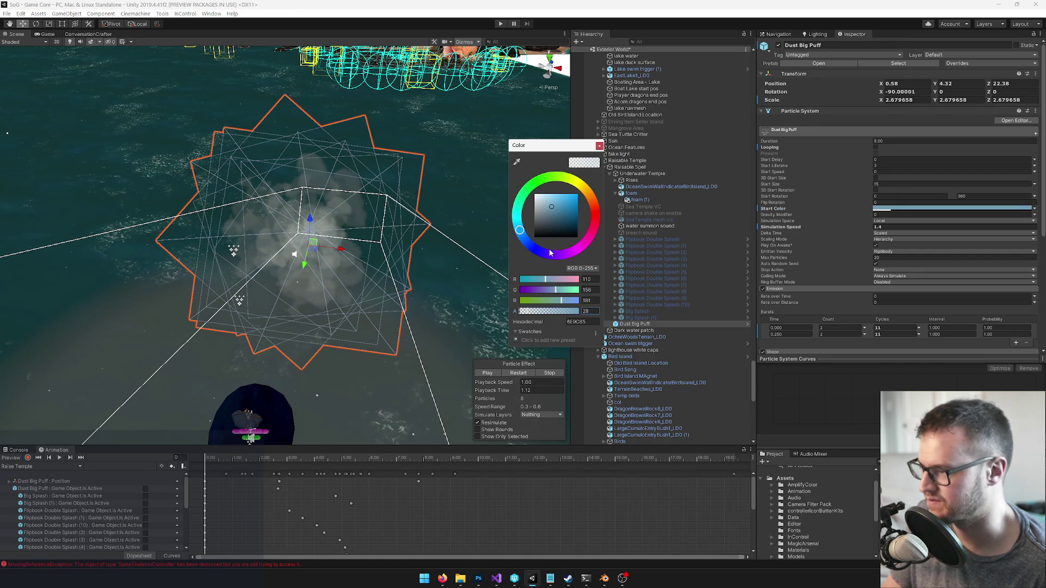
click(599, 146)
Disable Dust Big Puff again and bring up the Console
mouse_move(518, 161)
mouse_down()
mouse_move(434, 194)
mouse_move(522, 361)
mouse_up()
drag(427, 338, 442, 305)
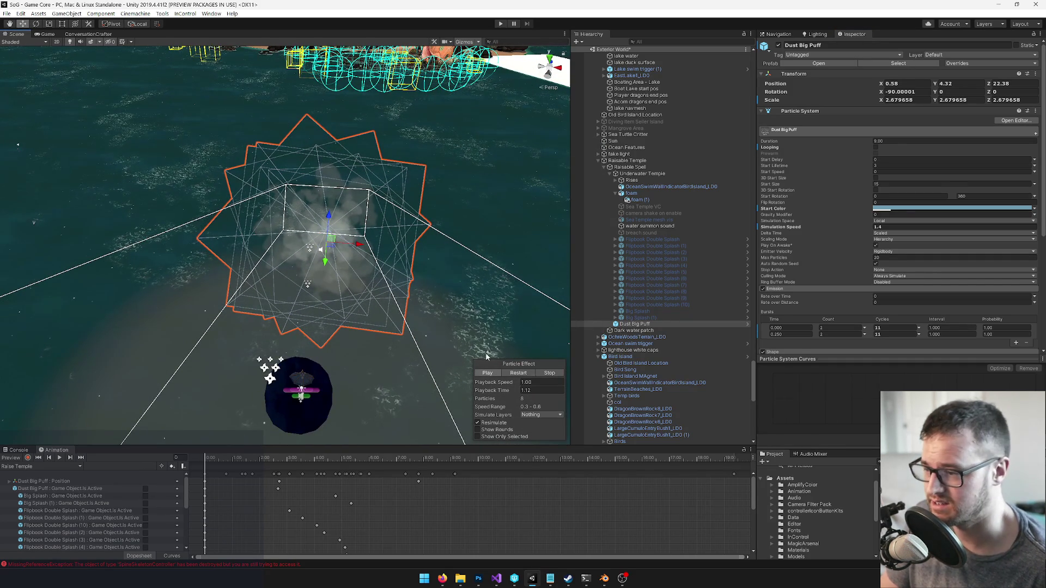
click(778, 45)
drag(412, 154, 71, 369)
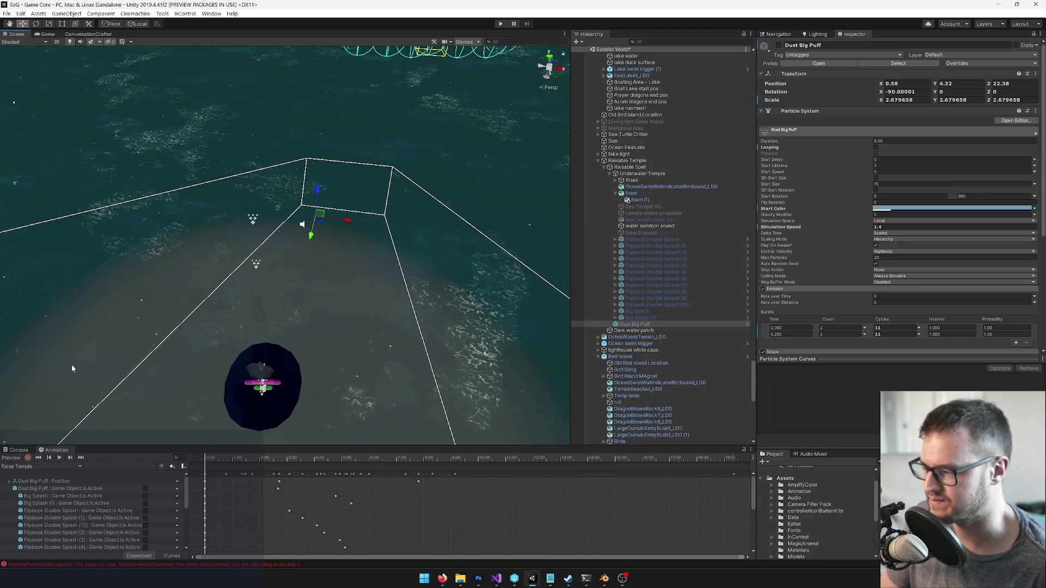
click(19, 450)
Inspect the latest console error, then clear all console messages
click(204, 521)
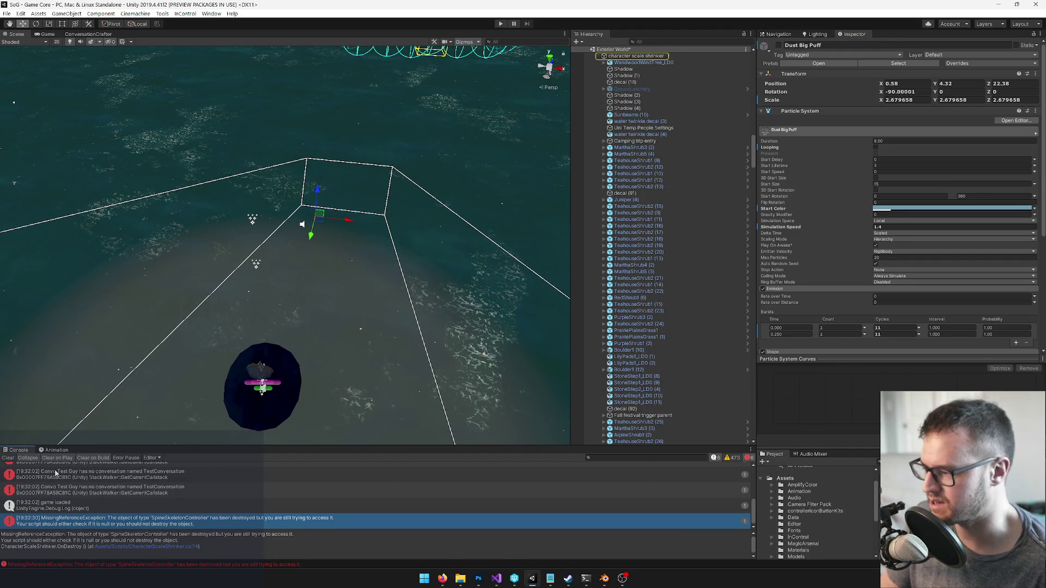
click(10, 458)
drag(304, 274, 307, 271)
Select the Dark water patch sphere in the scene
scroll(595, 332, up, 10)
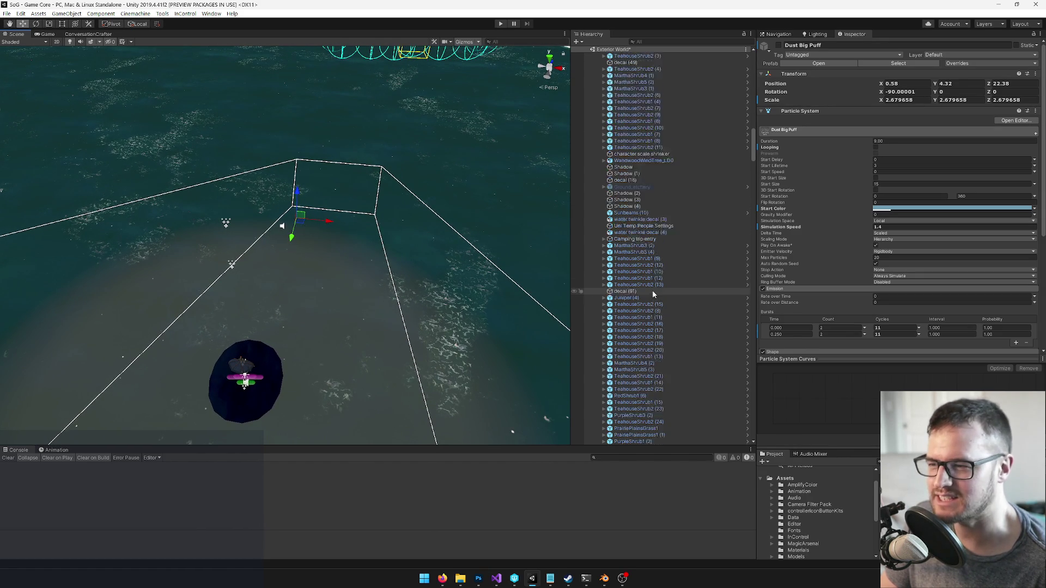
scroll(653, 275, down, 20)
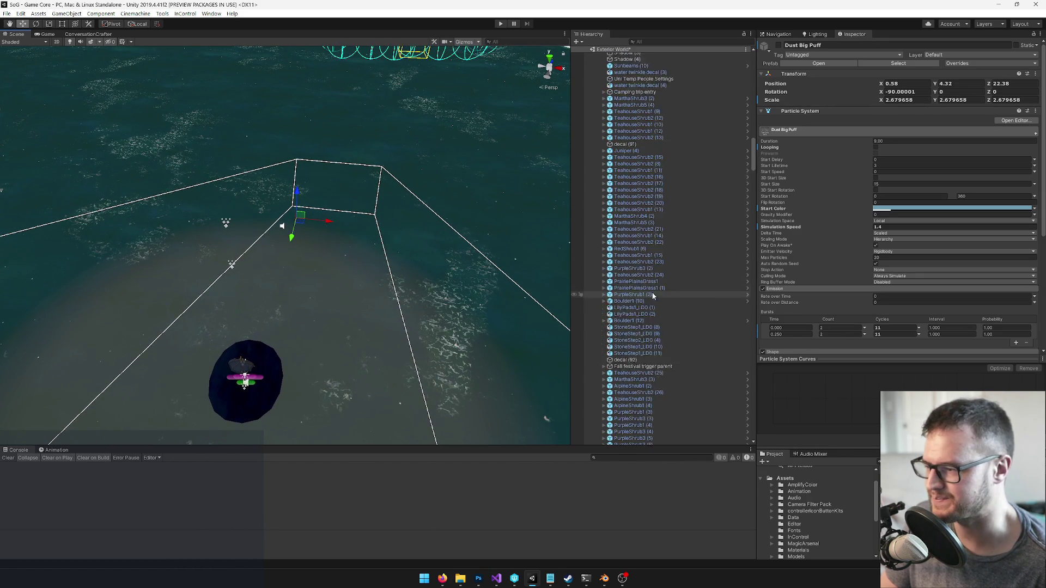
click(249, 409)
scroll(708, 296, down, 8)
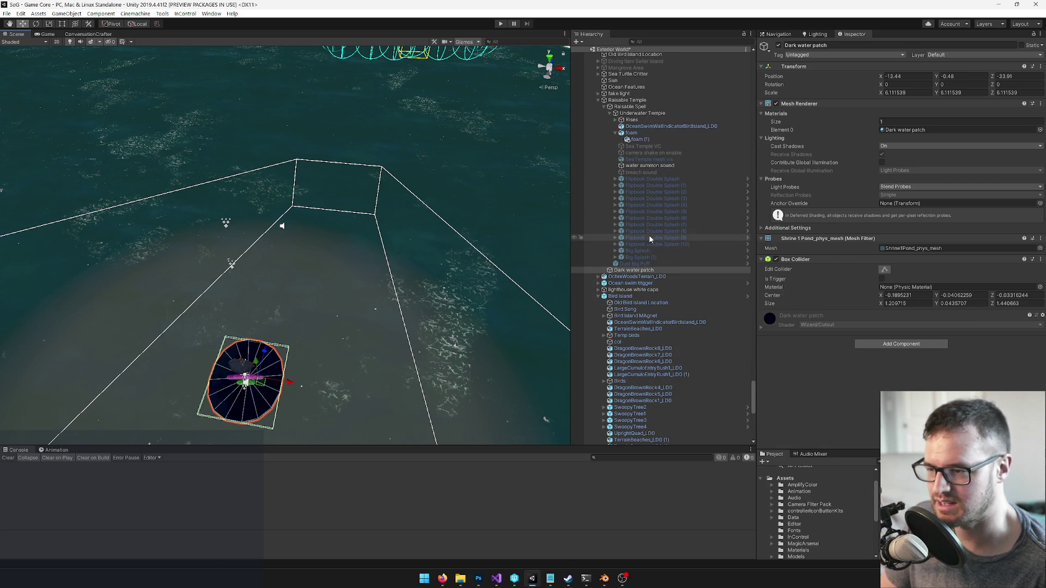
click(644, 251)
shift+click(642, 256)
mouse_move(389, 256)
alt+mouse_down()
mouse_move(355, 230)
mouse_move(288, 252)
alt+mouse_up()
key(f)
key(a)
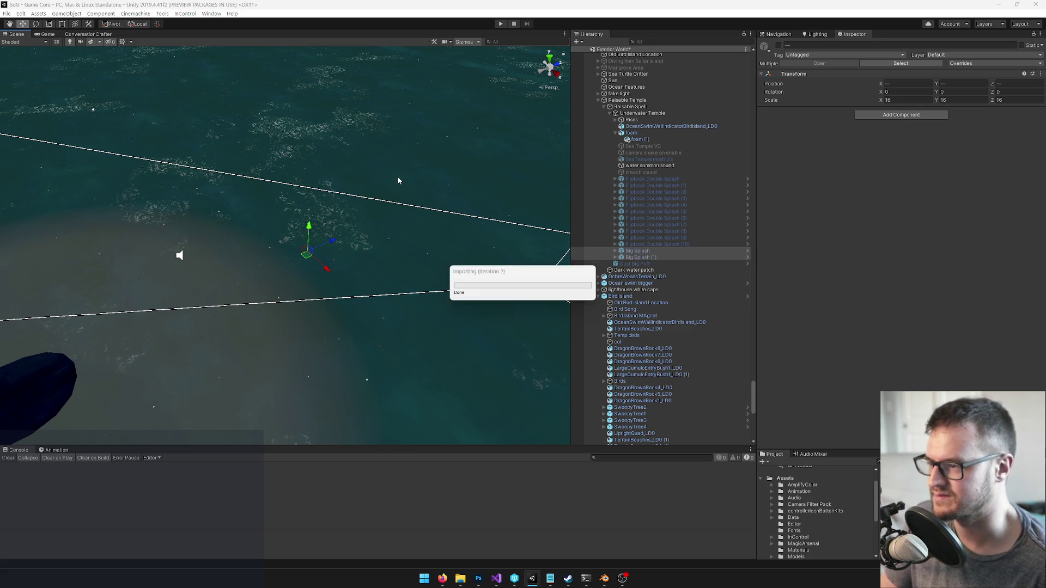
mouse_move(404, 181)
alt+mouse_down()
mouse_move(374, 180)
mouse_move(374, 198)
mouse_move(523, 182)
alt+mouse_up()
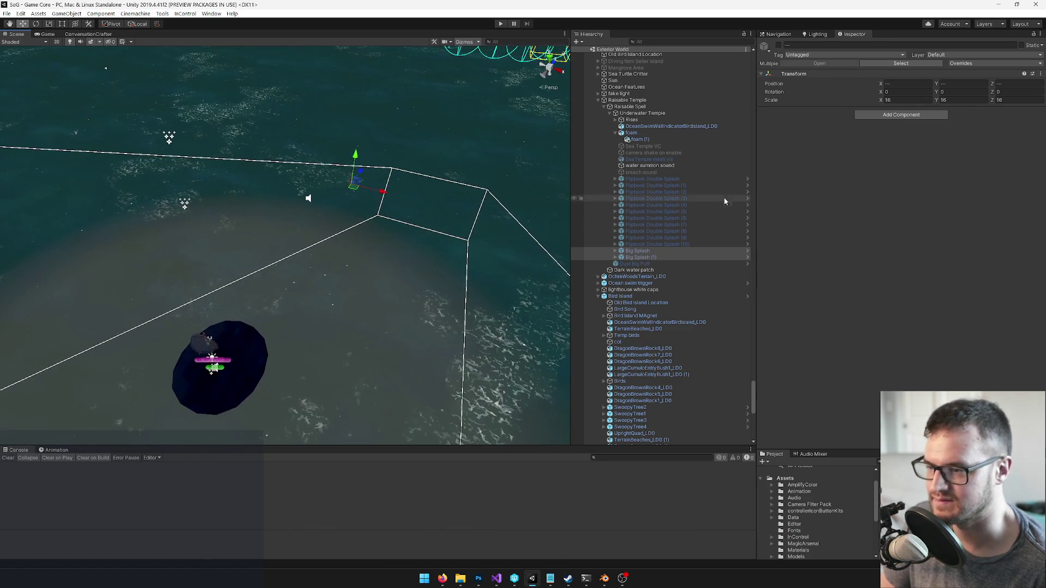
click(681, 178)
click(615, 179)
click(635, 186)
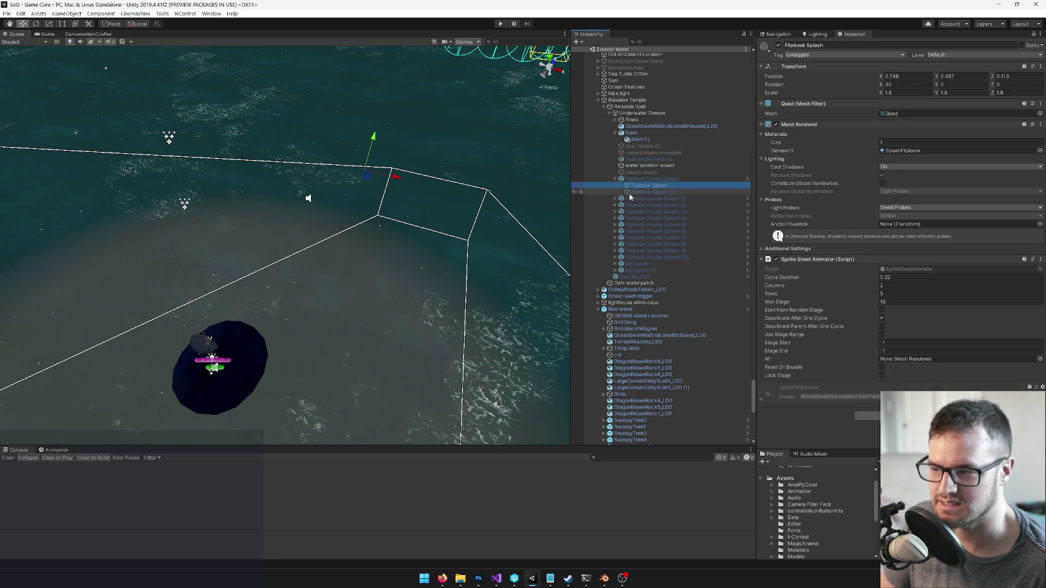
click(612, 199)
click(614, 198)
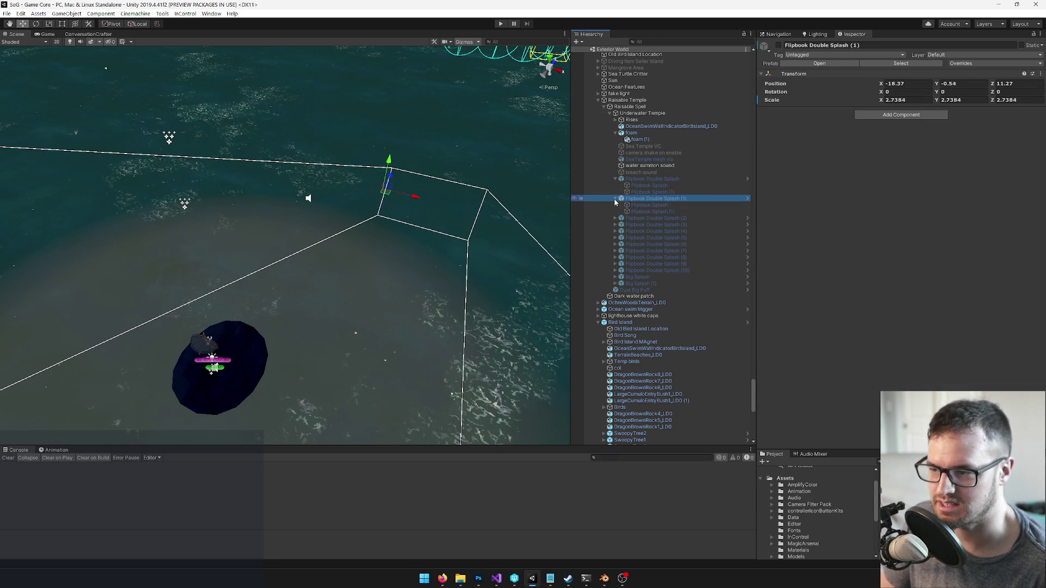
click(627, 217)
click(638, 204)
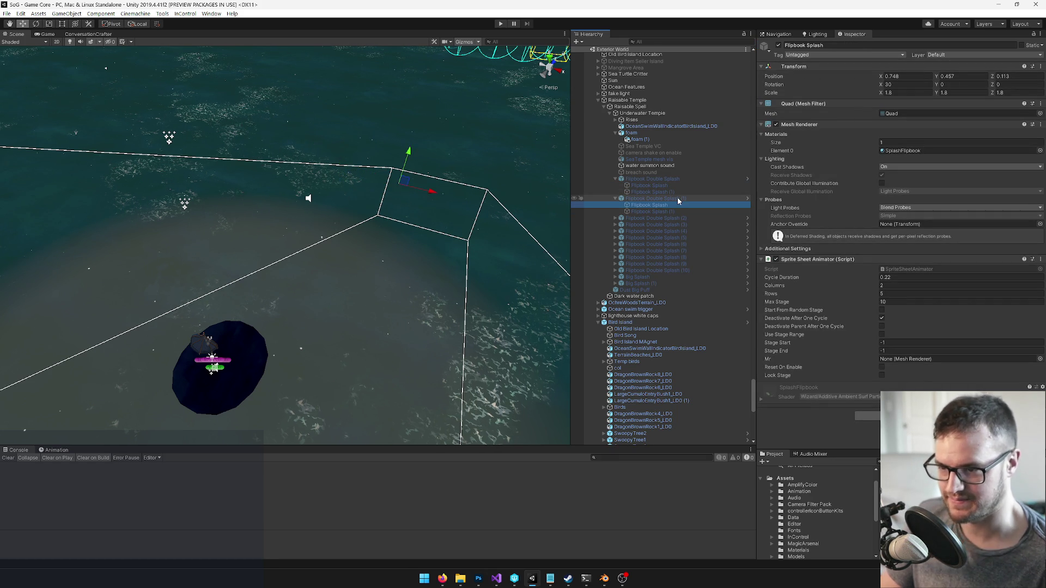
click(614, 197)
click(615, 178)
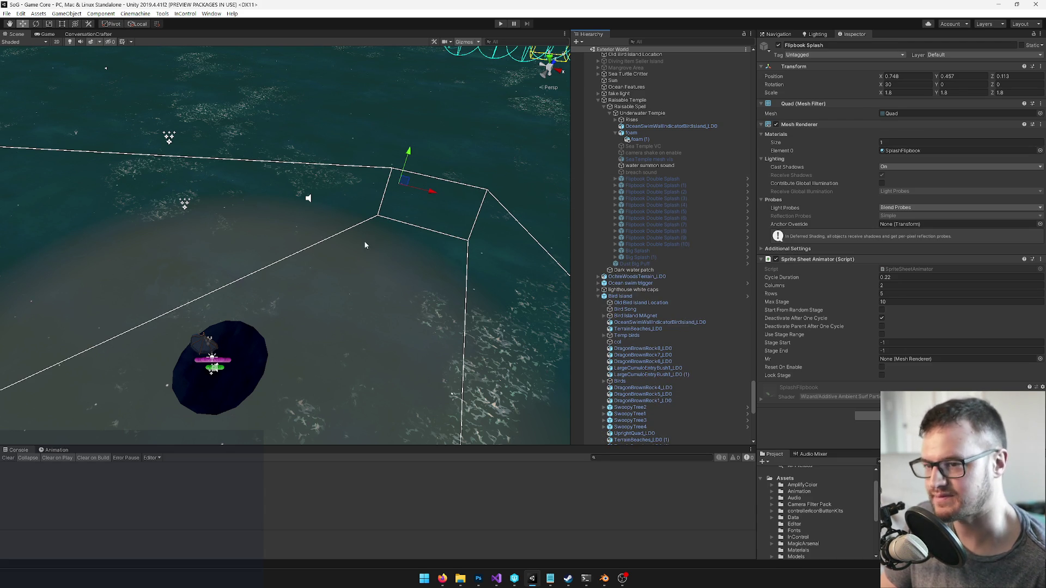
mouse_move(358, 241)
mouse_down()
mouse_move(349, 243)
mouse_move(376, 243)
mouse_up()
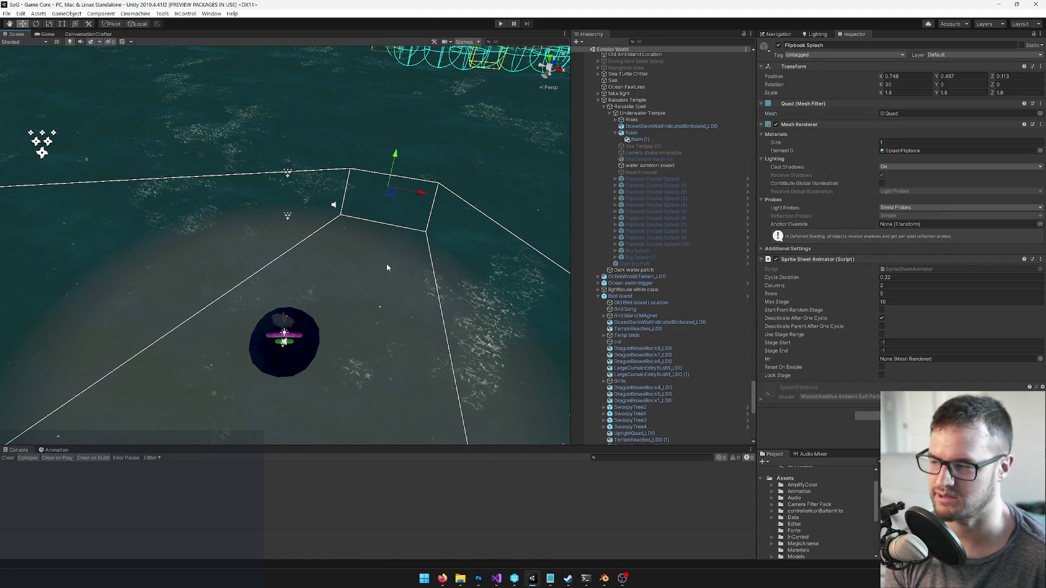
In Blender, duplicate the plane and move the selected planes to another layer
click(609, 581)
mouse_move(453, 304)
mouse_down()
mouse_move(497, 296)
mouse_move(471, 340)
mouse_move(427, 289)
mouse_move(493, 273)
mouse_move(497, 291)
mouse_move(292, 510)
mouse_move(460, 278)
mouse_move(357, 233)
mouse_move(402, 205)
mouse_move(443, 234)
mouse_move(456, 273)
mouse_up()
right_click(426, 290)
key(shift+d)
right_click(499, 293)
shift+right_click(401, 205)
key(m)
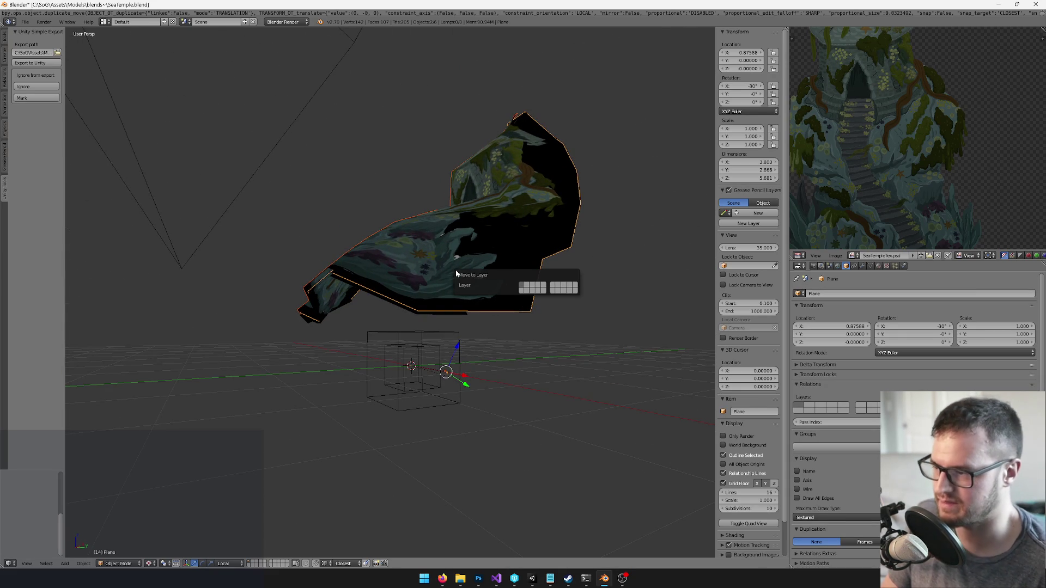
click(528, 287)
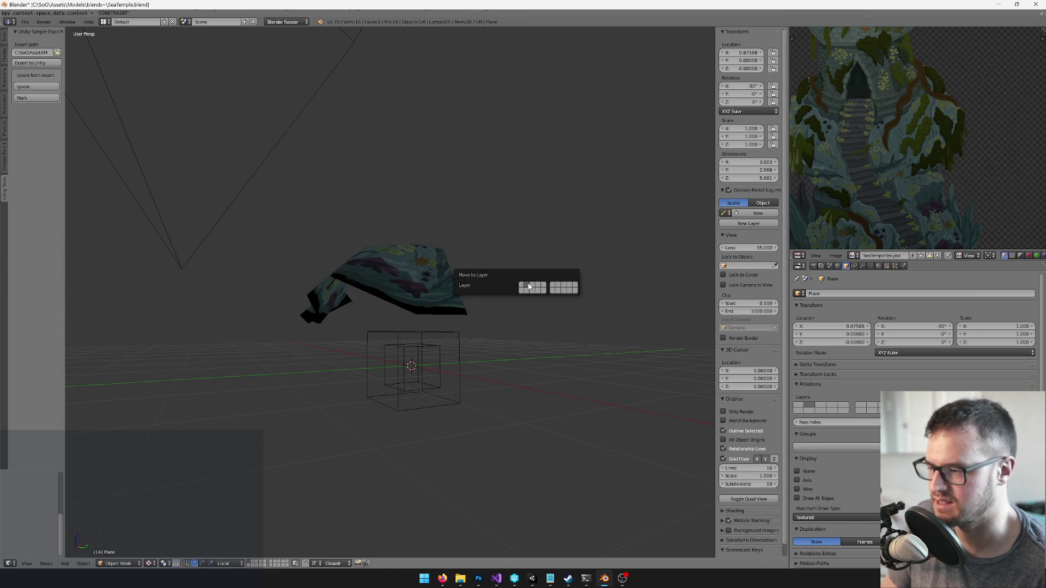
Move the remaining plane, Plane.001 and SeaTempleDrips_LOD onto other layers
mouse_move(320, 486)
mouse_down()
mouse_move(430, 360)
mouse_move(440, 368)
mouse_up()
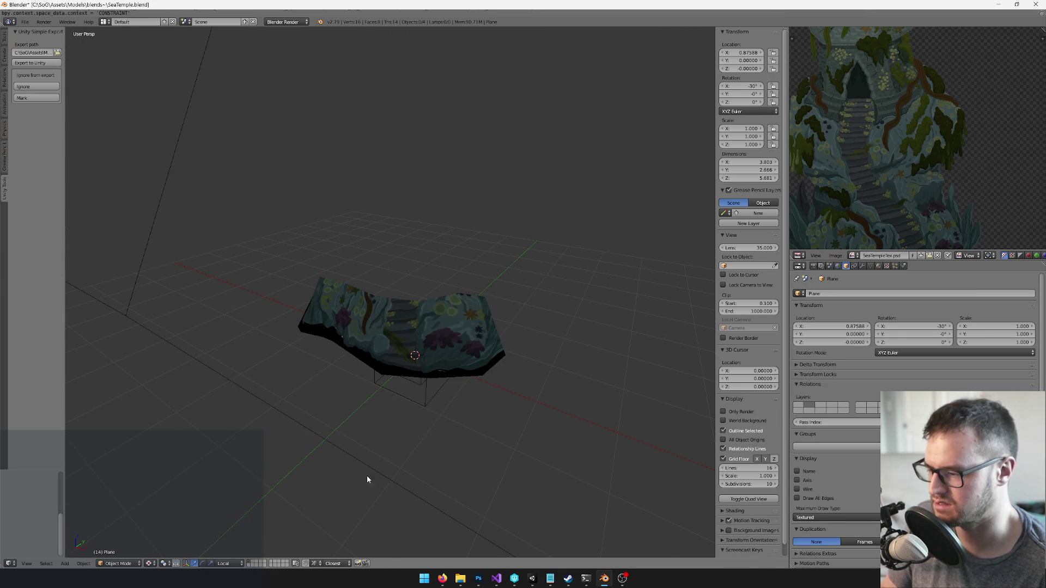
click(254, 562)
mouse_move(267, 547)
mouse_down()
mouse_move(349, 407)
mouse_move(371, 292)
mouse_up()
key(m)
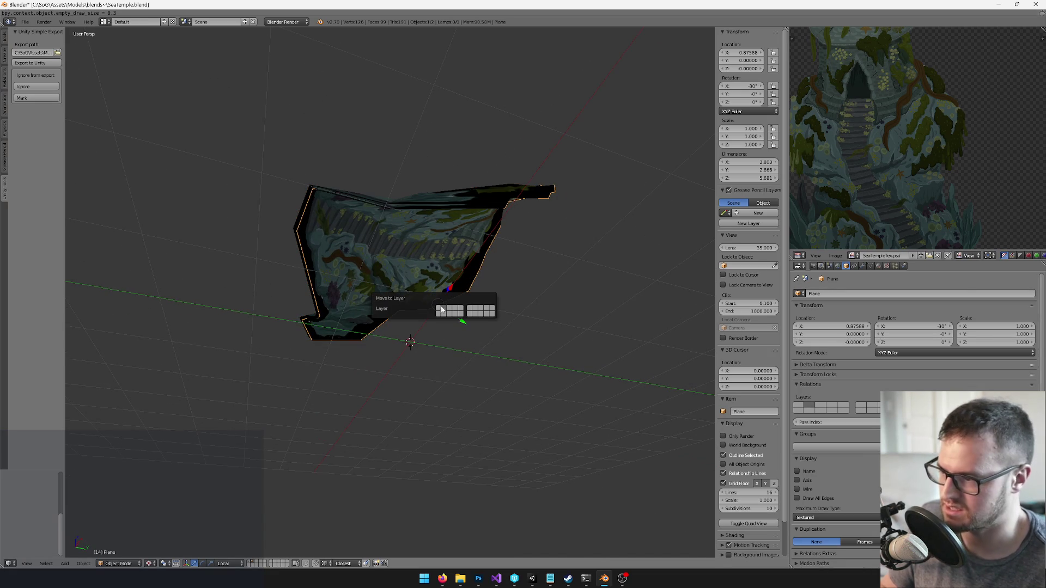
click(442, 312)
click(249, 563)
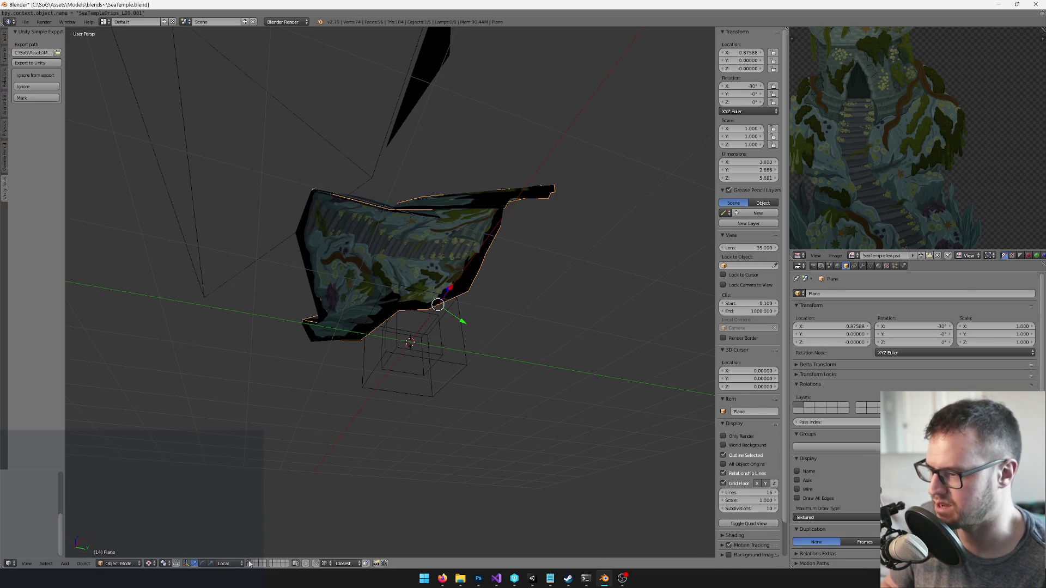
right_click(435, 217)
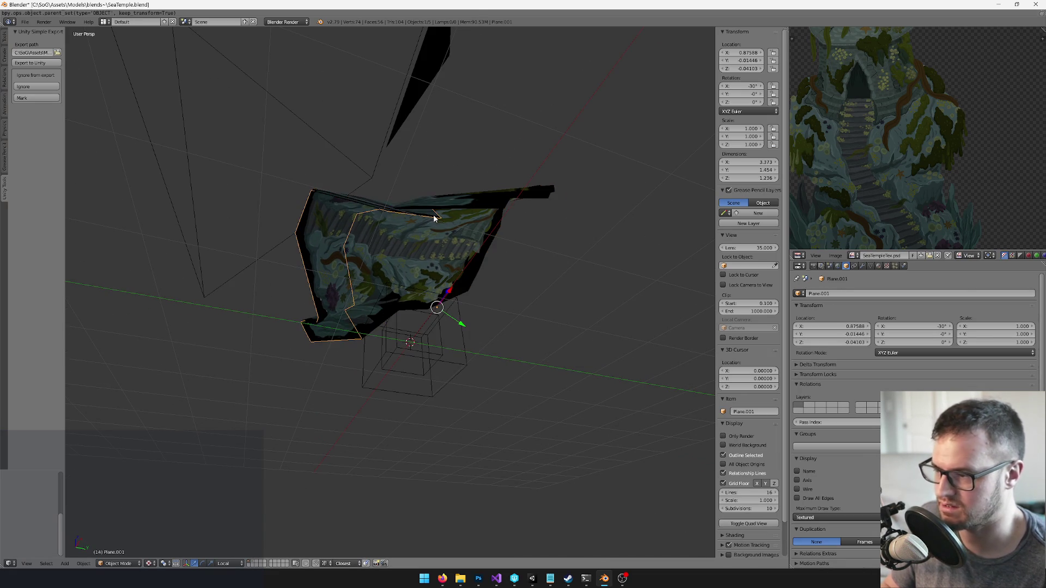
key(m)
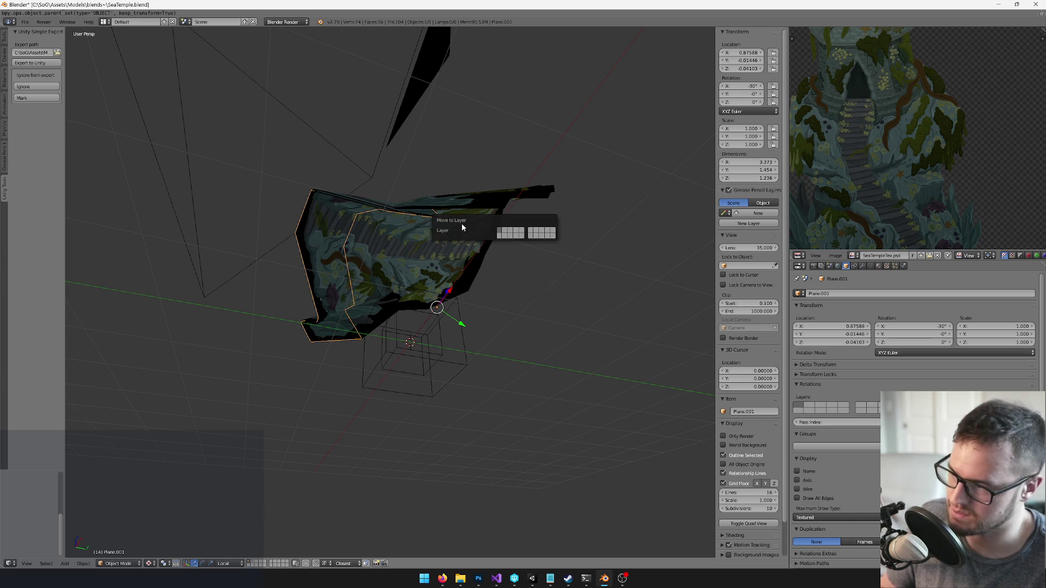
click(506, 232)
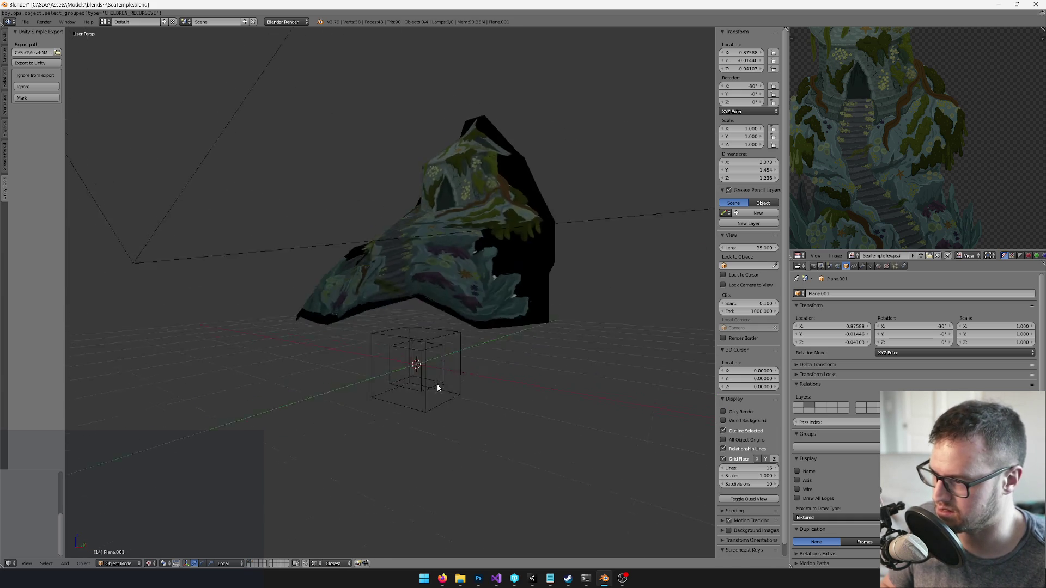
right_click(427, 375)
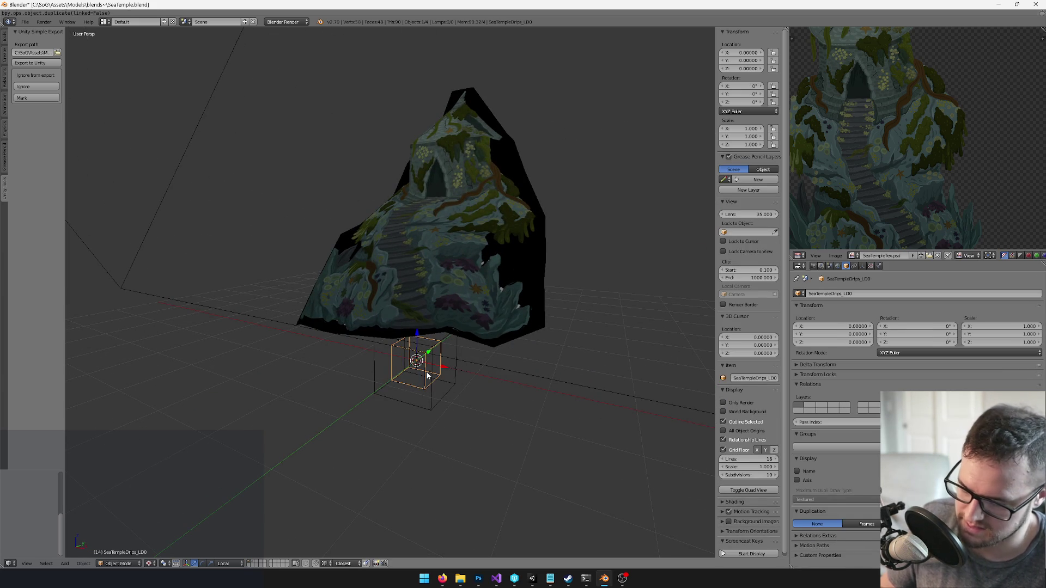
key(m)
click(501, 391)
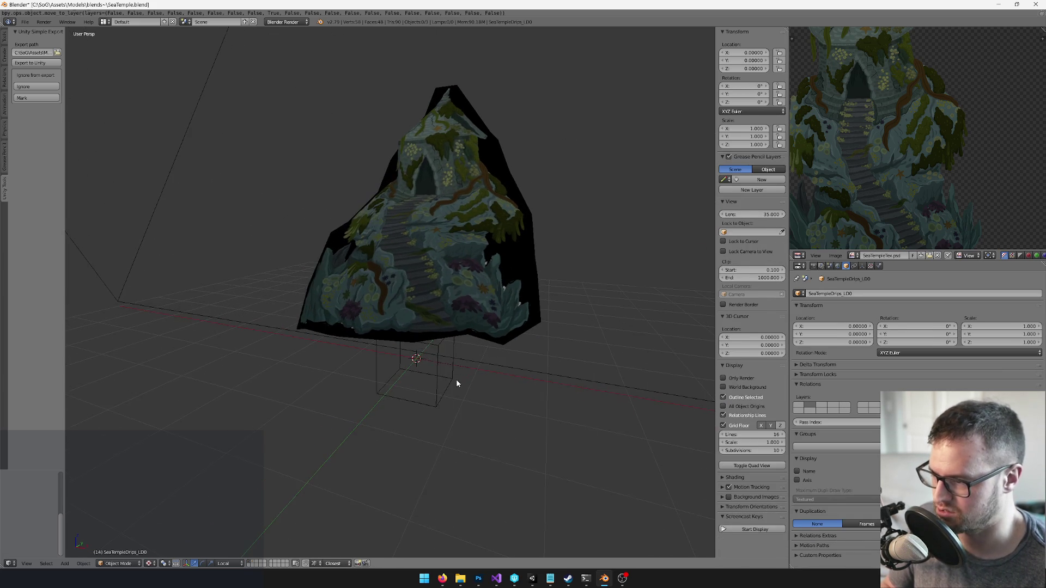
Duplicate the SeaTemple_LOD cube in place and set the empty's display size to 0.47
right_click(420, 371)
key(shift+d)
right_click(472, 391)
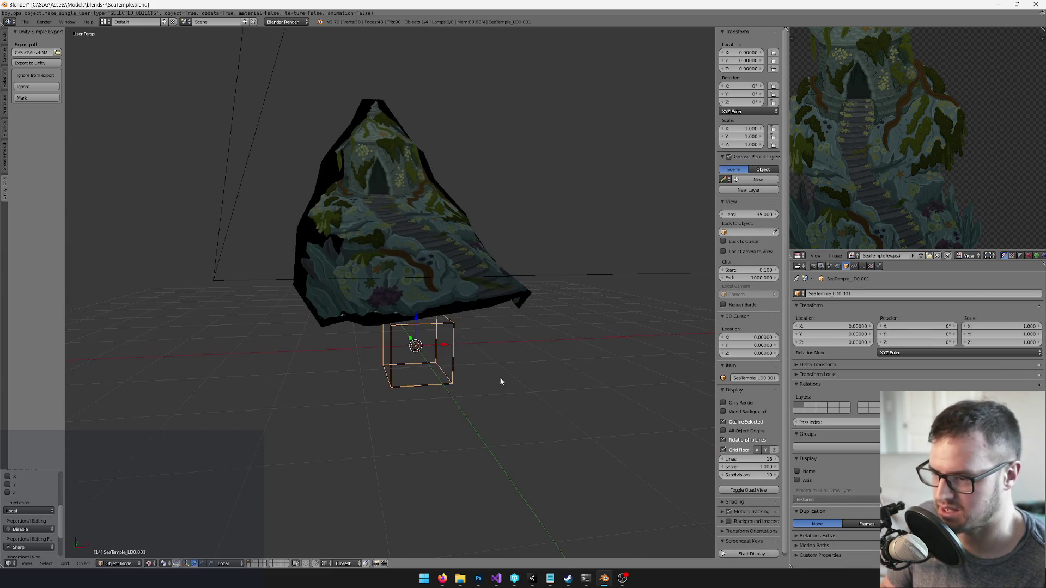
click(861, 265)
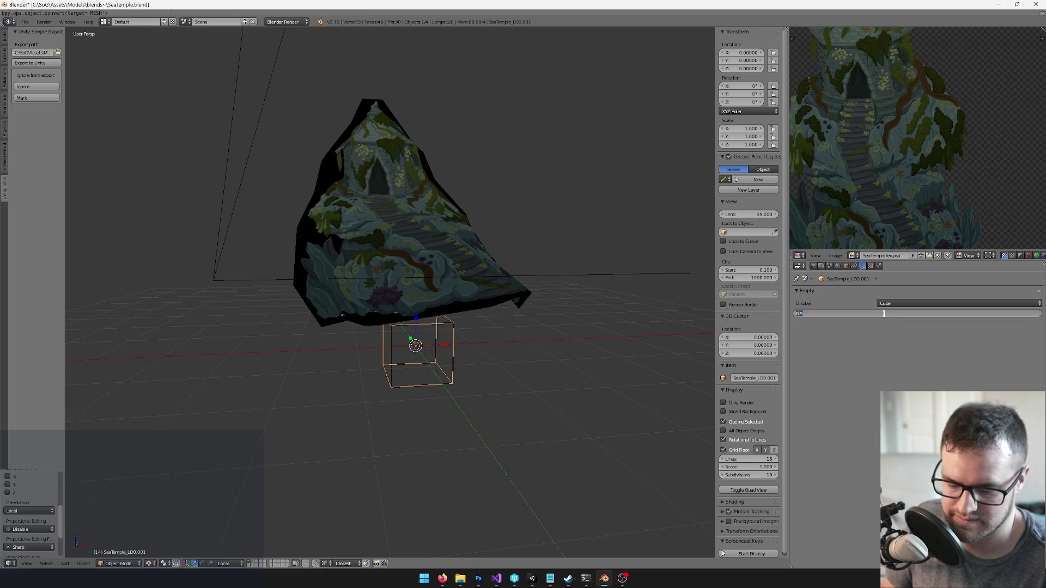
text(7)
key(Return)
scroll(303, 390, up, 3)
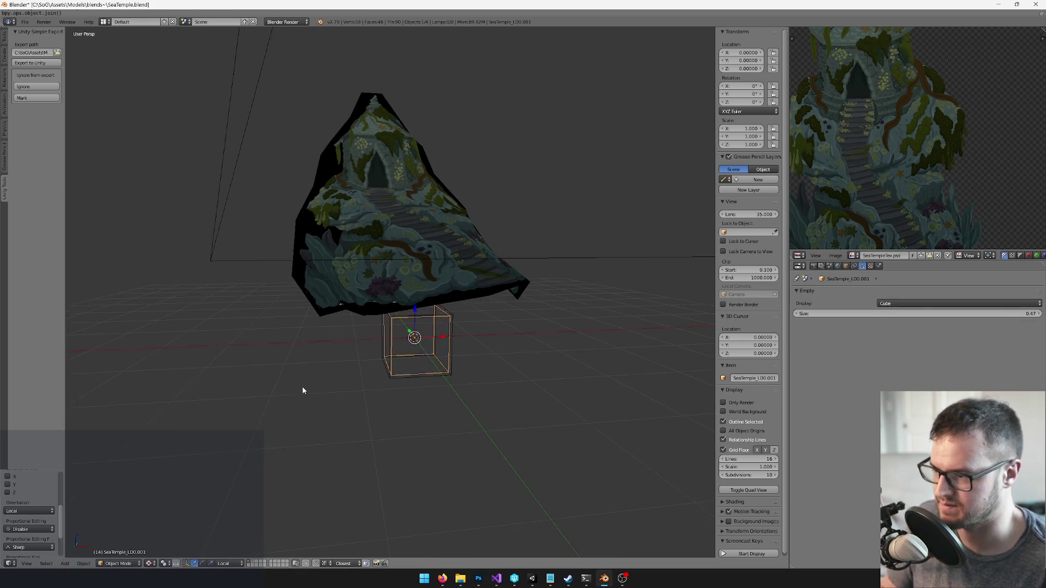
click(847, 267)
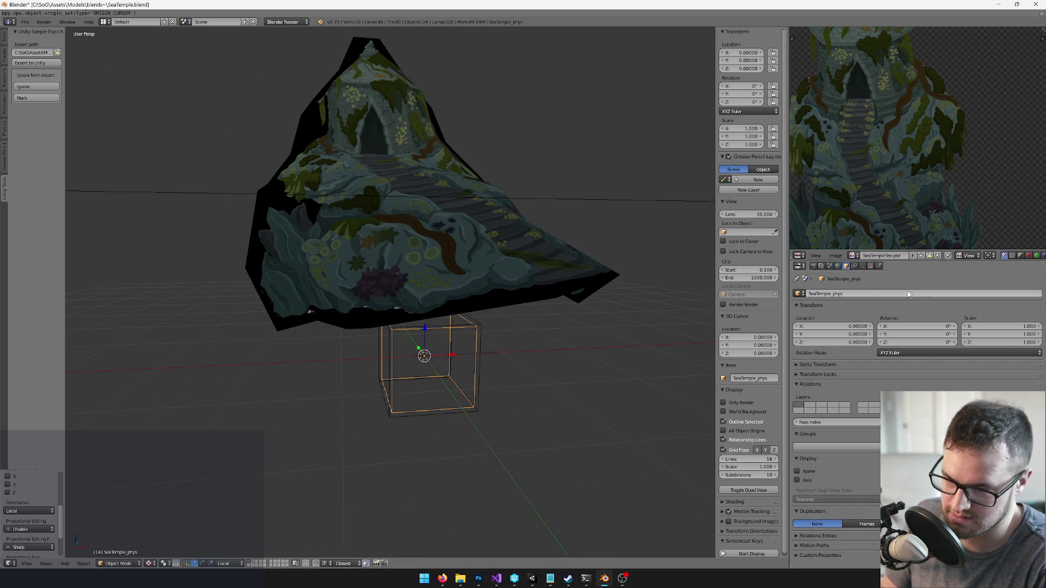
Paste the temple mesh copy and parent it to the SeaTemple_phys.001 cube
mouse_move(479, 327)
mouse_down()
mouse_move(446, 304)
mouse_move(401, 240)
mouse_up()
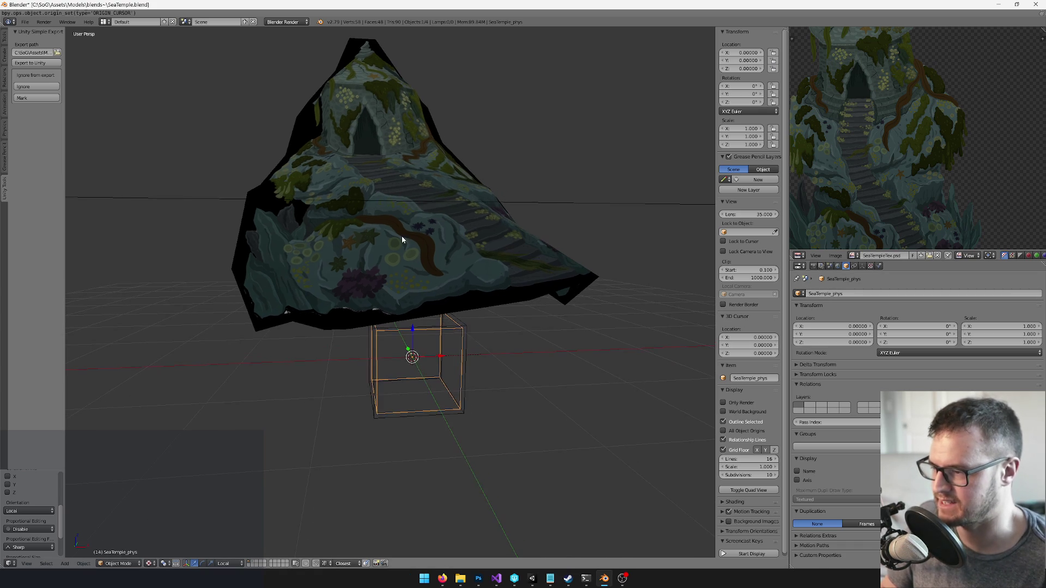
key(ctrl+v)
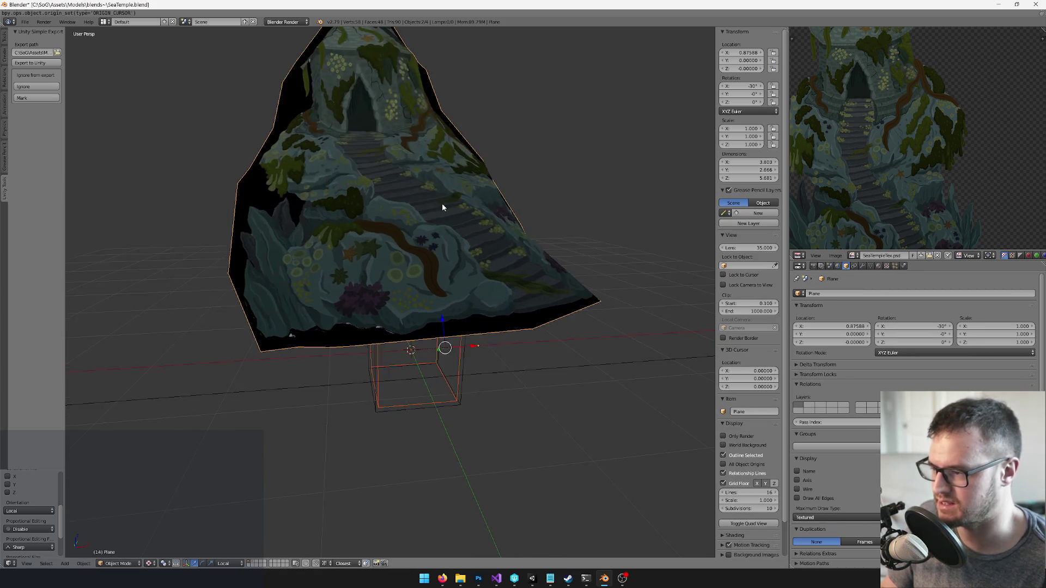
right_click(443, 208)
key(x)
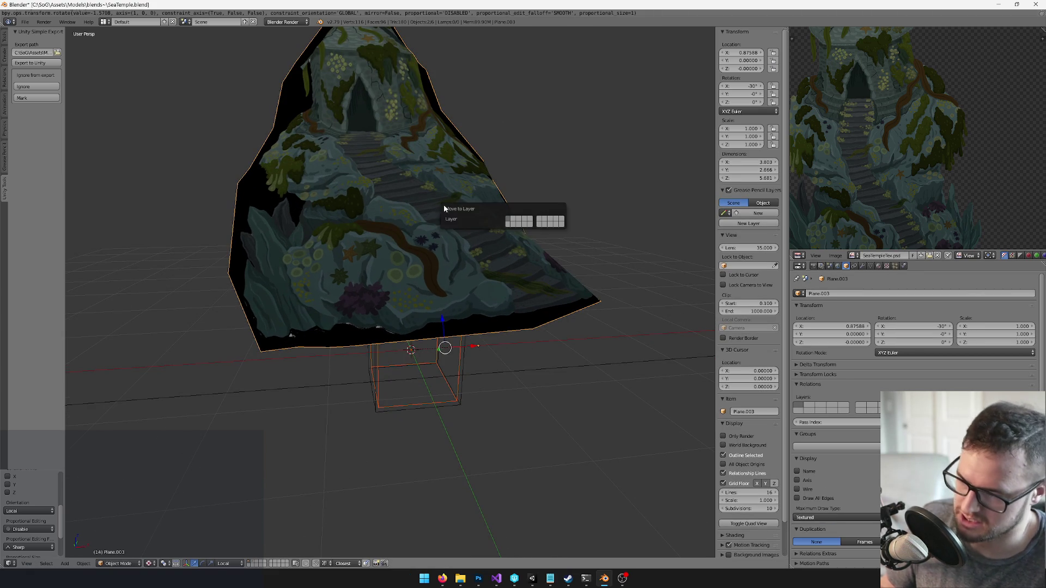
click(511, 225)
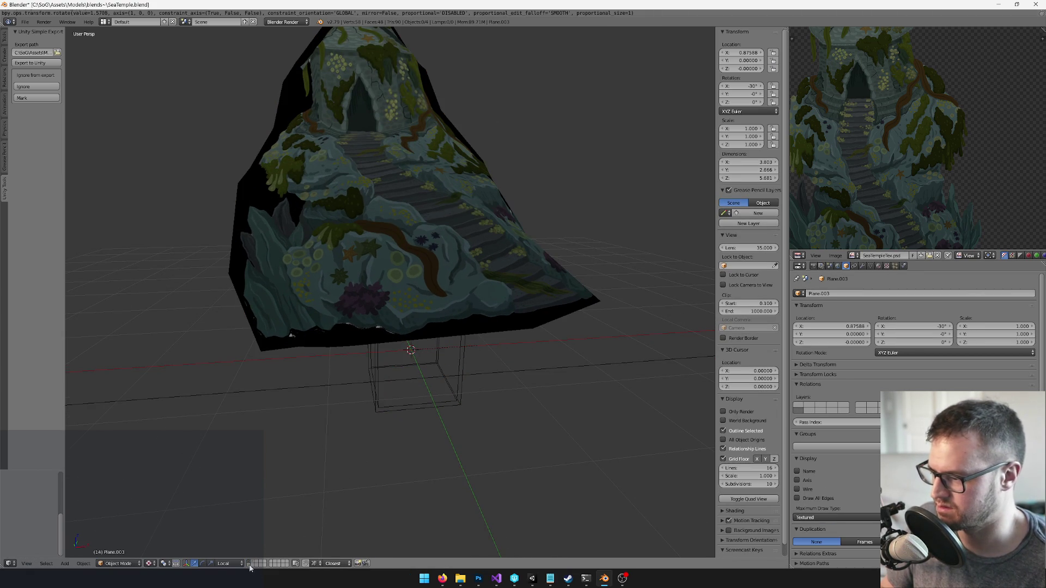
key(ctrl+z)
shift+right_click(447, 327)
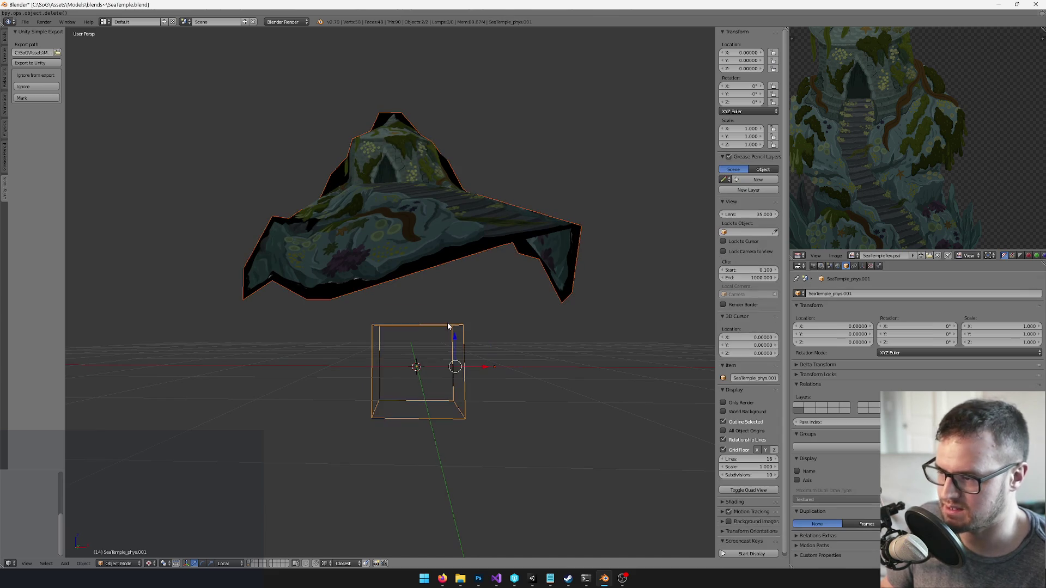
key(ctrl+p)
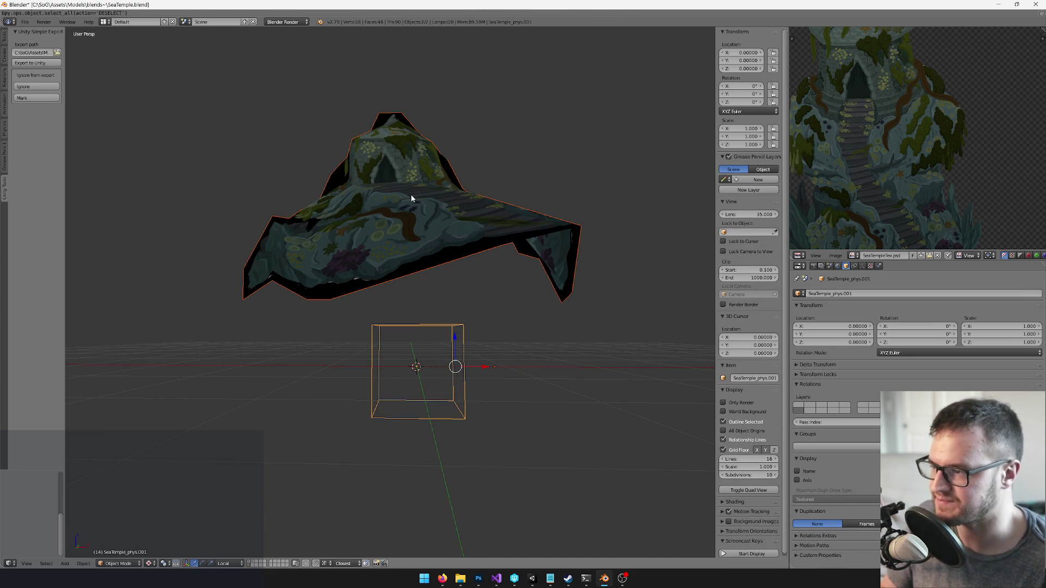
key(shift+g)
click(420, 224)
mouse_move(420, 224)
mouse_down()
mouse_move(407, 233)
mouse_move(507, 243)
mouse_move(418, 257)
mouse_move(431, 240)
mouse_move(427, 252)
mouse_move(414, 233)
mouse_up()
In Edit Mode, add a vertical edge loop along the stairs with Correct UVs enabled
key(Tab)
scroll(418, 257, up, 5)
key(ctrl+r)
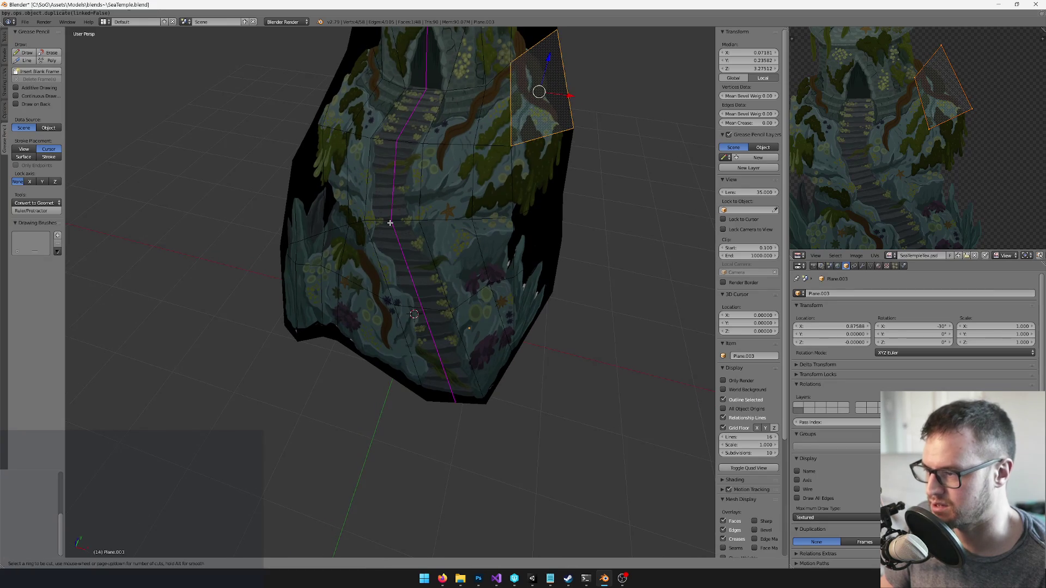
click(381, 228)
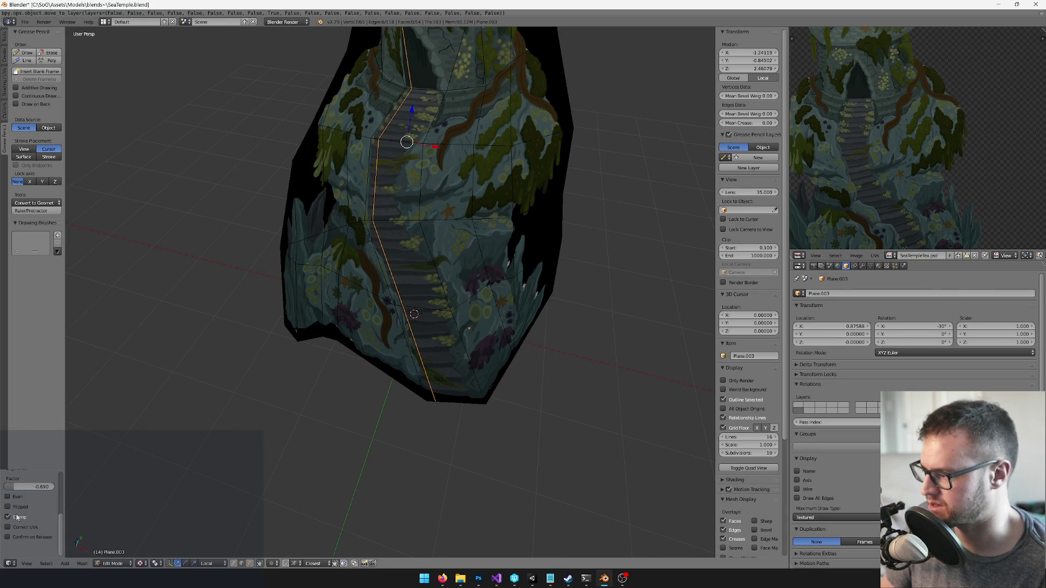
click(7, 527)
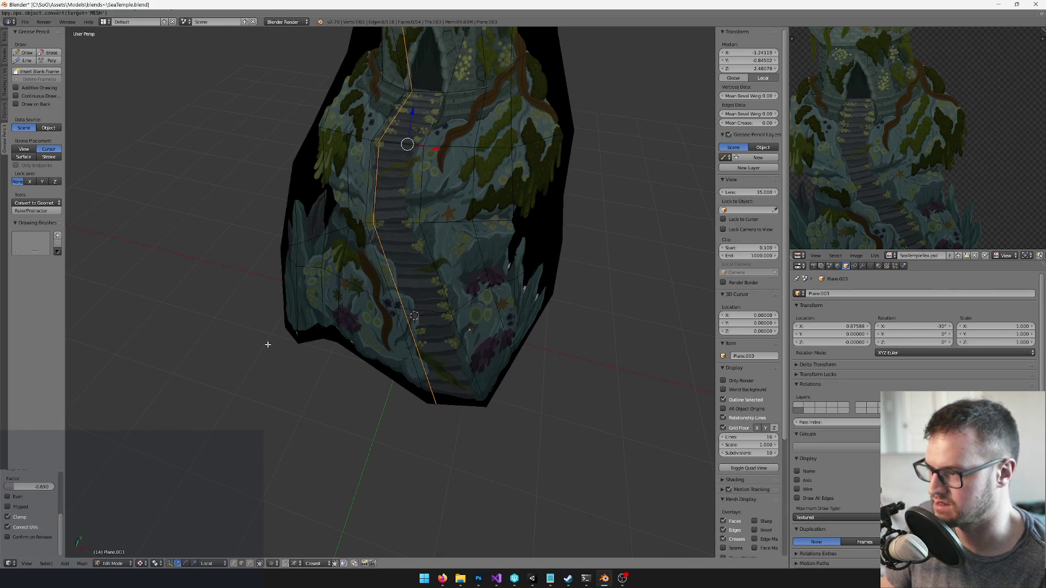
scroll(426, 318, up, 5)
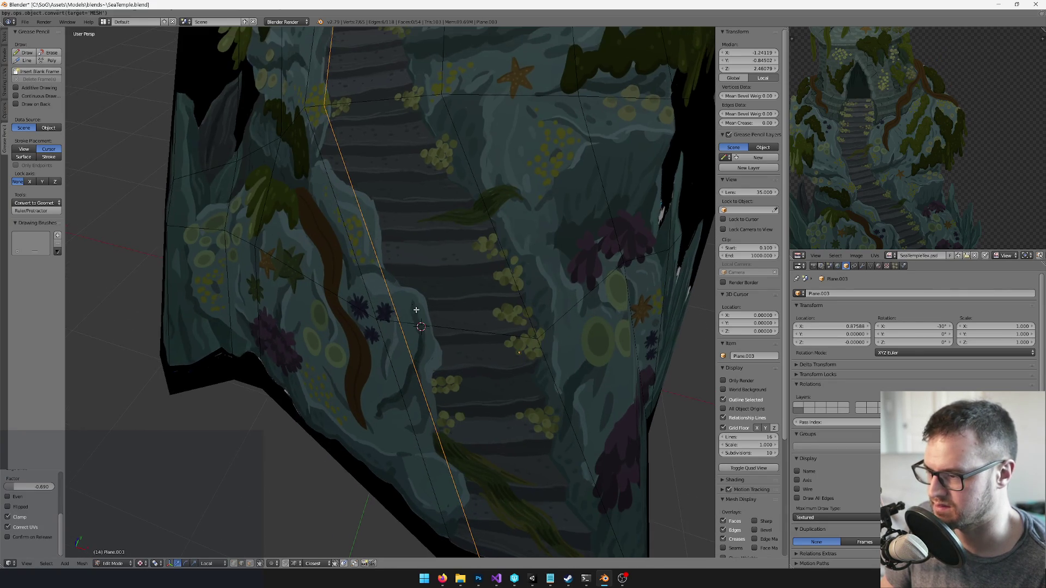
scroll(413, 305, down, 3)
Fill a face between the selected edges, then select further edges and vertices
mouse_move(450, 329)
mouse_down()
mouse_move(460, 326)
mouse_move(459, 350)
mouse_move(441, 311)
mouse_move(426, 308)
mouse_move(435, 286)
mouse_move(481, 299)
mouse_move(458, 301)
mouse_move(422, 329)
mouse_move(432, 292)
mouse_move(450, 321)
mouse_up()
scroll(426, 309, down, 3)
mouse_move(309, 345)
mouse_down()
mouse_move(409, 355)
mouse_move(362, 325)
mouse_move(519, 349)
mouse_up()
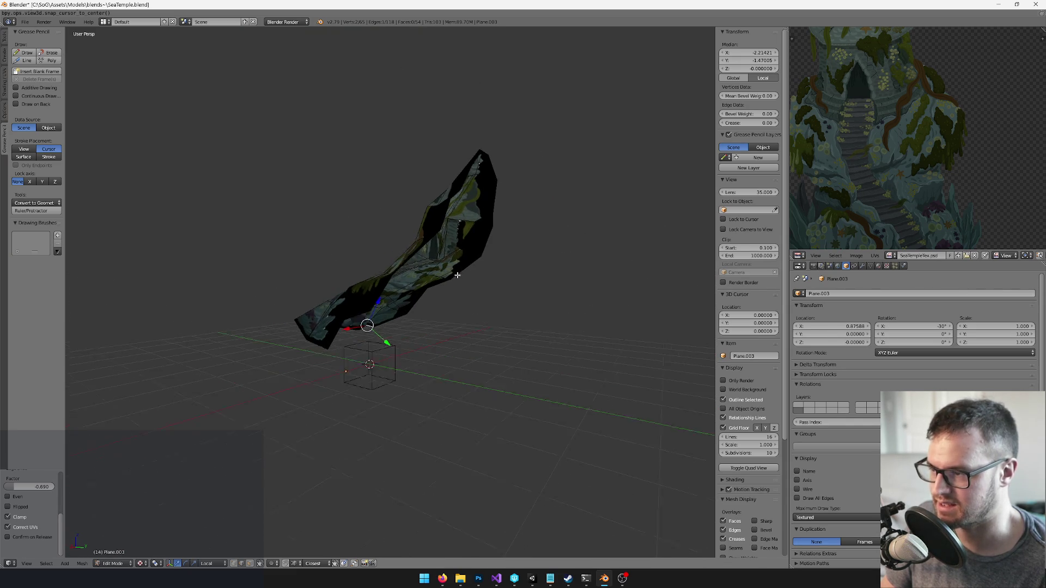
mouse_move(363, 261)
mouse_down()
mouse_move(476, 262)
mouse_move(432, 234)
mouse_move(475, 253)
mouse_move(465, 272)
mouse_move(506, 301)
mouse_move(503, 240)
mouse_up()
key(f)
right_click(483, 241)
drag(520, 201, 586, 222)
shift+right_click(445, 158)
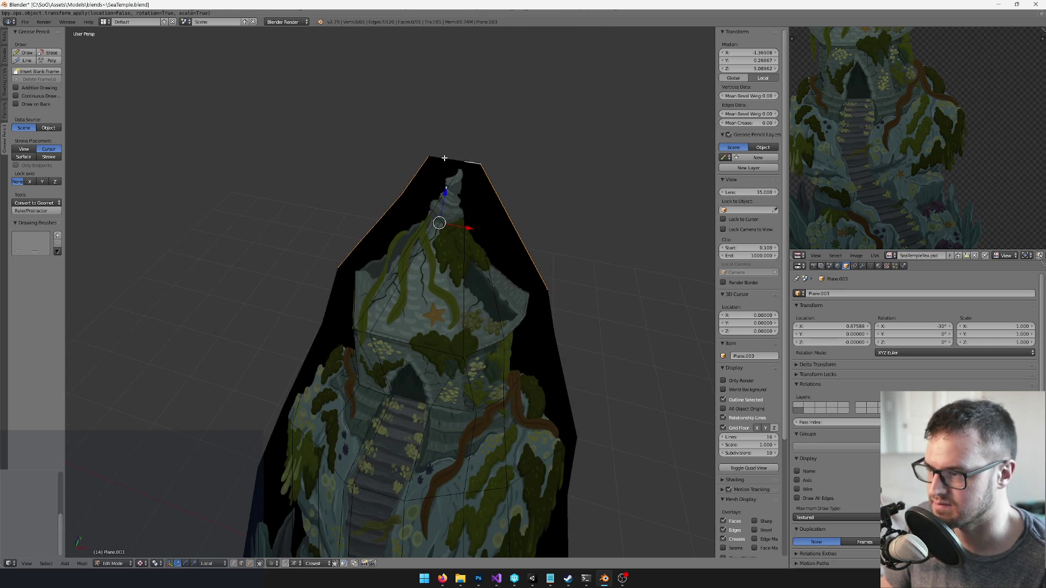
Finish the knife cut at the temple's top vertex and confirm it
mouse_move(498, 175)
mouse_down()
mouse_move(345, 145)
mouse_move(443, 210)
mouse_move(401, 240)
mouse_move(471, 207)
mouse_up()
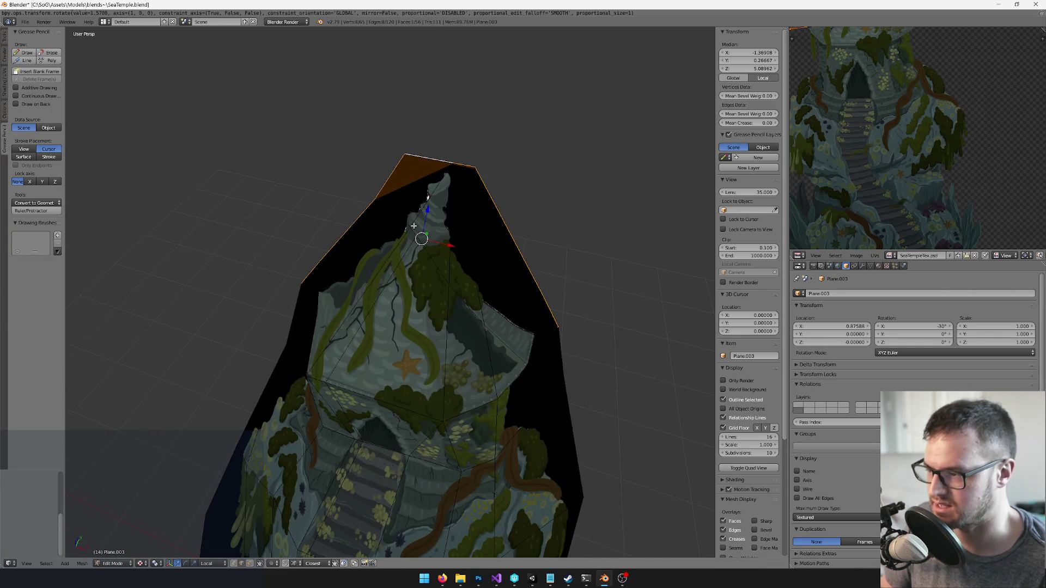
click(406, 153)
key(Return)
drag(404, 172, 435, 230)
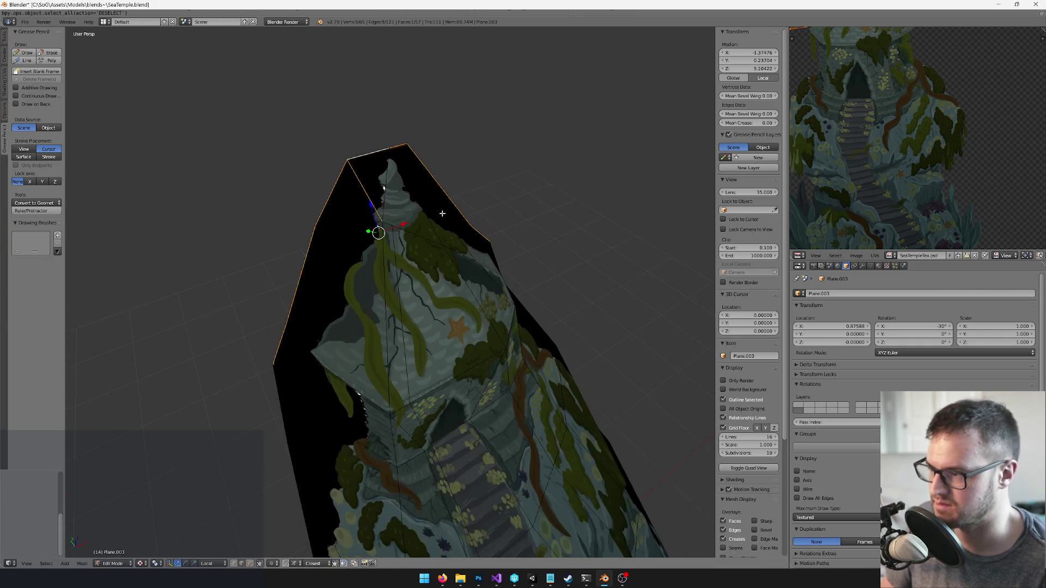
Merge duplicate vertices across the whole mesh with Remove Doubles
key(Tab)
key(Tab)
key(space)
text(remove doubles)
key(Return)
mouse_move(435, 230)
mouse_down()
mouse_move(496, 241)
mouse_move(481, 174)
mouse_move(415, 171)
mouse_move(266, 564)
mouse_up()
scroll(496, 241, down, 3)
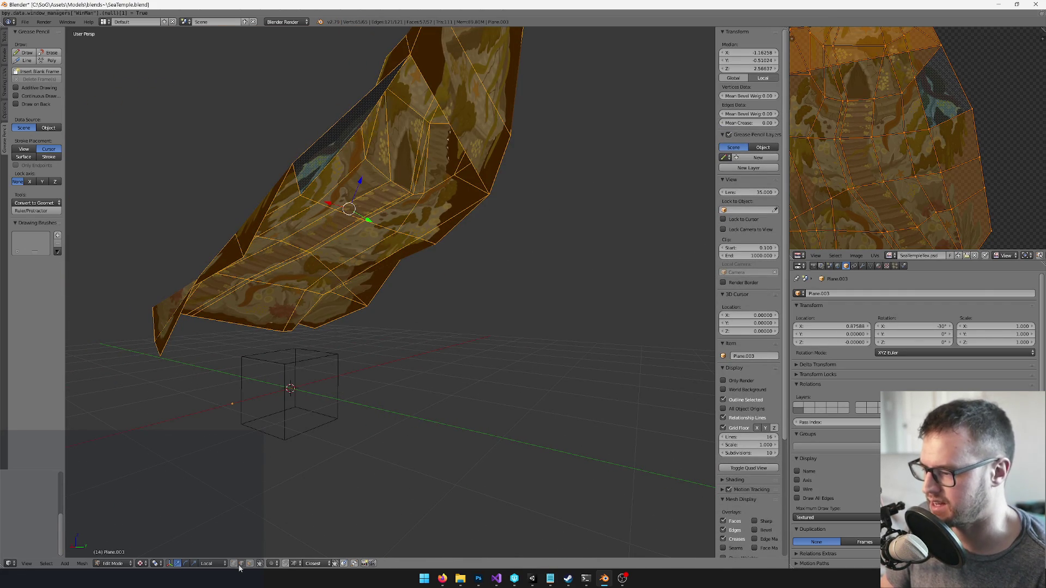
Lower a top edge along Z, then shift it along the global Y axis
right_click(465, 144)
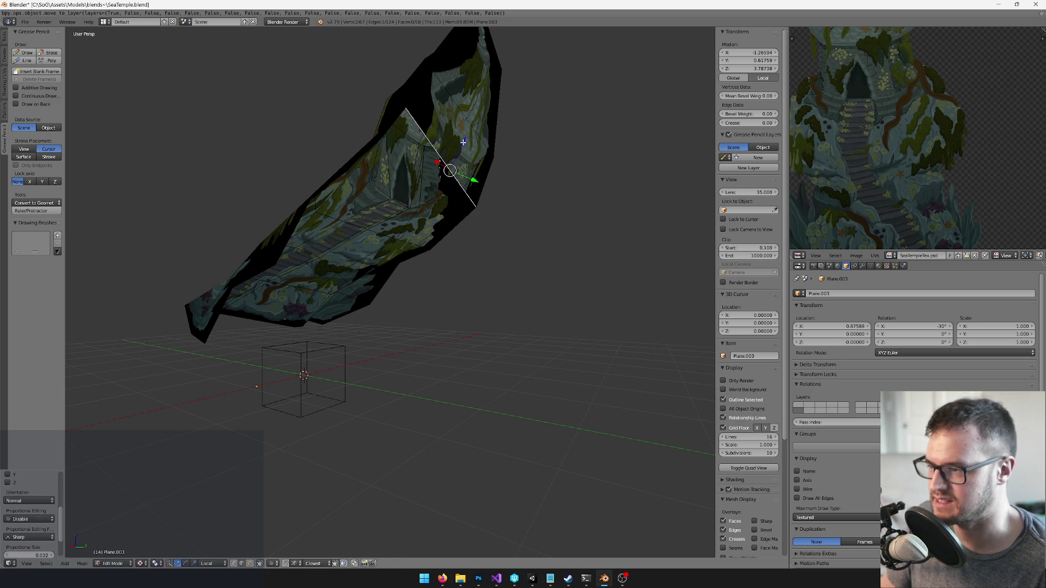
key(g)
key(z)
key(z)
click(418, 331)
click(207, 563)
click(218, 517)
drag(356, 365, 439, 361)
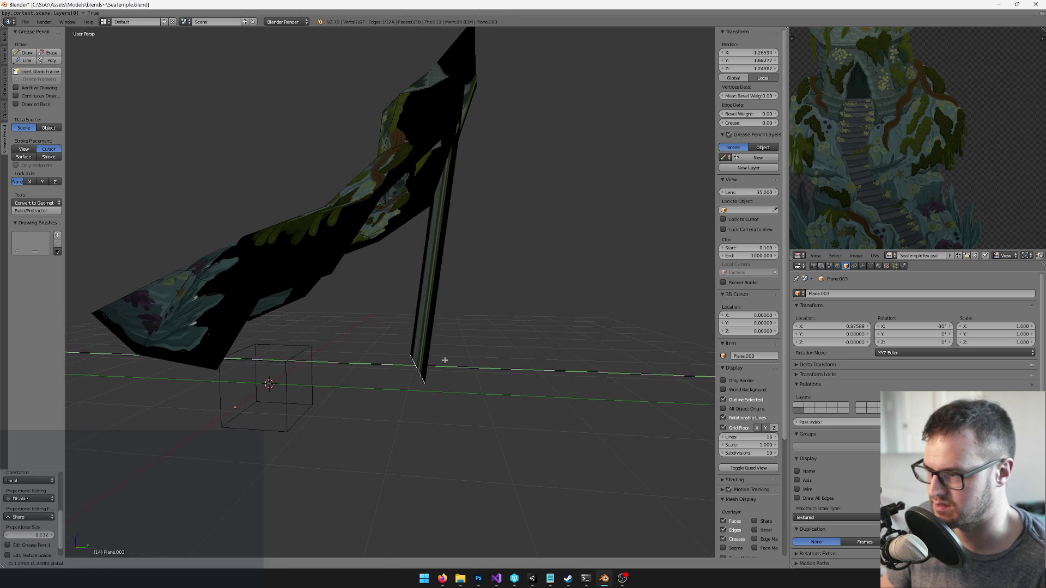
mouse_move(502, 341)
mouse_down()
mouse_move(426, 357)
mouse_move(458, 289)
mouse_move(416, 280)
mouse_up()
Select the thin piece's linked face and triangulate it
key(ctrl+l)
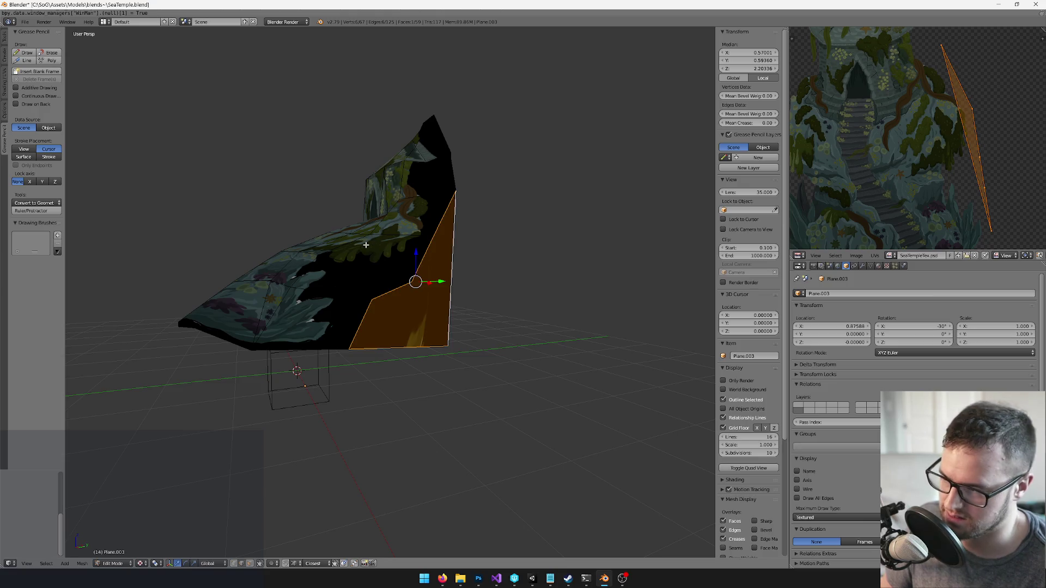
key(space)
text(tri)
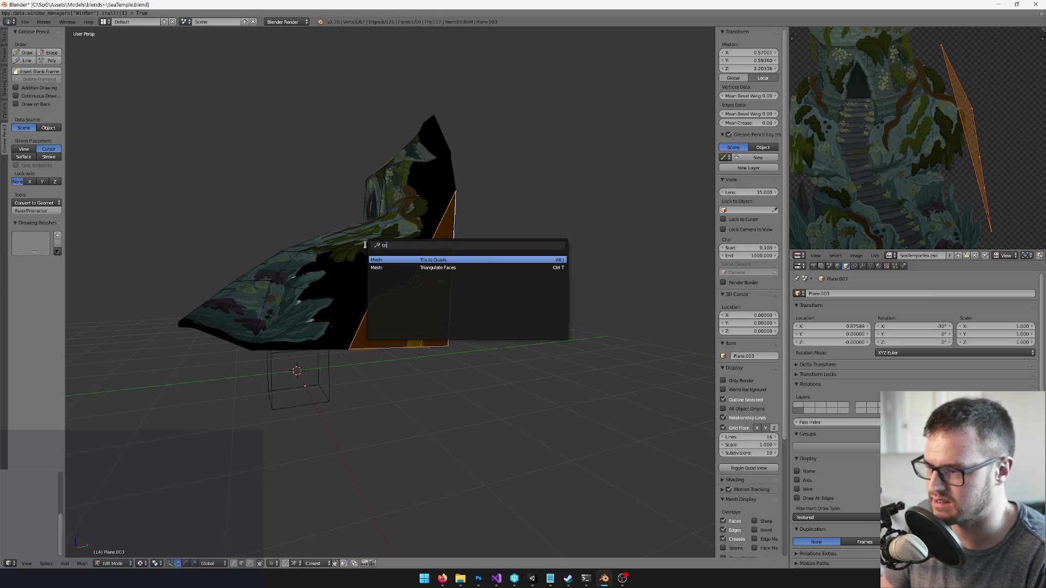
key(Return)
mouse_move(435, 256)
mouse_down()
mouse_move(463, 262)
mouse_move(476, 279)
mouse_move(474, 299)
mouse_move(502, 317)
mouse_up()
Fill the open outline with a new face and triangulate that face
right_click(448, 280)
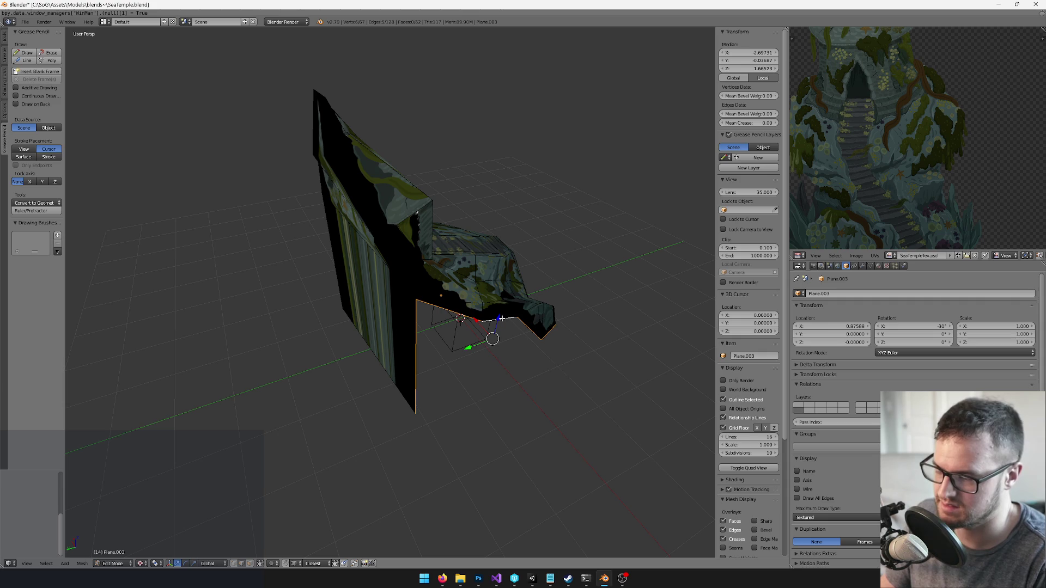
key(f)
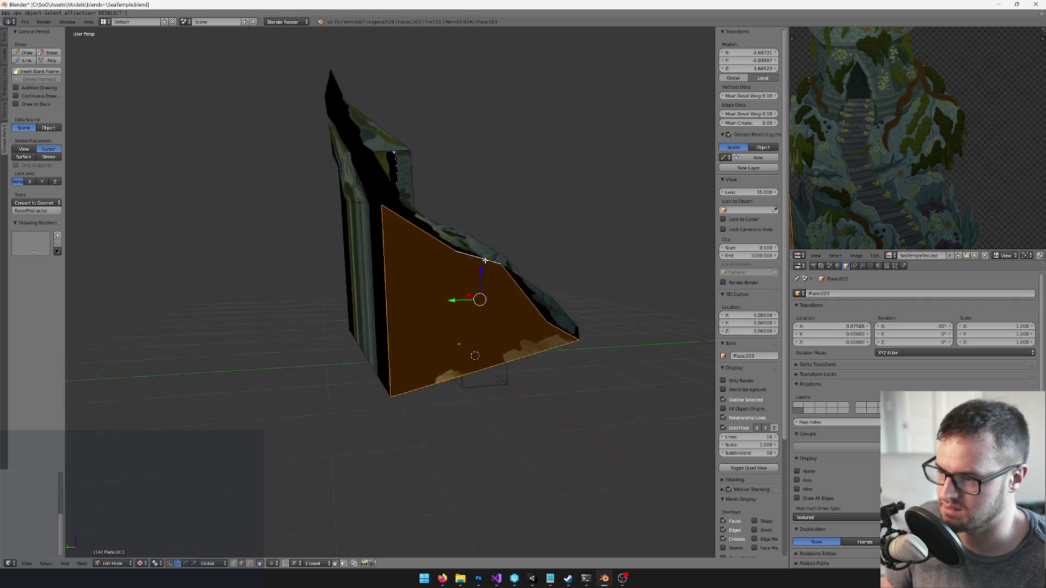
key(space)
text(triang)
click(535, 269)
mouse_move(549, 294)
mouse_down()
mouse_move(371, 243)
mouse_move(425, 266)
mouse_move(430, 294)
mouse_move(420, 283)
mouse_move(471, 153)
mouse_up()
Scale the selected geometry up slightly
right_click(371, 244)
scroll(419, 283, up, 4)
drag(491, 226, 514, 265)
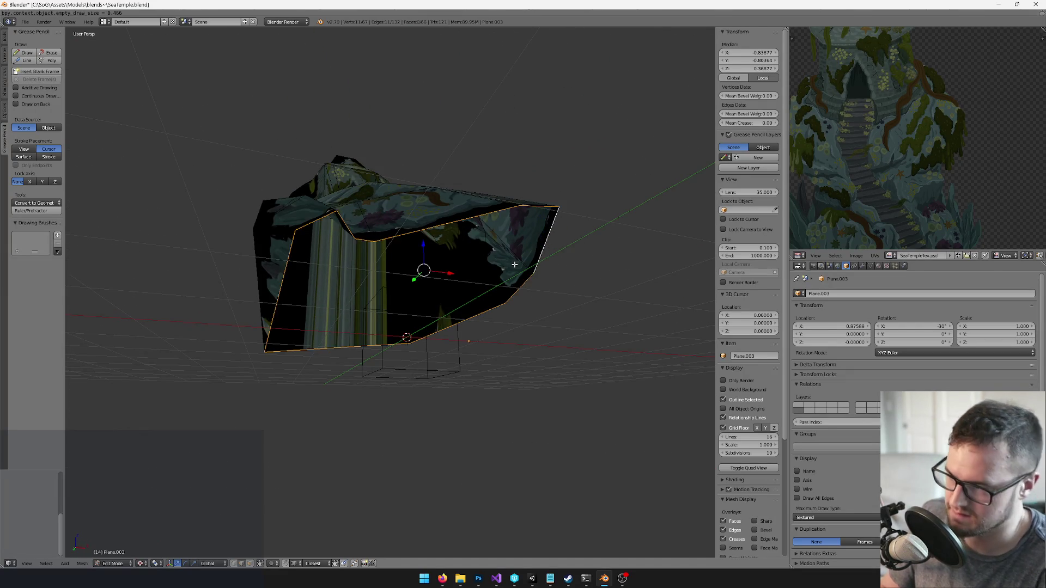
mouse_move(440, 254)
mouse_down()
mouse_move(493, 277)
mouse_move(467, 338)
mouse_move(592, 282)
mouse_move(641, 273)
mouse_move(554, 247)
mouse_up()
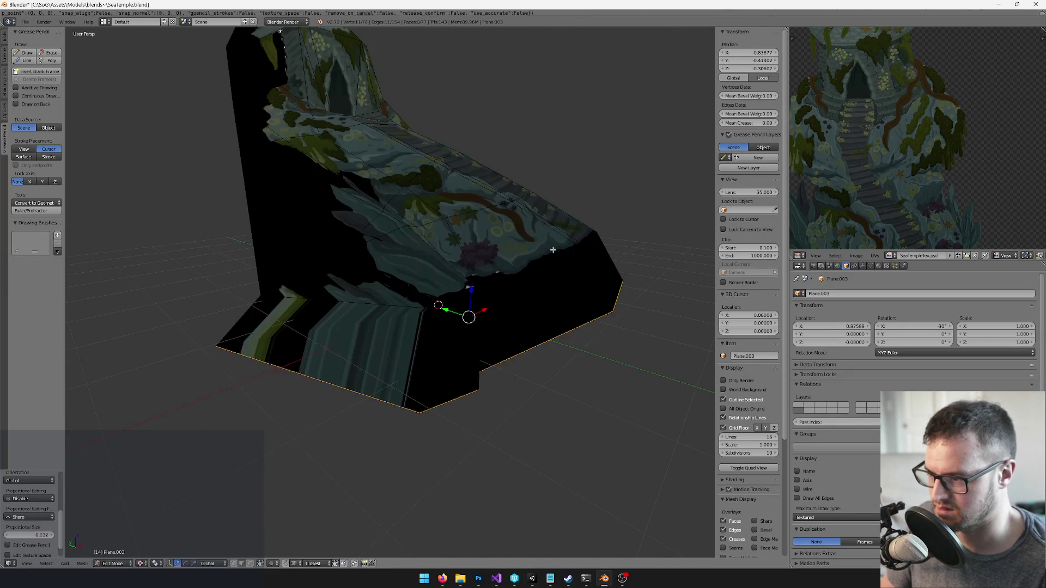
scroll(462, 310, down, 4)
mouse_move(497, 306)
mouse_down()
mouse_move(426, 306)
mouse_move(517, 242)
mouse_up()
key(s)
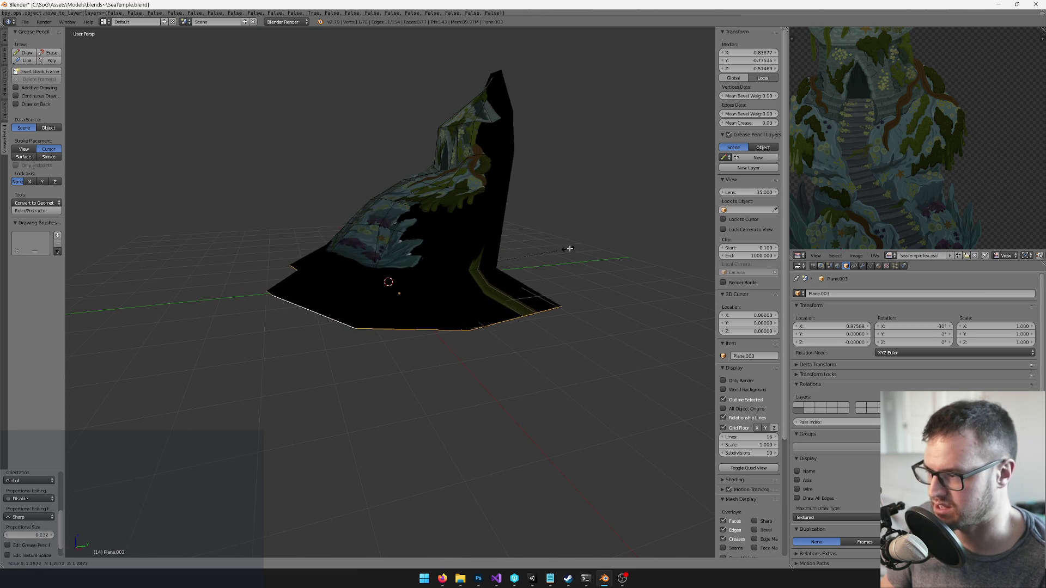
click(621, 238)
Lower the base vertices along the vertical axis
mouse_move(462, 271)
mouse_down()
mouse_move(542, 259)
mouse_move(446, 273)
mouse_move(467, 282)
mouse_move(331, 274)
mouse_up()
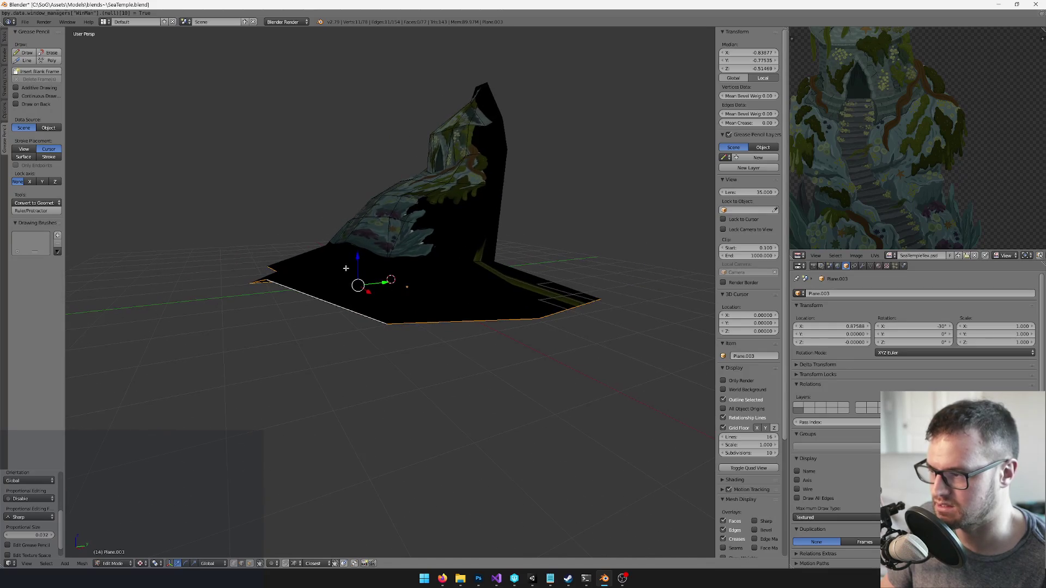
key(g)
key(z)
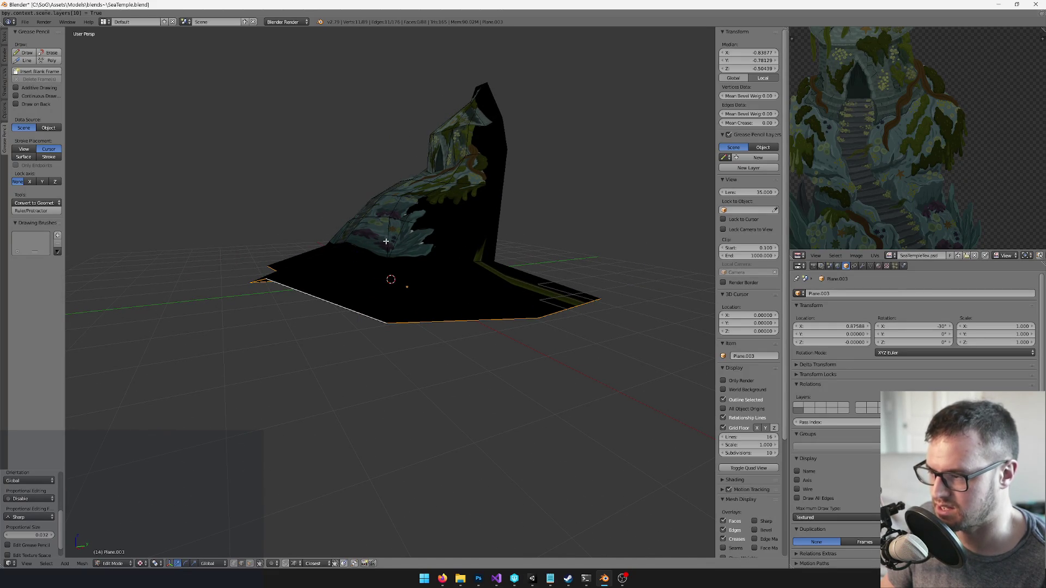
mouse_move(357, 256)
mouse_down()
mouse_move(364, 309)
mouse_move(440, 215)
mouse_move(381, 245)
mouse_up()
key(Tab)
key(Tab)
Add an edge loop on the base, fill faces, close the border loop, and exit Edit Mode
key(ctrl+r)
click(327, 196)
click(322, 199)
mouse_move(322, 199)
mouse_down()
mouse_move(331, 216)
mouse_move(315, 205)
mouse_move(359, 192)
mouse_up()
key(f)
alt+click(359, 192)
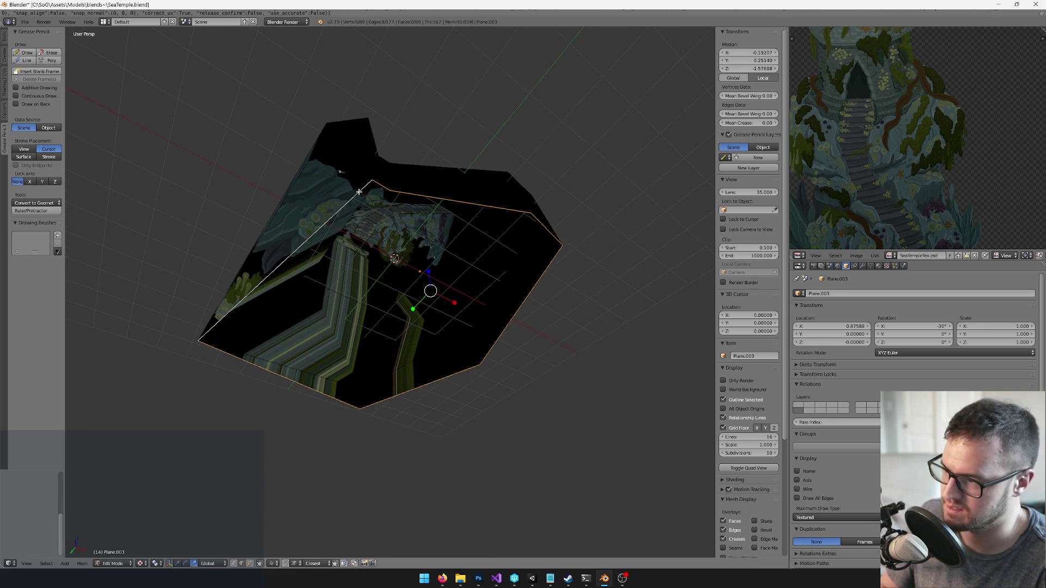
key(f)
mouse_move(359, 191)
mouse_down()
mouse_move(469, 414)
mouse_move(389, 183)
mouse_move(422, 260)
mouse_up()
key(Tab)
drag(434, 306, 410, 319)
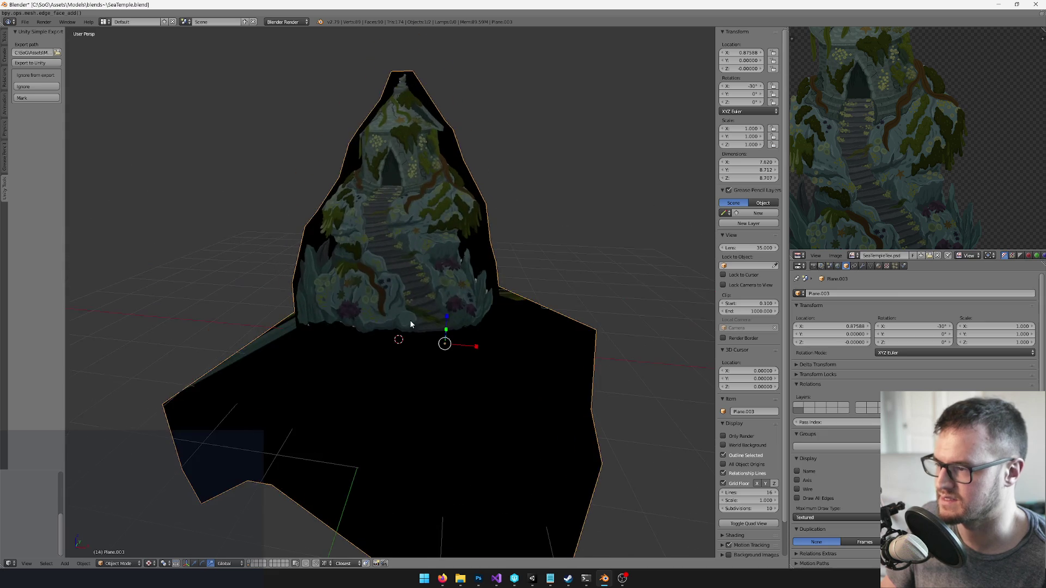
Unlink the texture image from the temple mesh so it displays plain white
key(Tab)
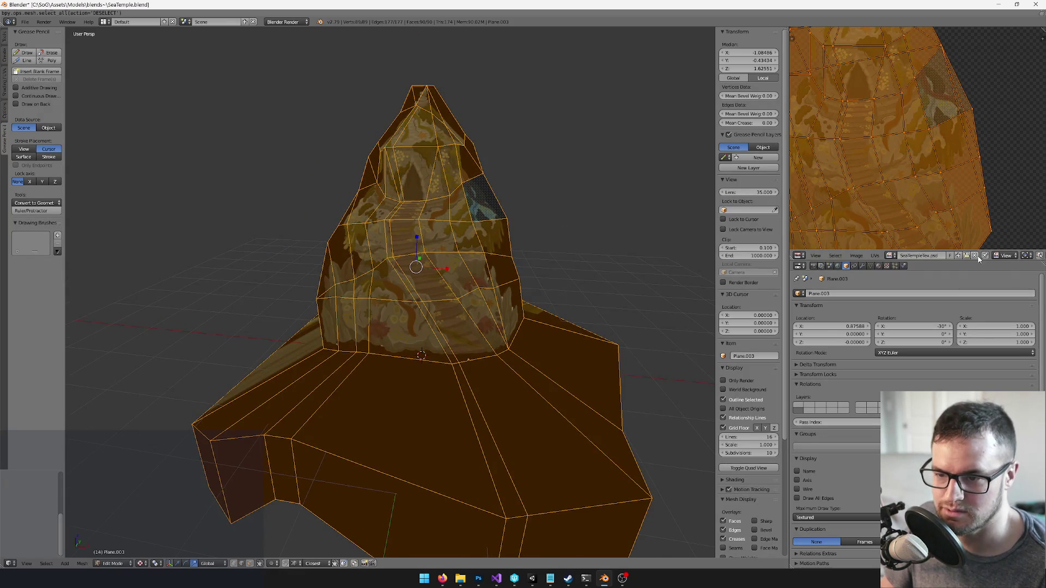
click(974, 255)
key(Tab)
key(Tab)
mouse_move(478, 263)
mouse_down()
mouse_move(437, 243)
mouse_move(463, 280)
mouse_move(477, 337)
mouse_move(402, 362)
mouse_move(441, 298)
mouse_move(398, 232)
mouse_up()
key(Tab)
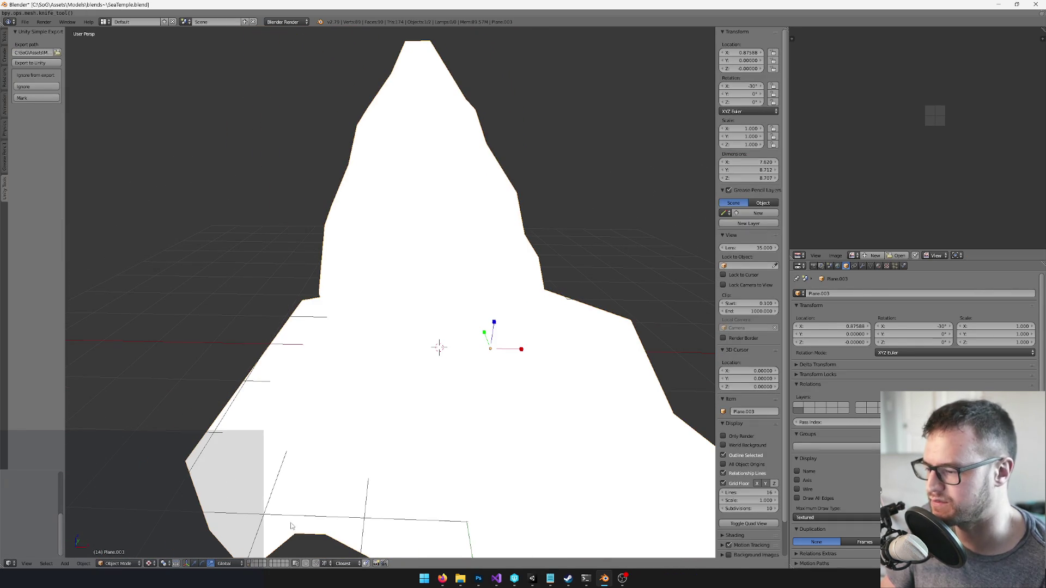
Select all vertices and run Remove Doubles on the sea-temple mesh
key(Tab)
key(a)
mouse_move(463, 341)
mouse_down()
mouse_move(478, 330)
mouse_move(473, 275)
mouse_move(477, 298)
mouse_move(425, 319)
mouse_move(447, 386)
mouse_move(384, 294)
mouse_move(397, 327)
mouse_move(408, 283)
mouse_move(417, 378)
mouse_move(388, 339)
mouse_up()
key(Tab)
key(Tab)
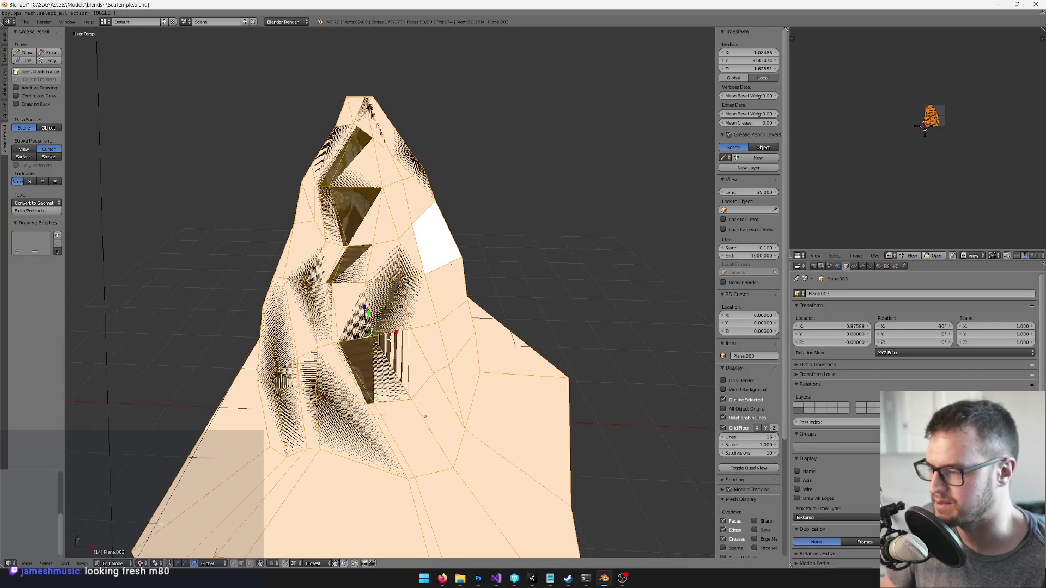
key(w)
click(387, 464)
key(Tab)
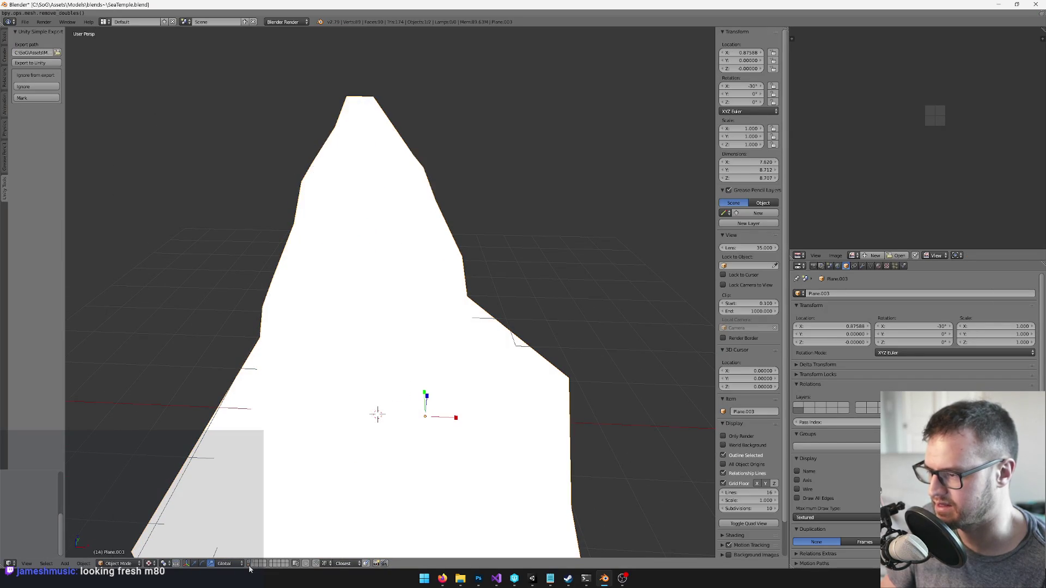
key(Tab)
key(a)
scroll(431, 271, up, 3)
scroll(445, 294, up, 3)
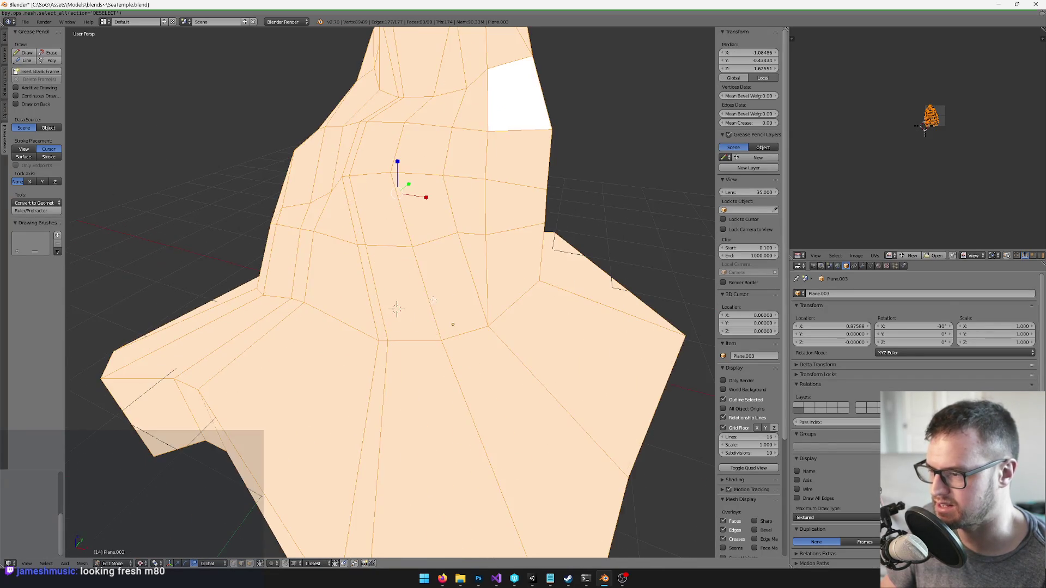
Select two face strips on the temple's front and raise them slightly
key(a)
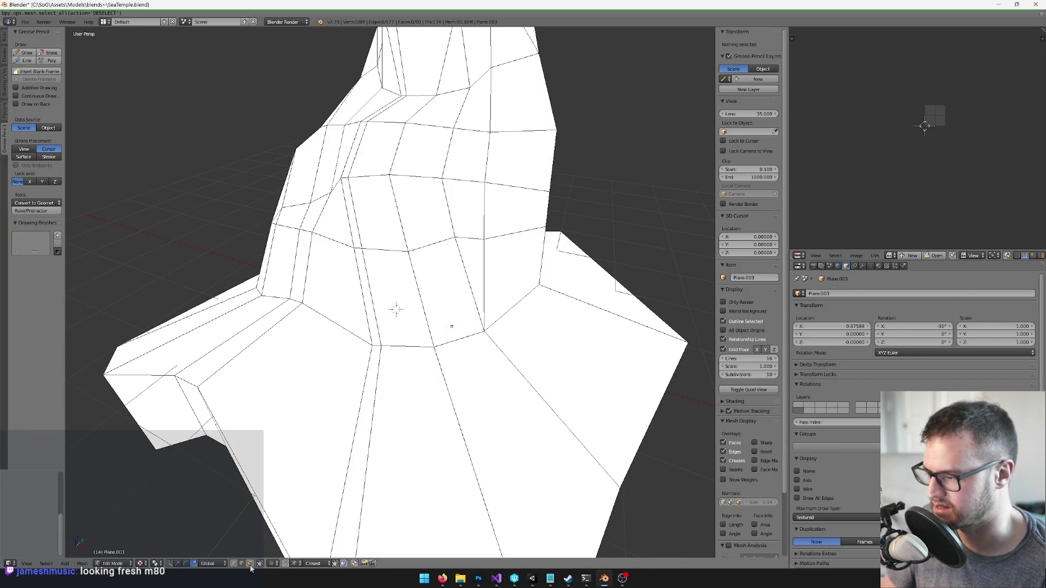
right_click(424, 295)
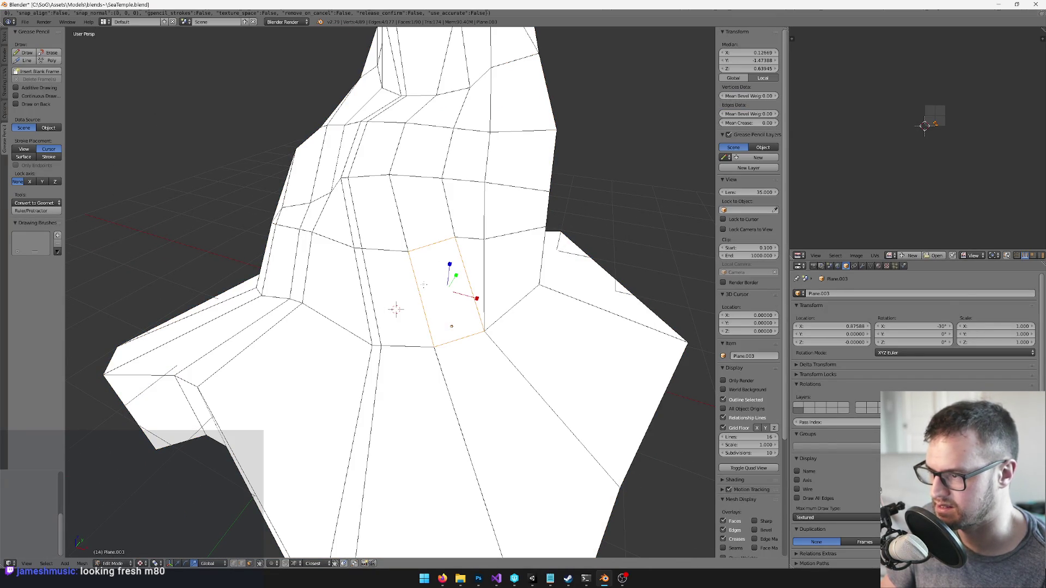
alt+right_click(428, 181)
alt+shift+right_click(373, 349)
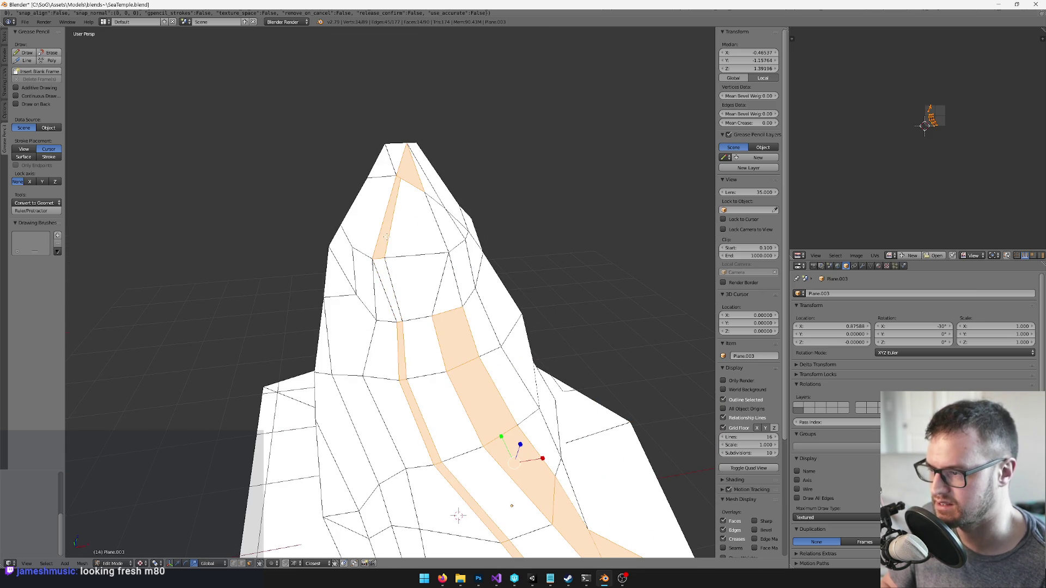
key(KP_Decimal)
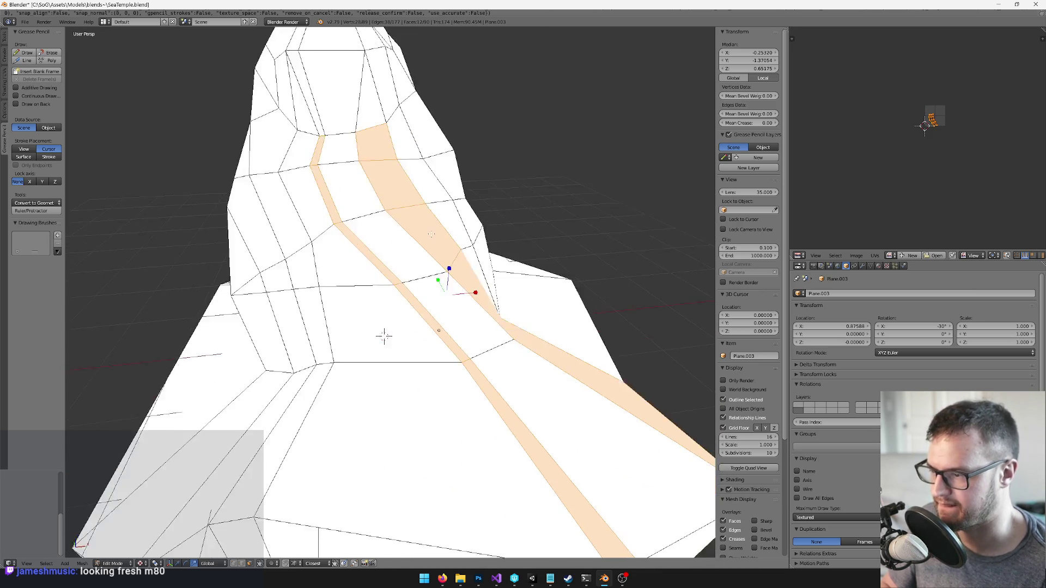
shift+right_click(429, 421)
scroll(385, 427, down, 5)
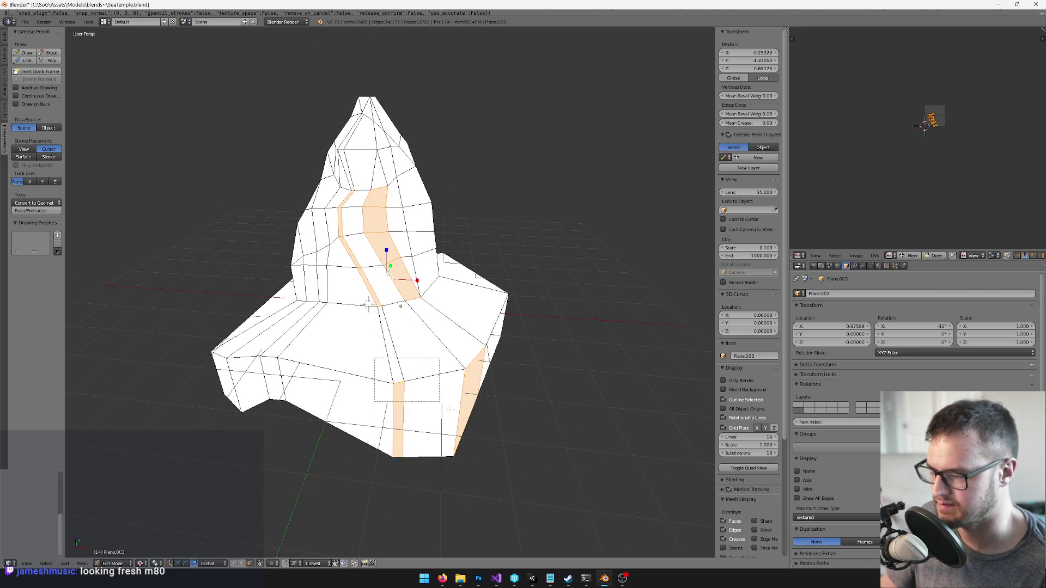
scroll(432, 263, up, 3)
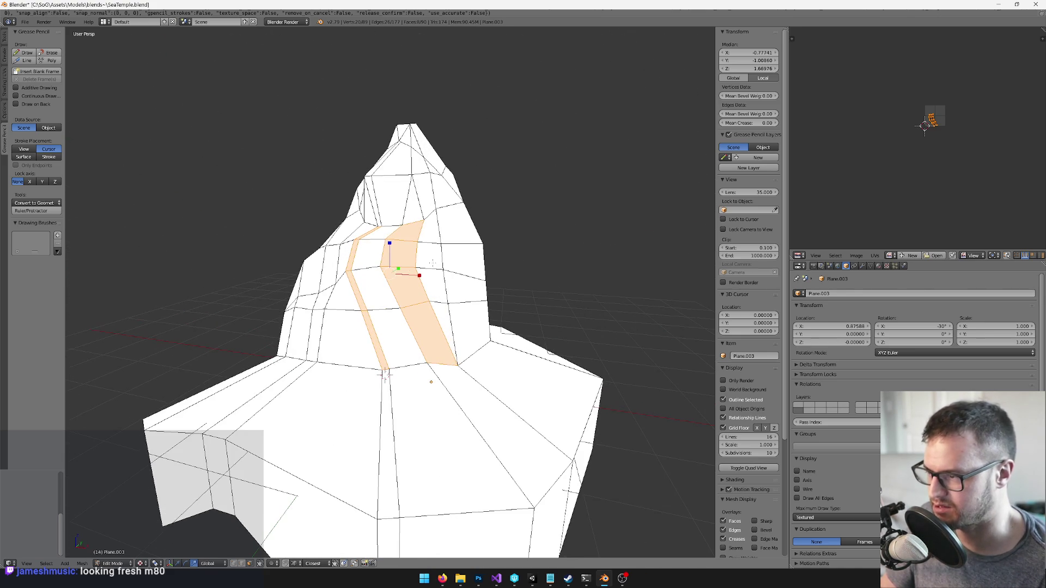
click(390, 235)
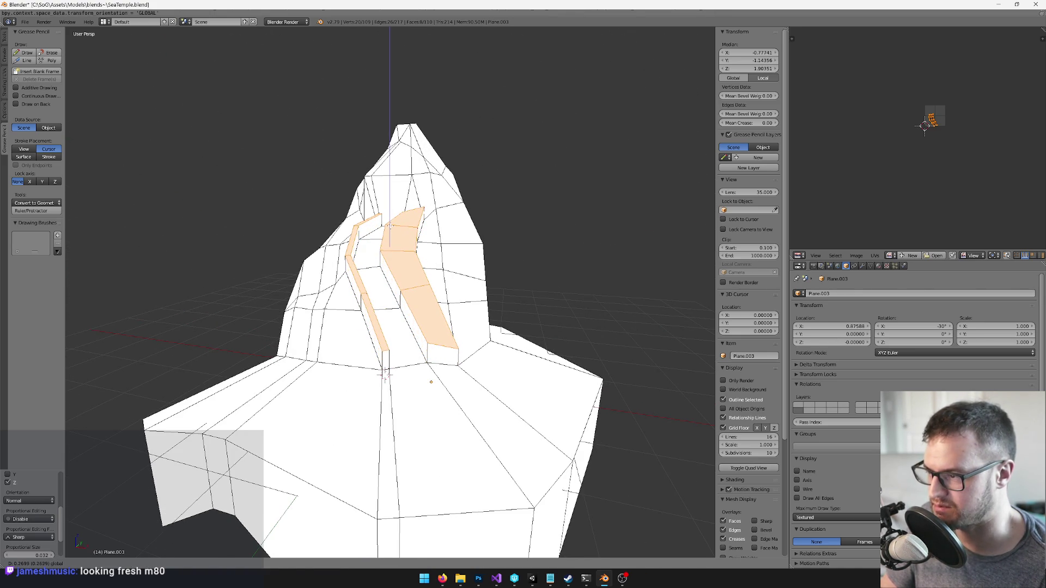
click(384, 374)
scroll(384, 370, up, 3)
Select the faces around the ramp's foot and delete them
key(a)
right_click(427, 350)
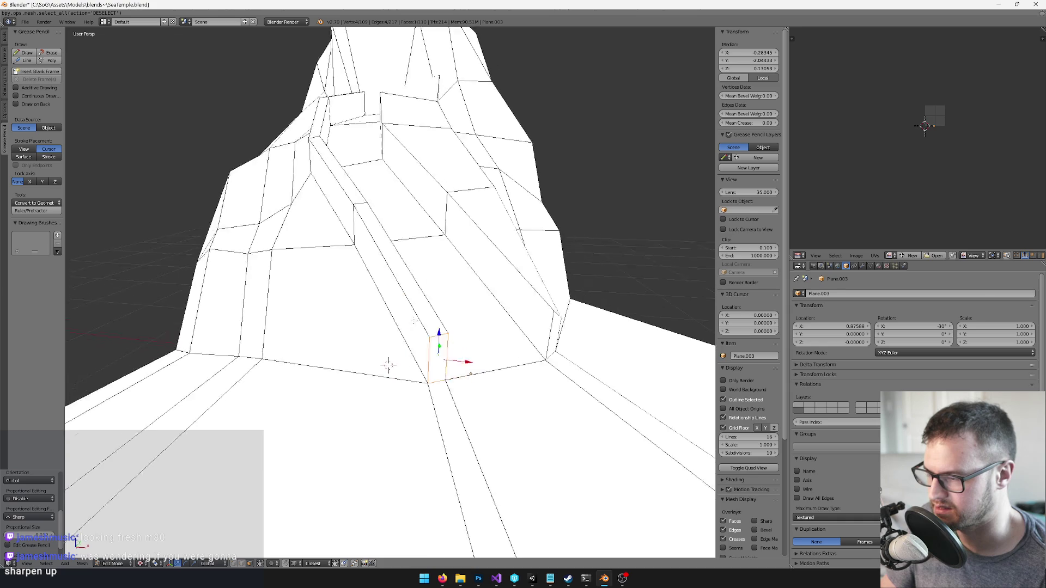
drag(427, 295, 436, 275)
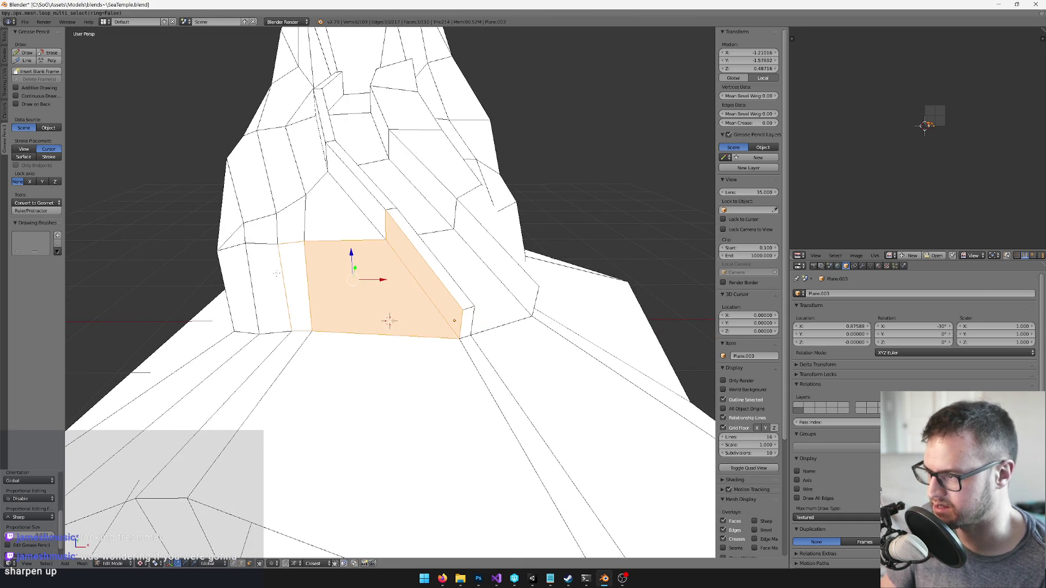
mouse_move(389, 320)
mouse_down()
mouse_move(404, 313)
mouse_move(405, 323)
mouse_up()
right_click(368, 270)
mouse_move(368, 271)
mouse_down()
mouse_move(259, 244)
mouse_move(305, 250)
mouse_up()
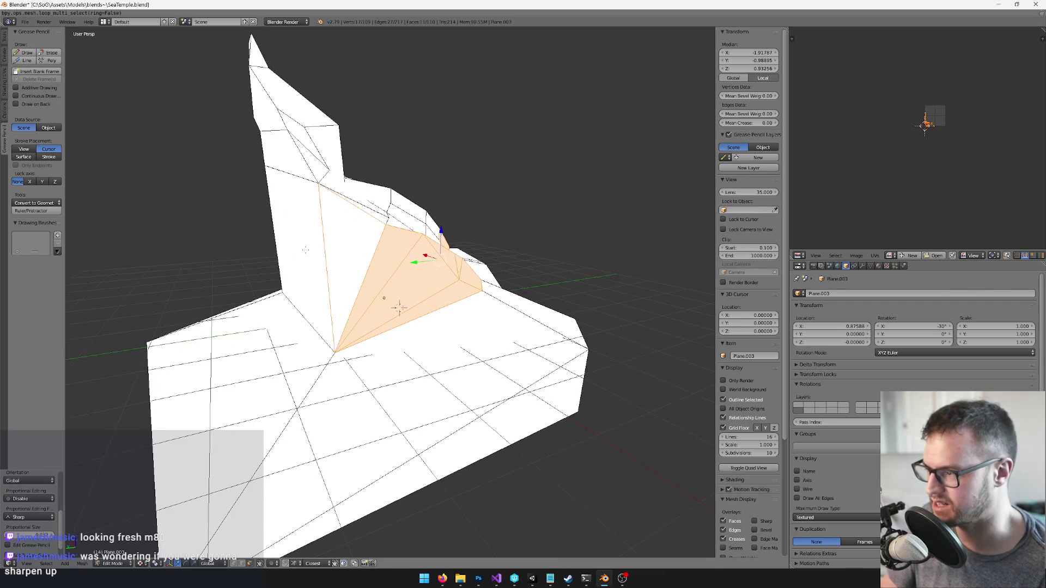
mouse_move(400, 307)
mouse_down()
mouse_move(378, 311)
mouse_move(365, 342)
mouse_up()
shift+right_click(386, 305)
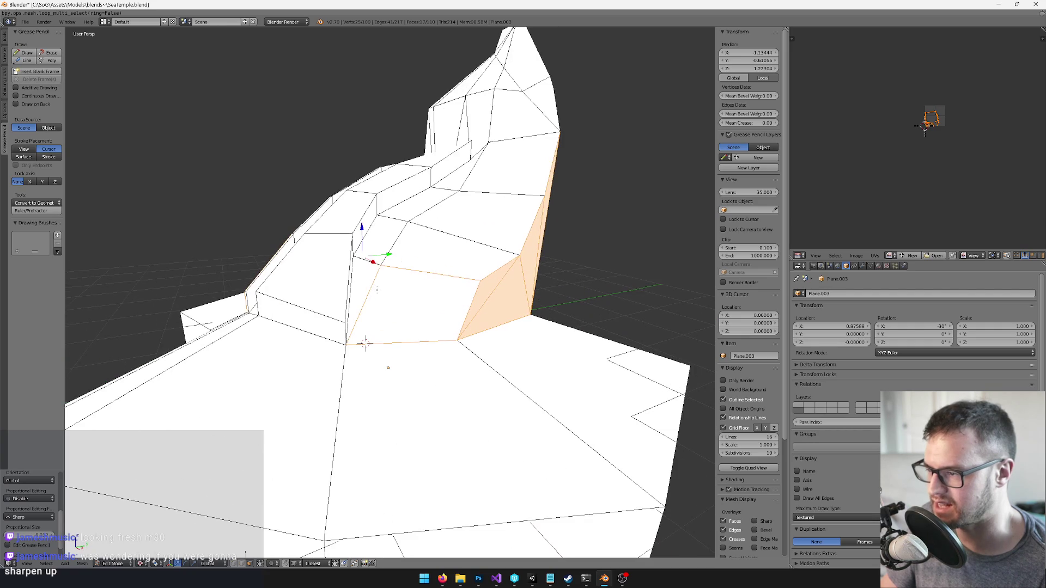
key(x)
click(351, 273)
scroll(468, 301, down, 6)
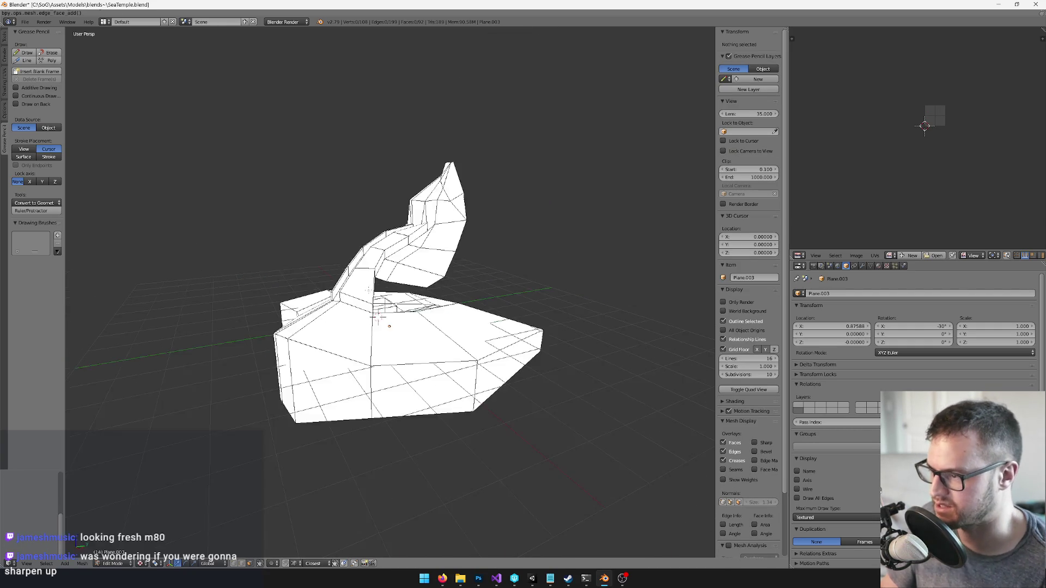
Triangulate a face under the ramp and select faces of the upper strip
mouse_move(468, 301)
mouse_down()
mouse_move(403, 315)
mouse_move(421, 303)
mouse_up()
scroll(457, 297, up, 5)
right_click(421, 303)
key(ctrl+t)
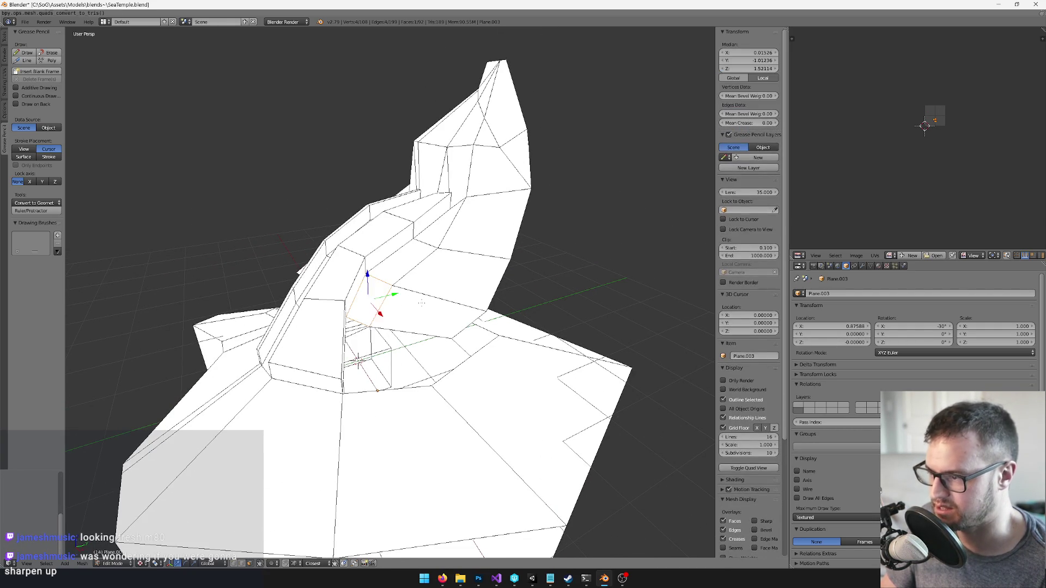
shift+right_click(378, 256)
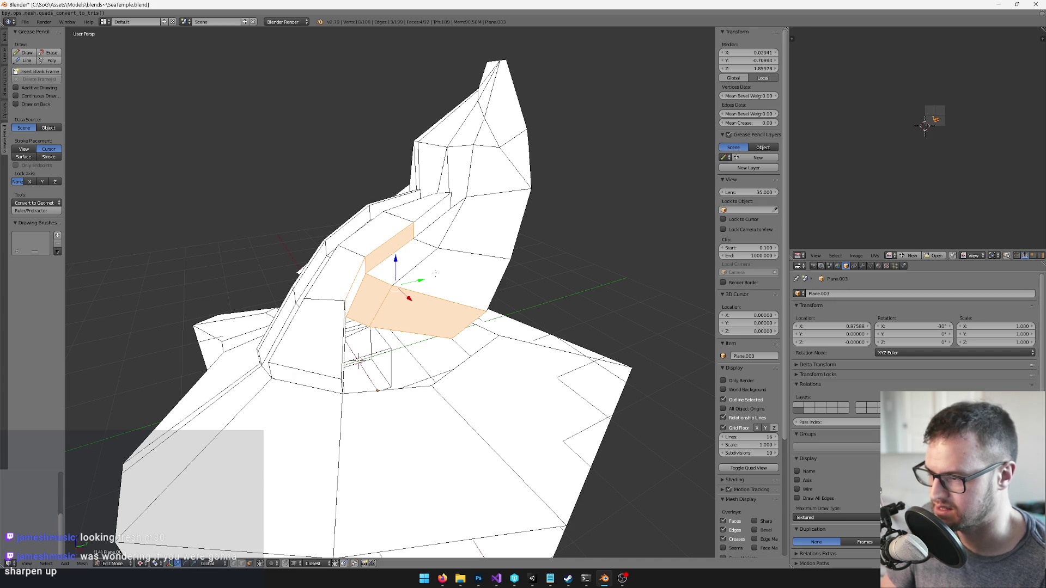
shift+right_click(436, 273)
shift+right_click(413, 257)
shift+right_click(468, 229)
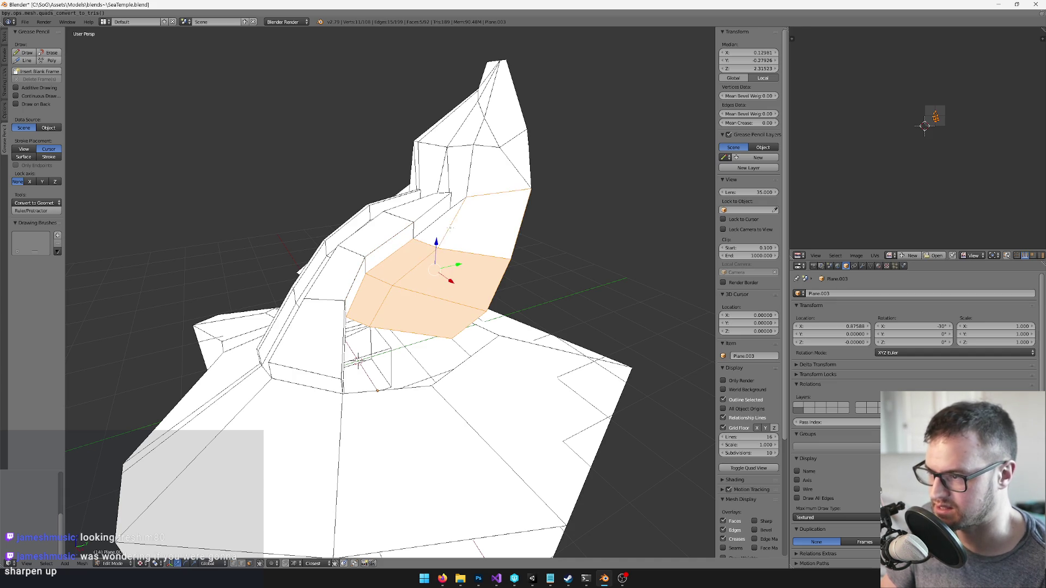
shift+right_click(452, 229)
Extend the selection along the ramp's side, then deselect all faces
mouse_move(358, 361)
mouse_down()
mouse_move(282, 479)
mouse_move(436, 514)
mouse_move(504, 466)
mouse_up()
drag(332, 219, 379, 203)
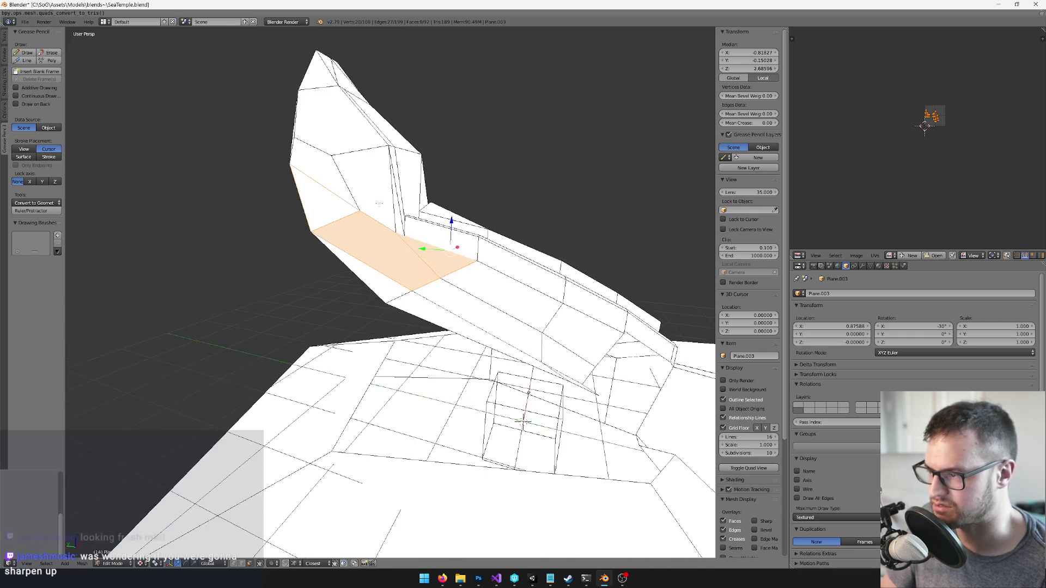
shift+click(502, 292)
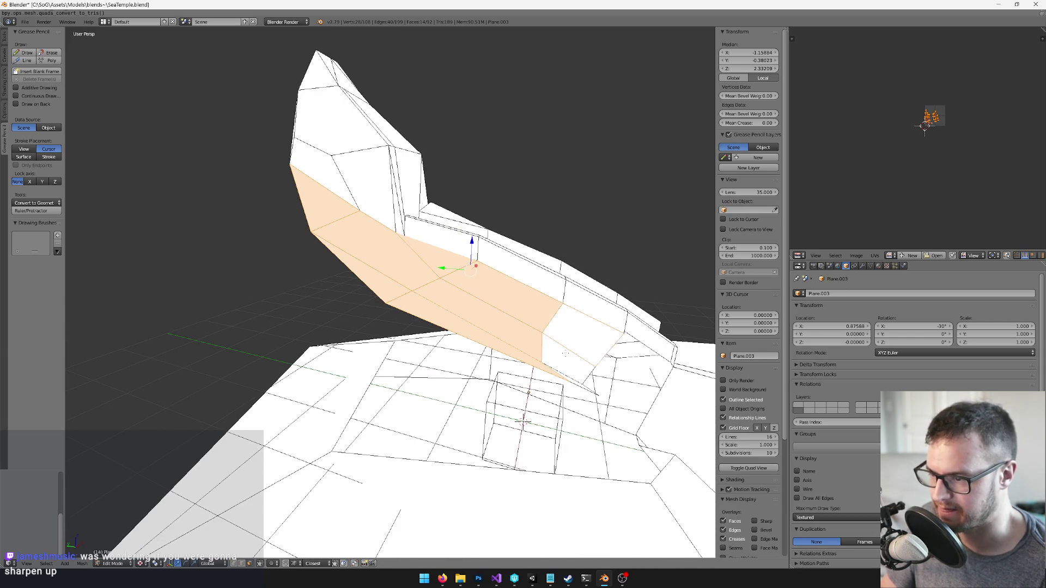
shift+click(568, 371)
mouse_move(568, 376)
mouse_down()
mouse_move(475, 343)
mouse_move(397, 430)
mouse_move(361, 410)
mouse_move(452, 372)
mouse_move(311, 213)
mouse_move(328, 239)
mouse_move(287, 145)
mouse_move(240, 145)
mouse_move(390, 145)
mouse_move(426, 165)
mouse_move(271, 546)
mouse_up()
key(w)
click(476, 342)
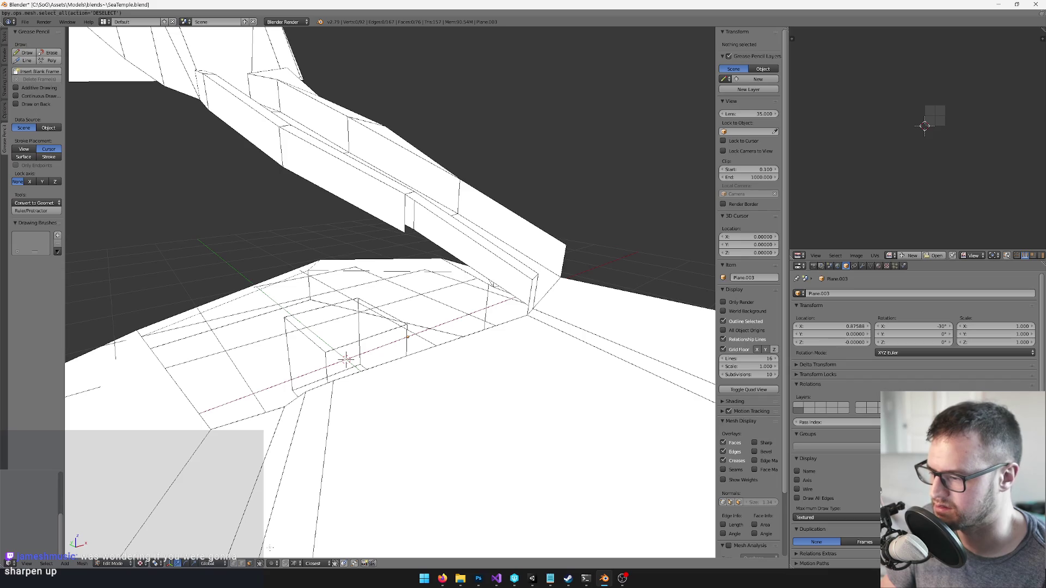
drag(347, 423, 494, 338)
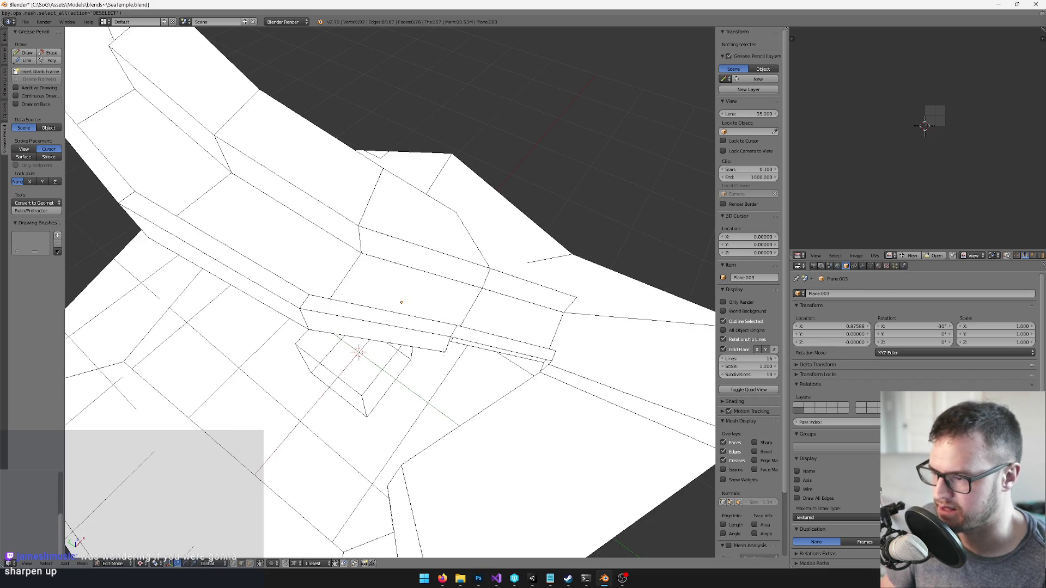
Fill the wall's four corner vertices with a face, triangulate it, and inspect the ramp
key(f)
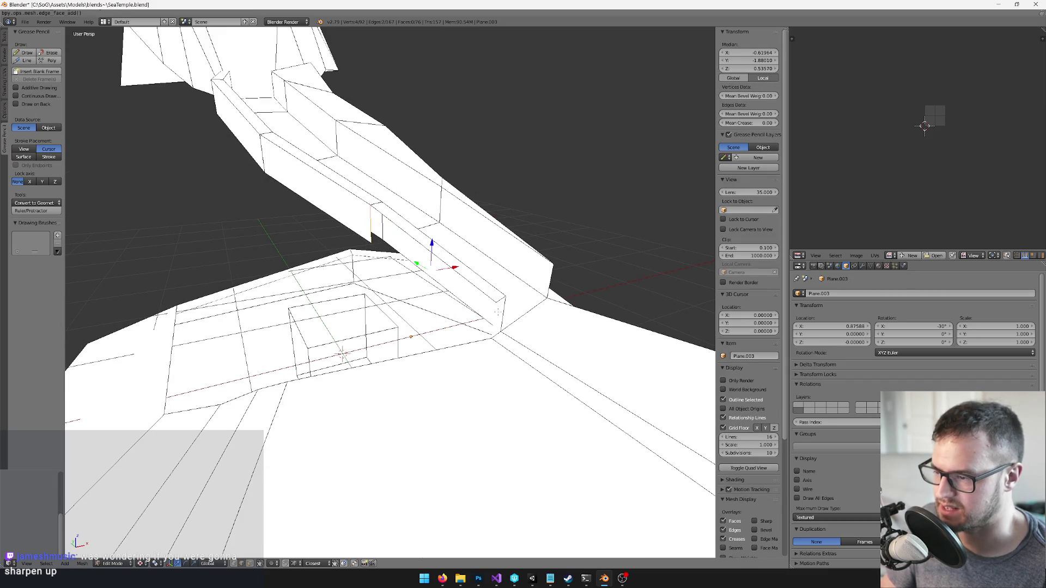
key(f)
key(ctrl+t)
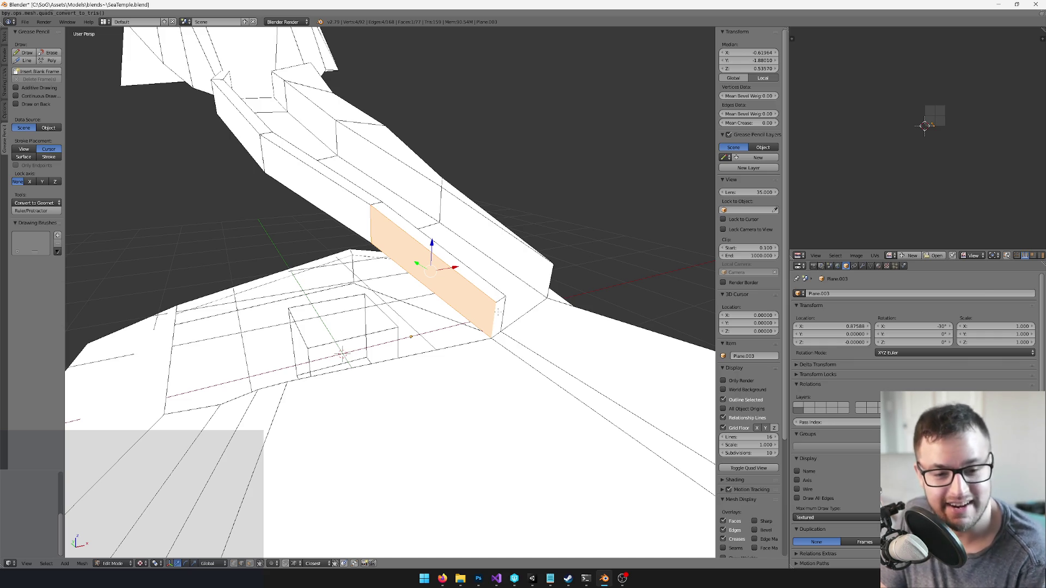
scroll(381, 294, down, 3)
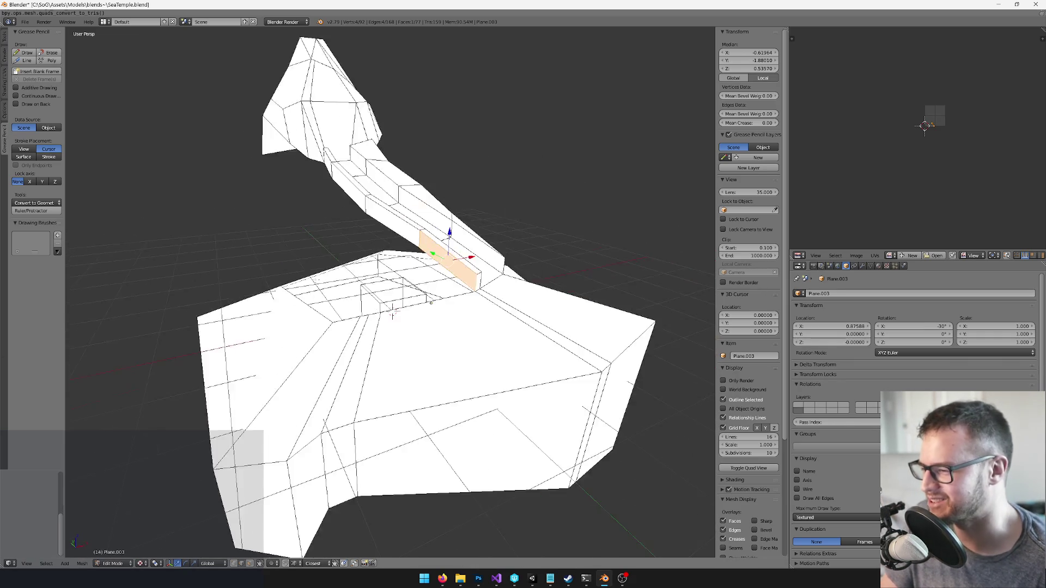
scroll(381, 294, up, 2)
mouse_move(431, 377)
mouse_down()
mouse_move(385, 313)
mouse_move(412, 324)
mouse_move(508, 203)
mouse_move(426, 299)
mouse_move(324, 242)
mouse_up()
mouse_move(448, 307)
mouse_down()
mouse_move(415, 280)
mouse_move(353, 282)
mouse_move(362, 269)
mouse_move(398, 269)
mouse_move(379, 265)
mouse_move(378, 293)
mouse_up()
mouse_move(285, 289)
mouse_down()
mouse_move(337, 274)
mouse_move(318, 275)
mouse_move(368, 218)
mouse_up()
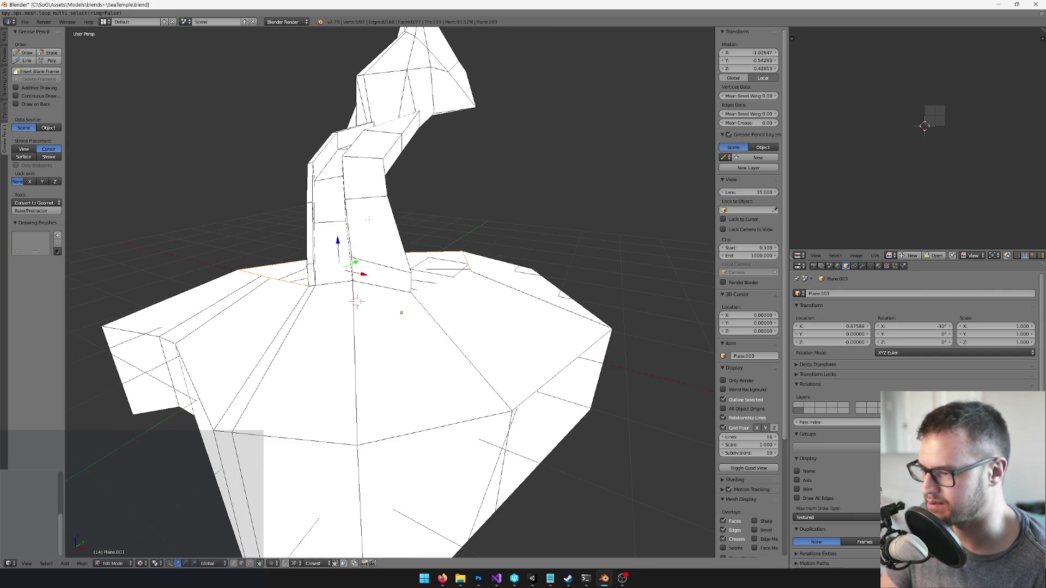
Move the selected vertices vertically along Z
key(g)
key(z)
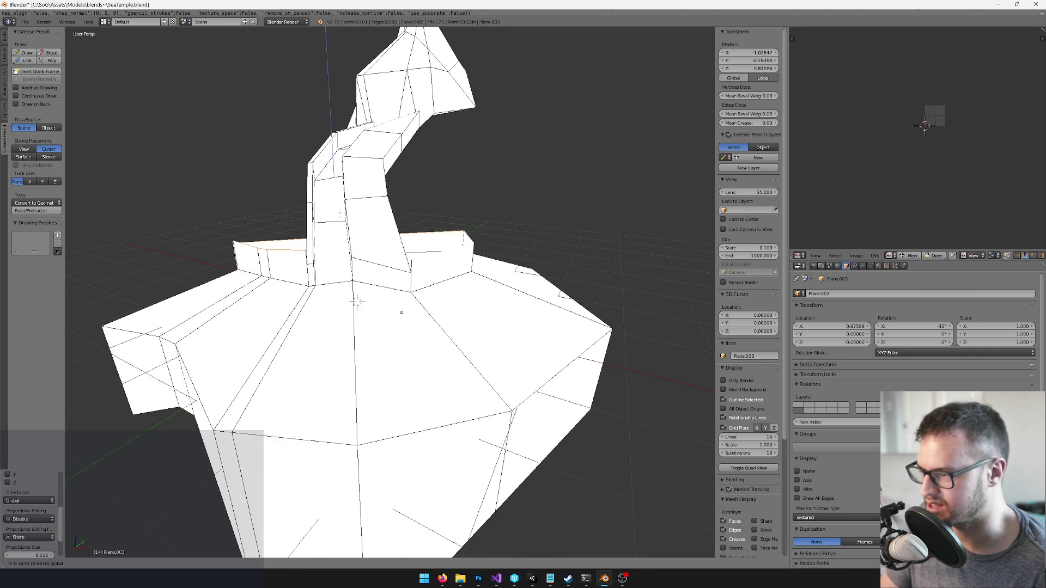
click(357, 301)
drag(357, 301, 481, 305)
scroll(359, 299, up, 6)
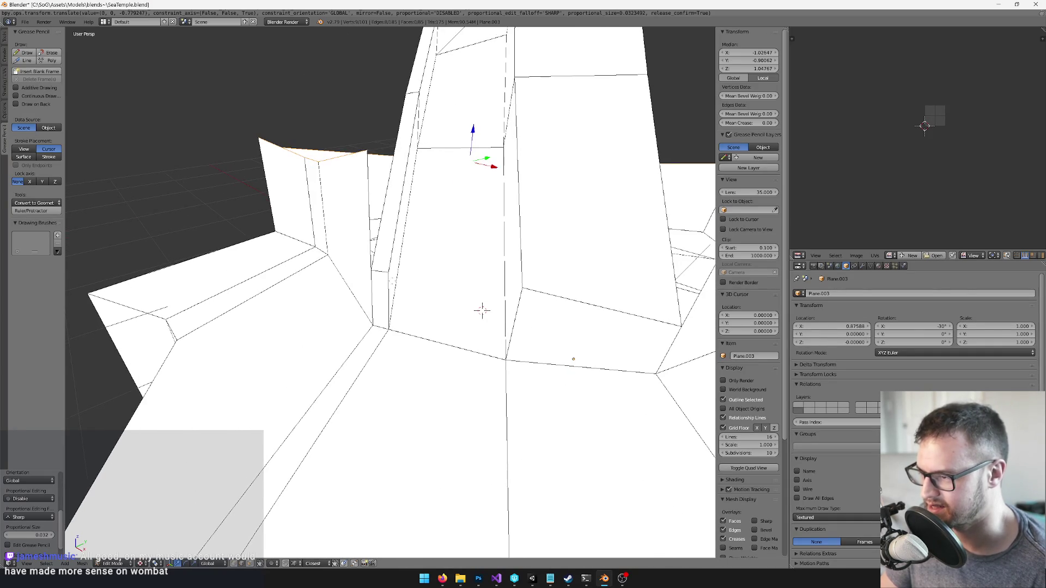
Delete the stray face on the wall
key(a)
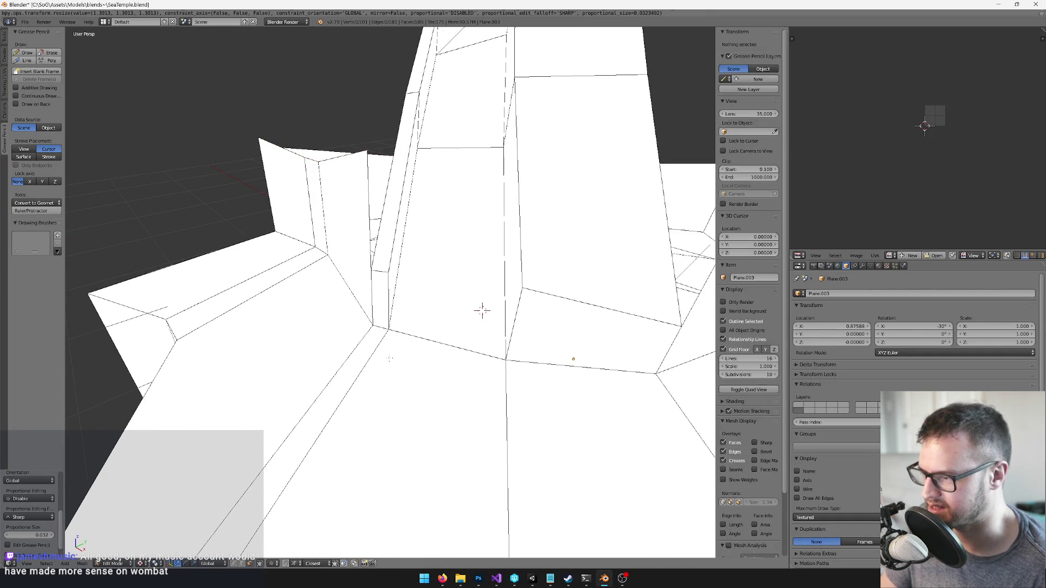
click(482, 310)
mouse_move(482, 310)
mouse_down()
mouse_move(422, 271)
mouse_move(415, 236)
mouse_up()
key(x)
click(414, 236)
drag(338, 405, 256, 571)
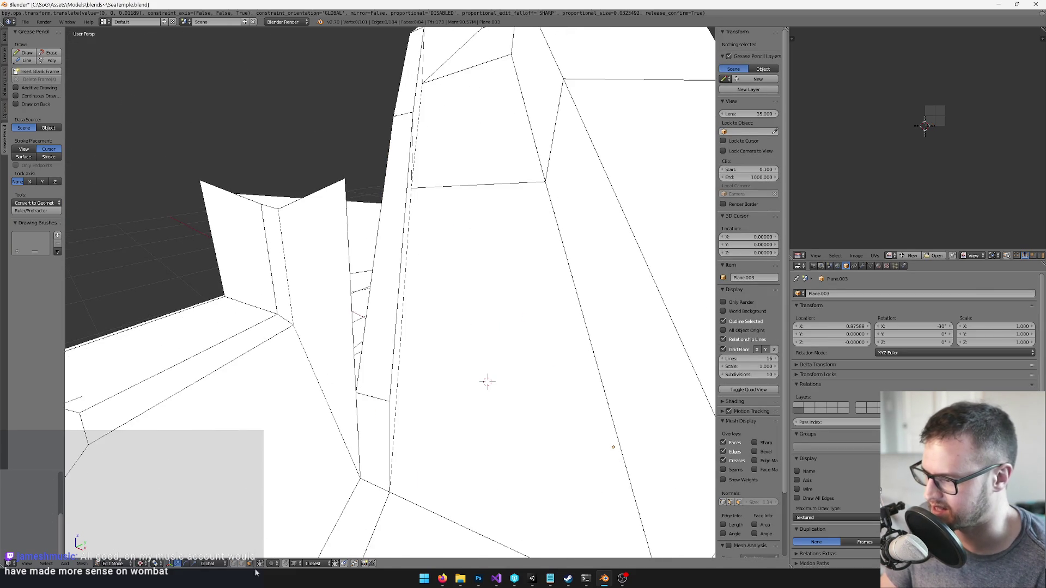
Merge away the duplicate vertex at the wall top
right_click(352, 390)
key(e)
right_click(346, 237)
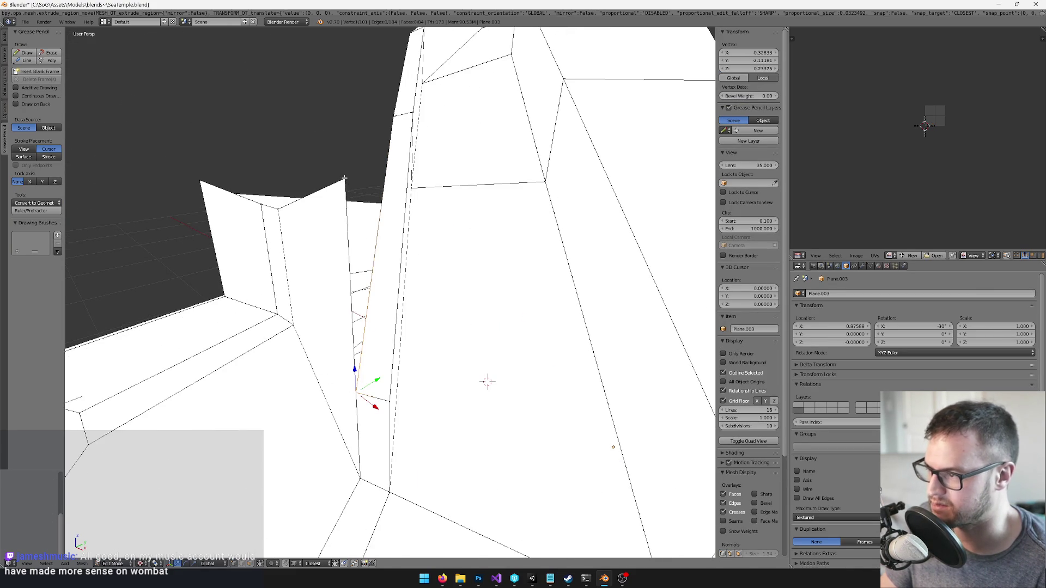
key(alt+m)
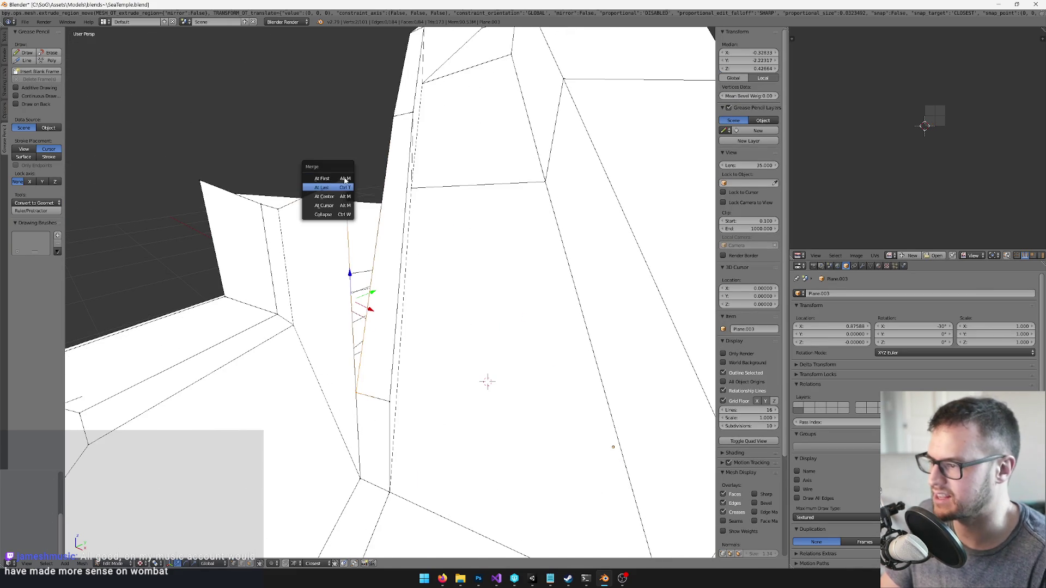
click(344, 183)
scroll(389, 294, down, 3)
mouse_move(390, 294)
mouse_down()
mouse_move(354, 310)
mouse_move(398, 305)
mouse_up()
scroll(389, 294, up, 2)
Flatten the vertex to zero height with a Z scale of 0
click(400, 324)
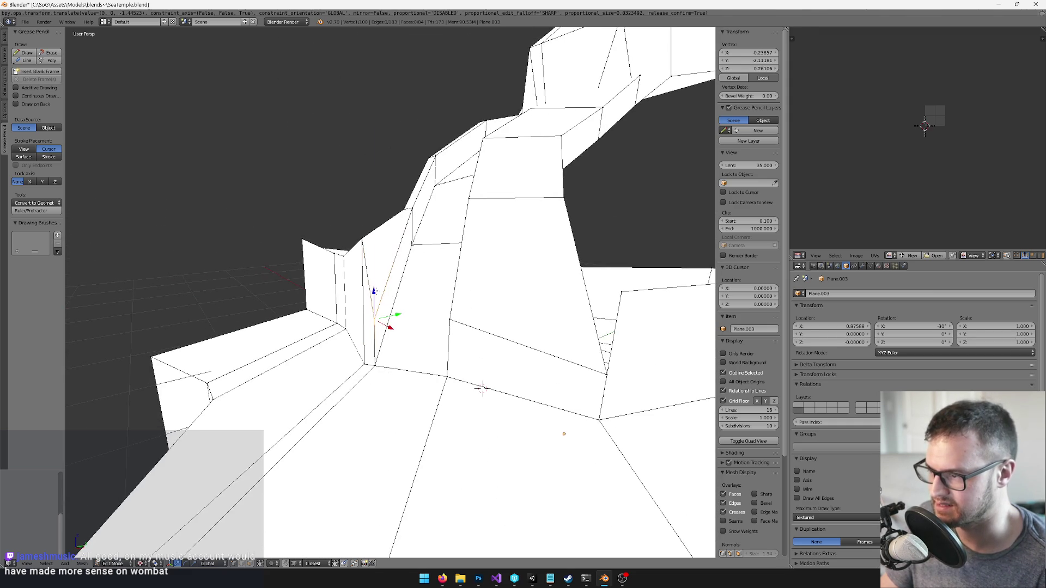
key(g)
key(z)
key(s)
key(z)
key(0)
key(Return)
scroll(374, 210, down, 3)
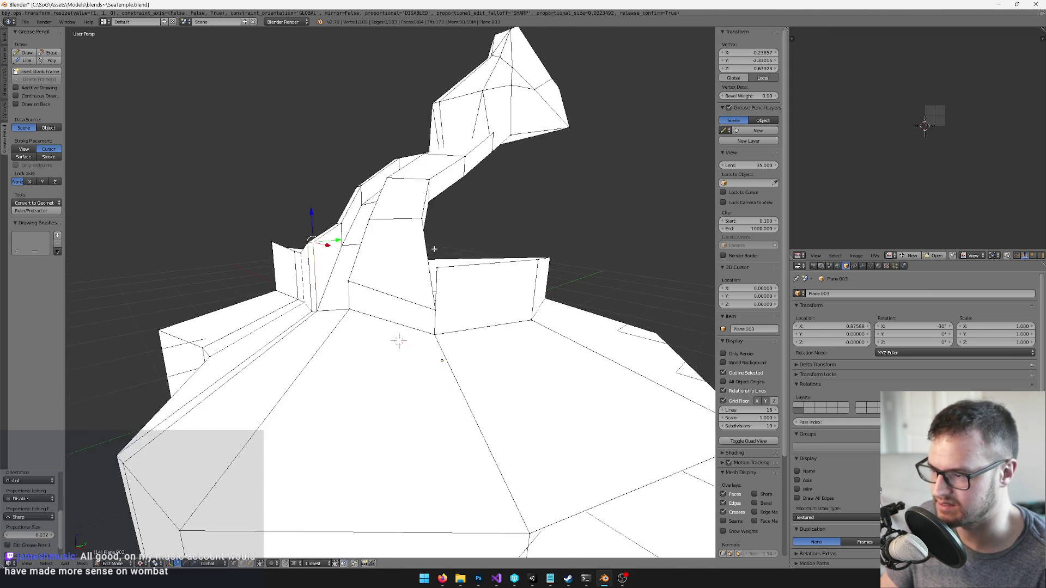
scroll(374, 211, up, 4)
Delete the quad face on the floor
key(a)
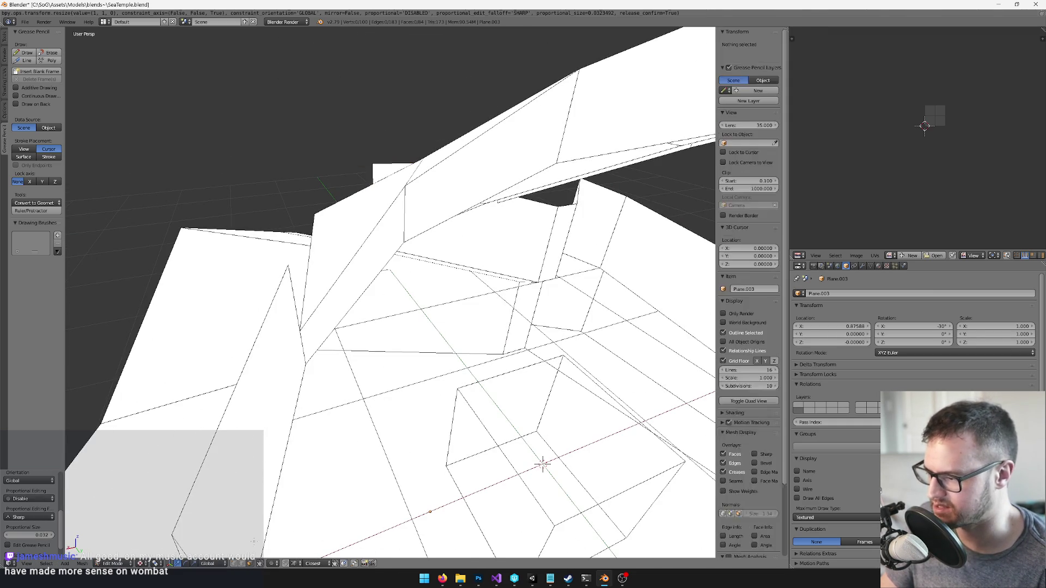
right_click(354, 274)
key(x)
click(355, 274)
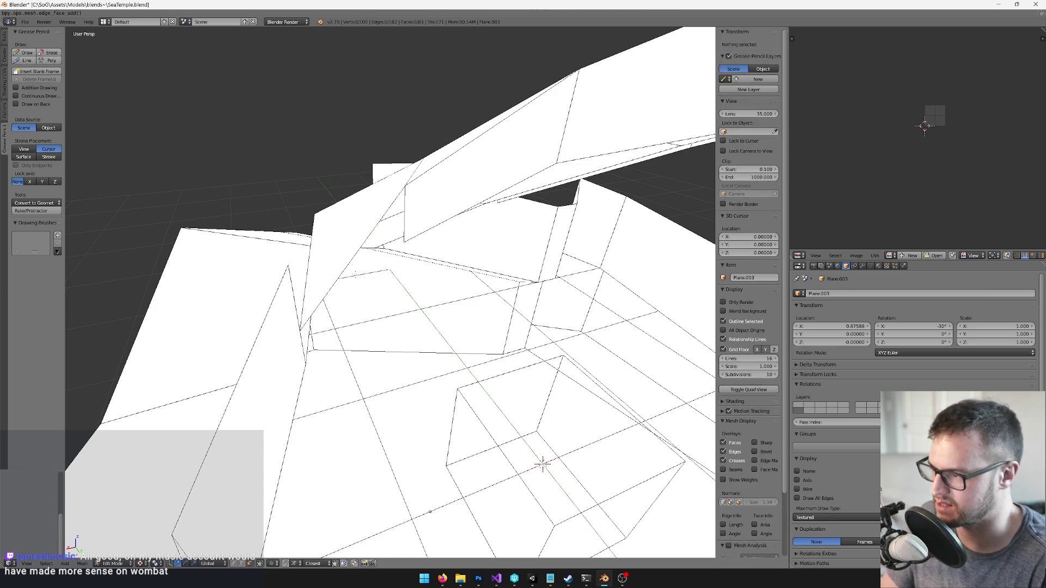
Merge the two vertices near the wall edge into one
scroll(390, 293, up, 3)
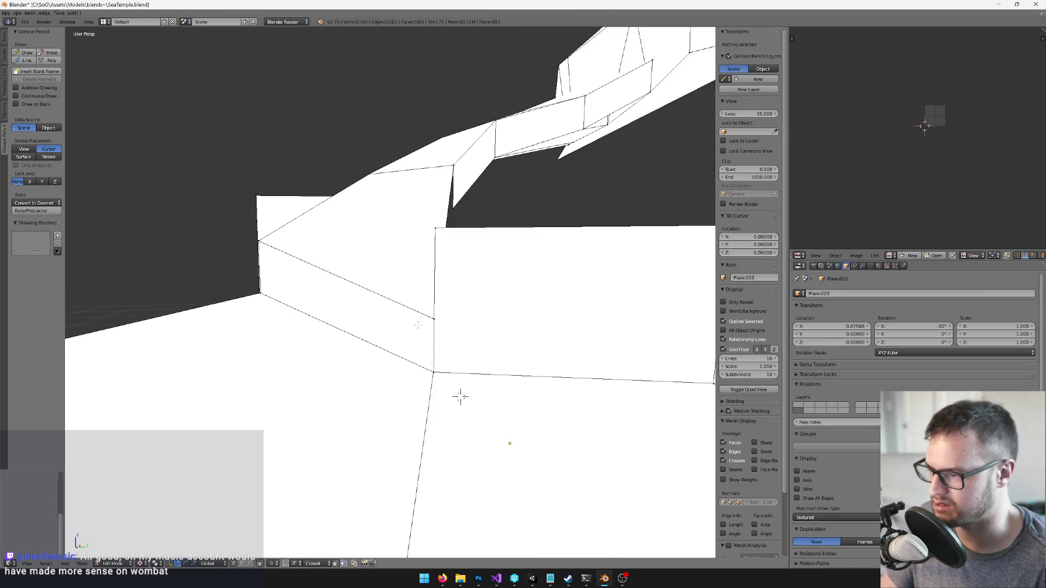
right_click(434, 318)
key(alt+m)
key(Return)
scroll(460, 396, down, 4)
scroll(452, 364, up, 3)
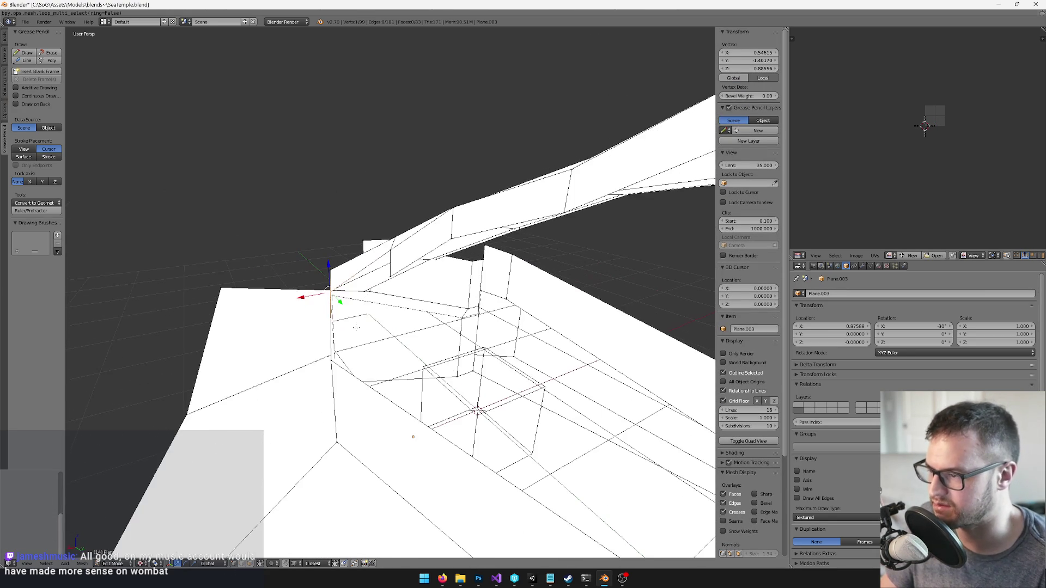
Join two vertices with an edge around the stair and wall area
shift+right_click(389, 256)
key(f)
scroll(438, 284, down, 3)
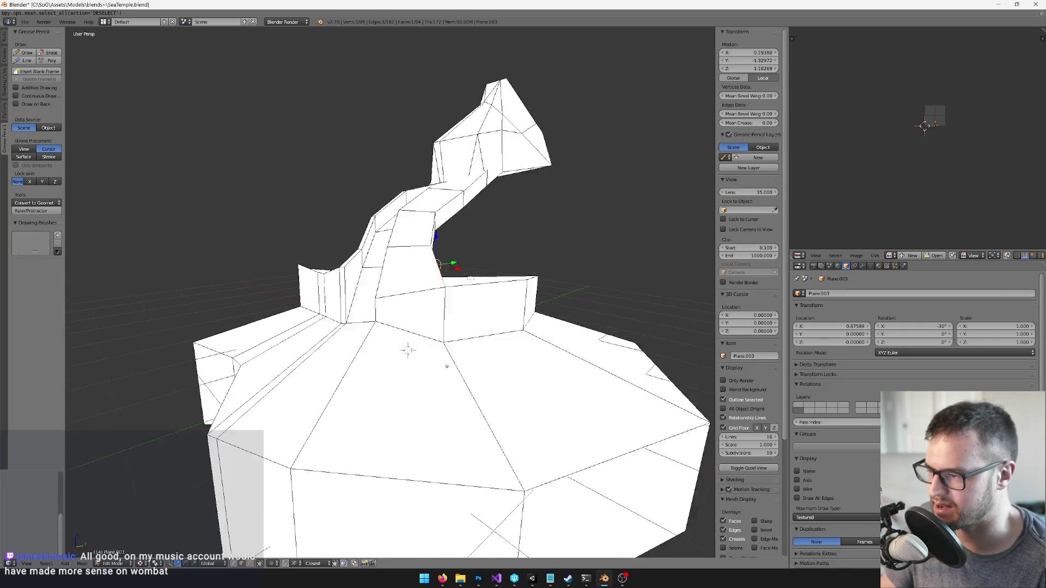
mouse_move(438, 285)
mouse_down()
mouse_move(426, 265)
mouse_move(436, 296)
mouse_up()
shift+right_click(408, 254)
scroll(408, 255, down, 2)
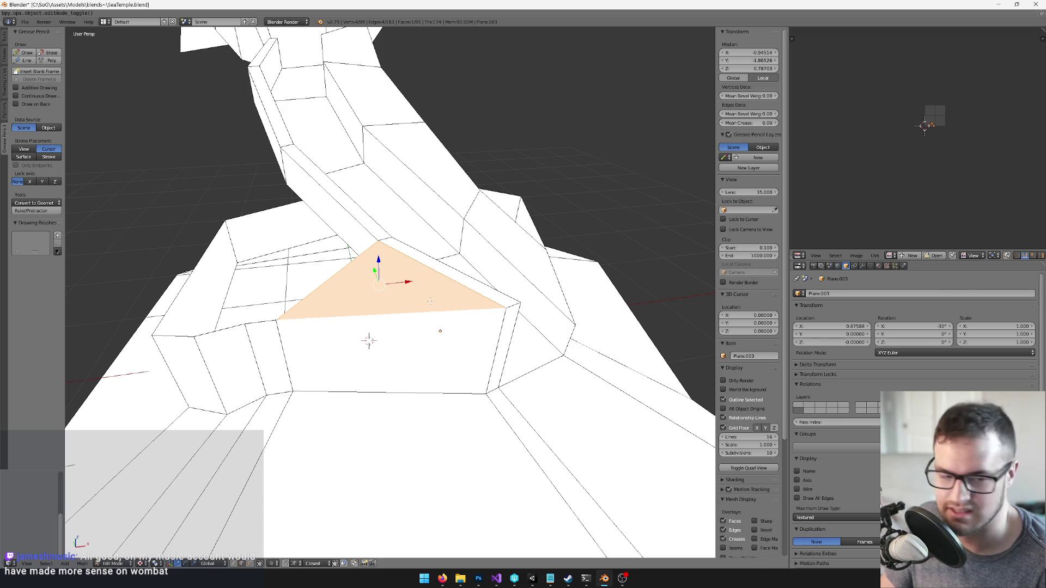
scroll(463, 316, down, 5)
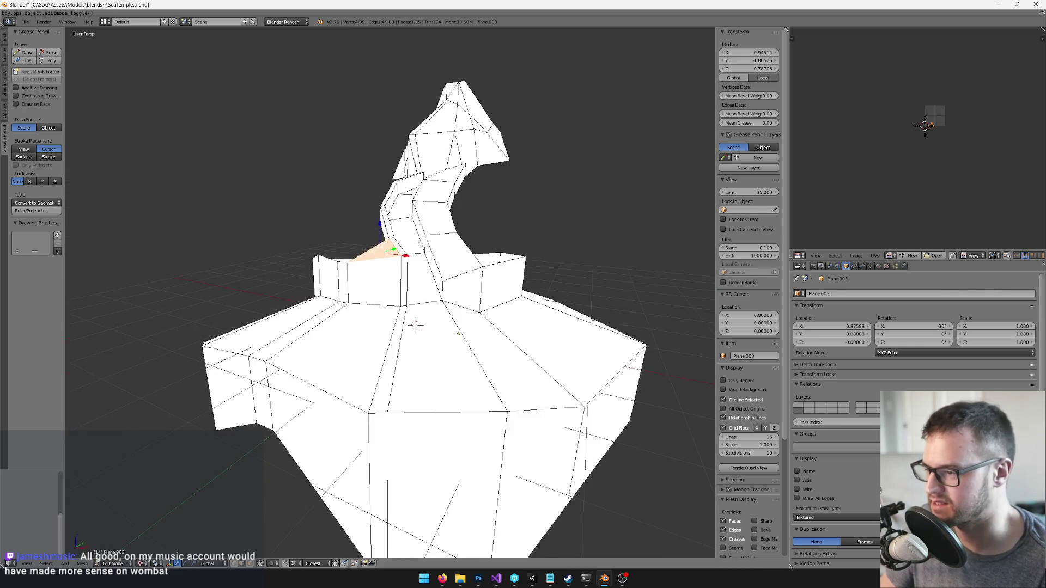
Check the mesh in Object Mode, then fill the selected vertices with a face
key(Tab)
scroll(421, 260, up, 6)
drag(421, 260, 519, 282)
mouse_move(379, 305)
mouse_down()
mouse_move(436, 283)
mouse_move(432, 264)
mouse_move(495, 320)
mouse_move(392, 331)
mouse_move(454, 328)
mouse_up()
key(Tab)
scroll(403, 294, up, 4)
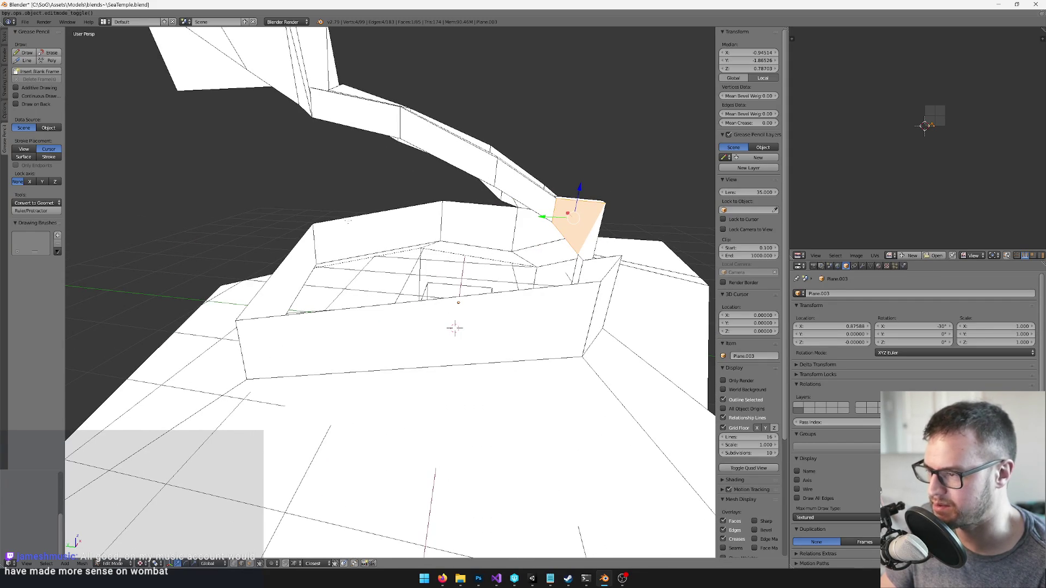
key(f)
Fill the three-vertex gap beside the wall with a triangle, then undo that face
right_click(467, 203)
mouse_move(500, 231)
mouse_down()
mouse_move(491, 234)
mouse_move(642, 243)
mouse_up()
shift+right_click(430, 326)
key(f)
scroll(580, 247, down, 3)
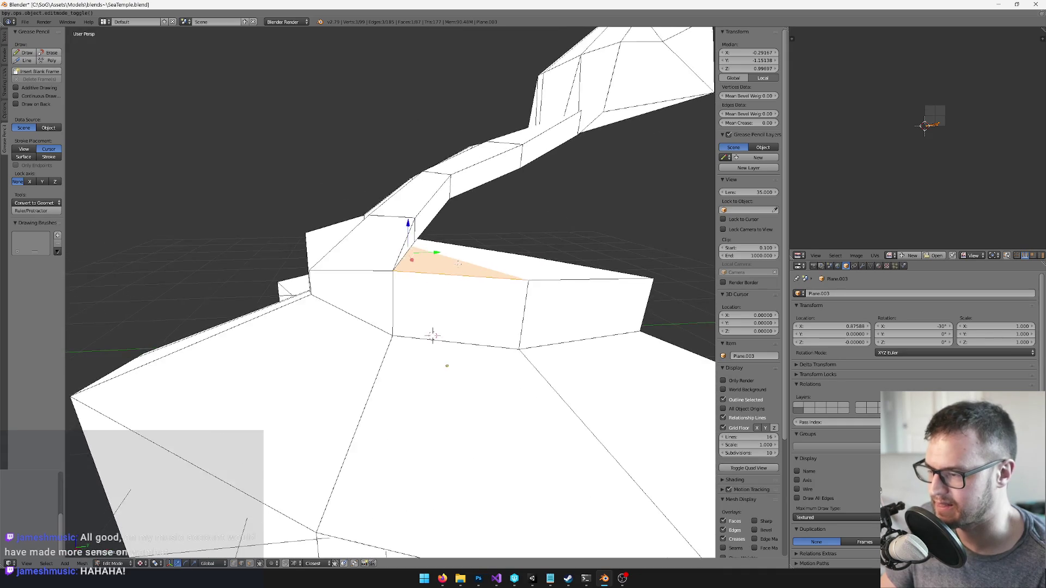
scroll(463, 256, up, 5)
scroll(463, 388, down, 3)
drag(432, 346, 427, 355)
scroll(392, 359, up, 3)
drag(337, 305, 301, 248)
key(ctrl+z)
key(ctrl+z)
scroll(300, 249, down, 6)
Review the hull in Object and Edit Mode, selecting then clearing the left-side faces
key(Tab)
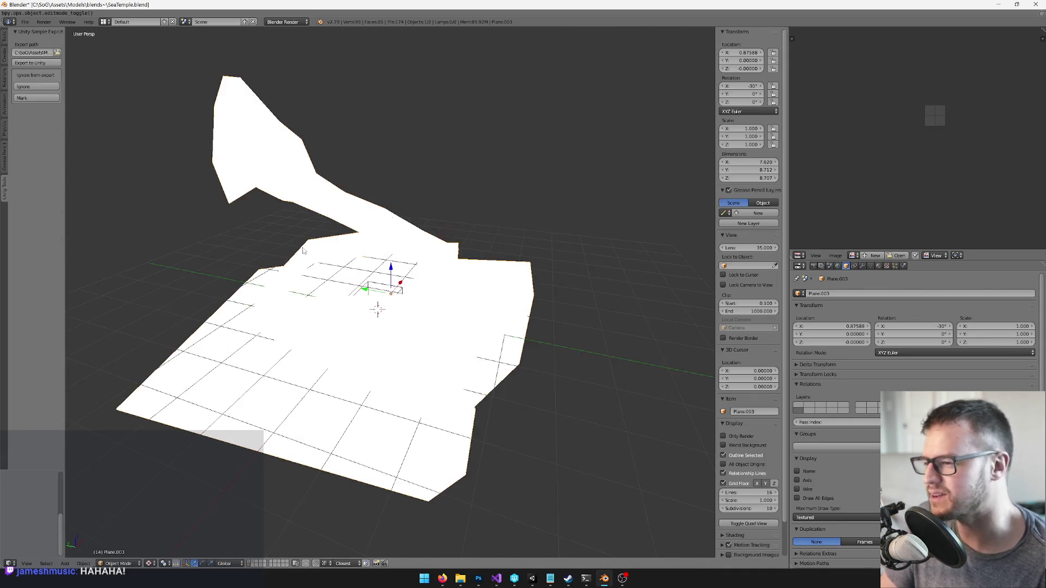
mouse_move(439, 194)
mouse_down()
mouse_move(390, 245)
mouse_move(482, 221)
mouse_move(483, 180)
mouse_move(432, 277)
mouse_up()
scroll(390, 245, up, 4)
key(Tab)
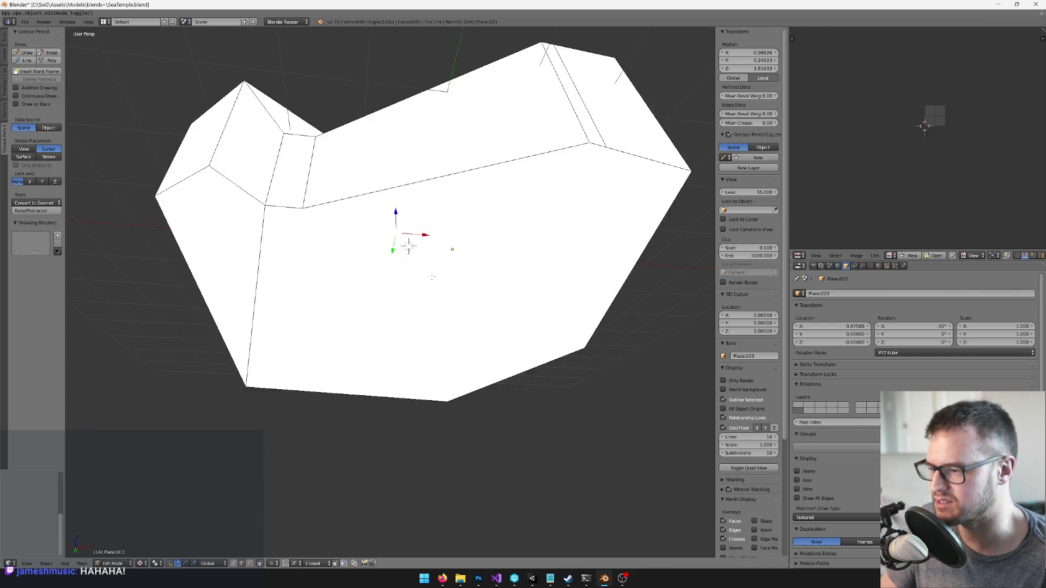
key(a)
scroll(432, 276, down, 4)
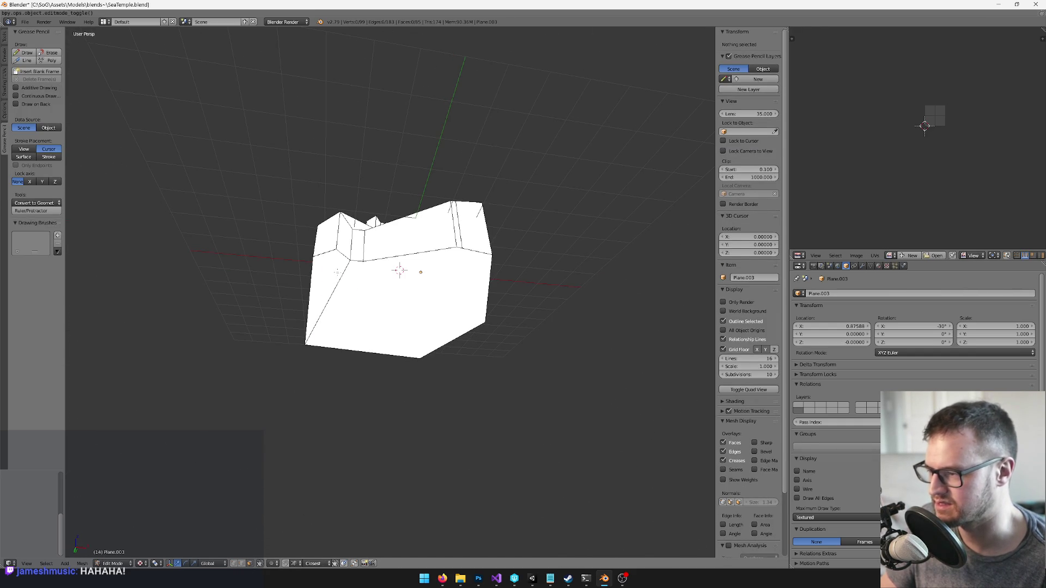
right_click(336, 272)
mouse_move(336, 273)
mouse_down()
mouse_move(444, 259)
mouse_move(442, 229)
mouse_move(420, 283)
mouse_move(331, 312)
mouse_move(327, 294)
mouse_up()
key(a)
key(Tab)
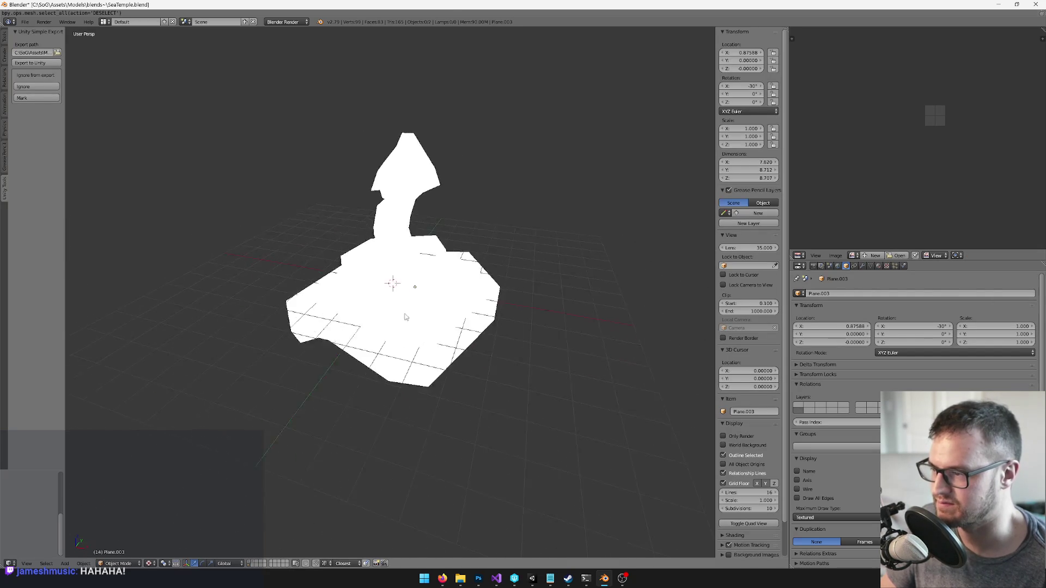
Check the whole mesh once more and save SeaTemple2.blend over the existing file
scroll(327, 294, up, 3)
key(Tab)
scroll(326, 294, up, 3)
mouse_move(380, 264)
mouse_down()
mouse_move(387, 251)
mouse_move(296, 250)
mouse_move(370, 270)
mouse_move(427, 267)
mouse_up()
key(Tab)
scroll(376, 265, down, 3)
key(ctrl+s)
click(370, 273)
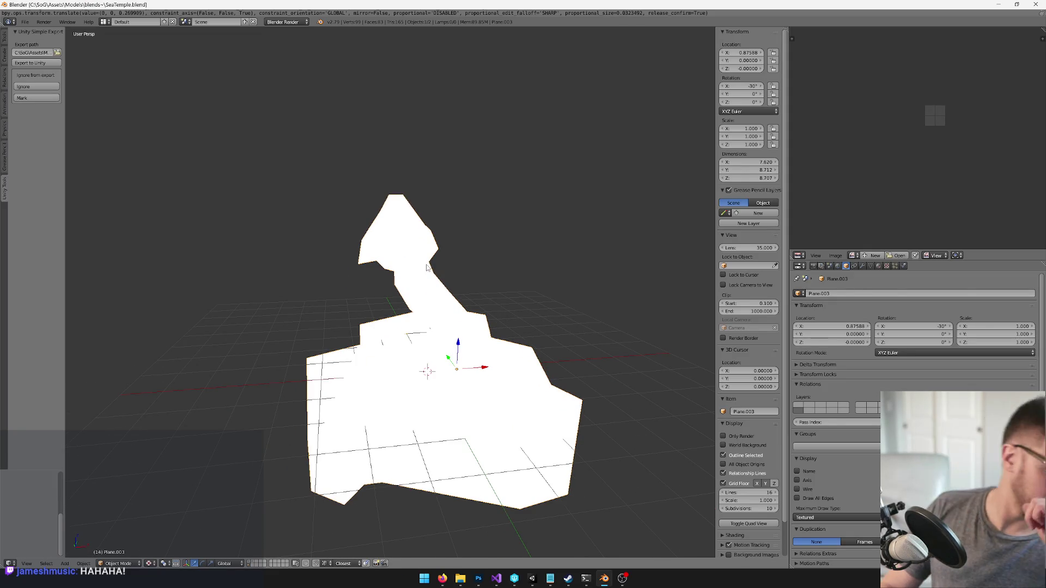
Export the meshes to Unity, show the SeaTempleTex material settings, and save again
key(ctrl+s)
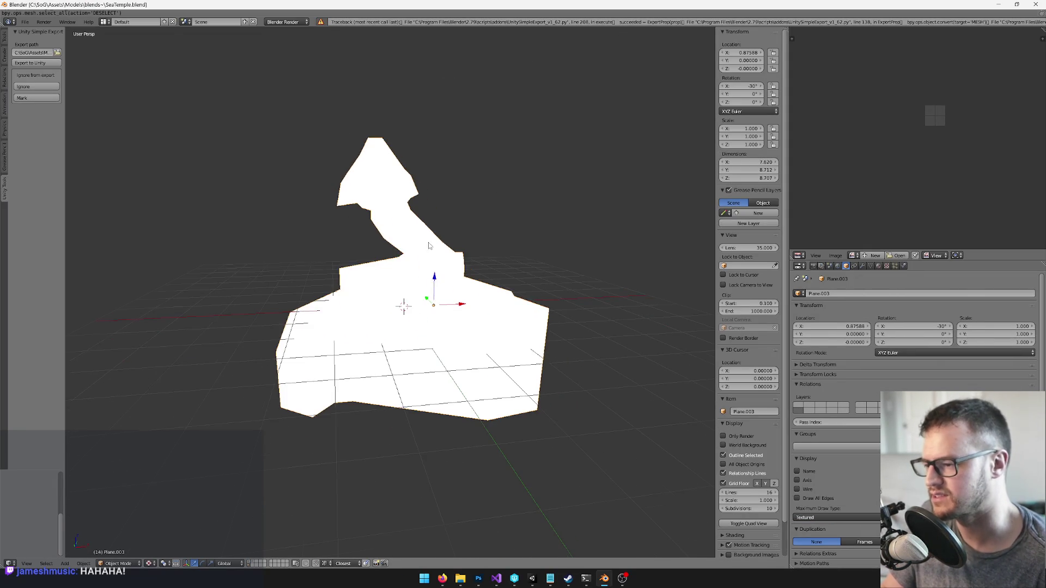
click(878, 266)
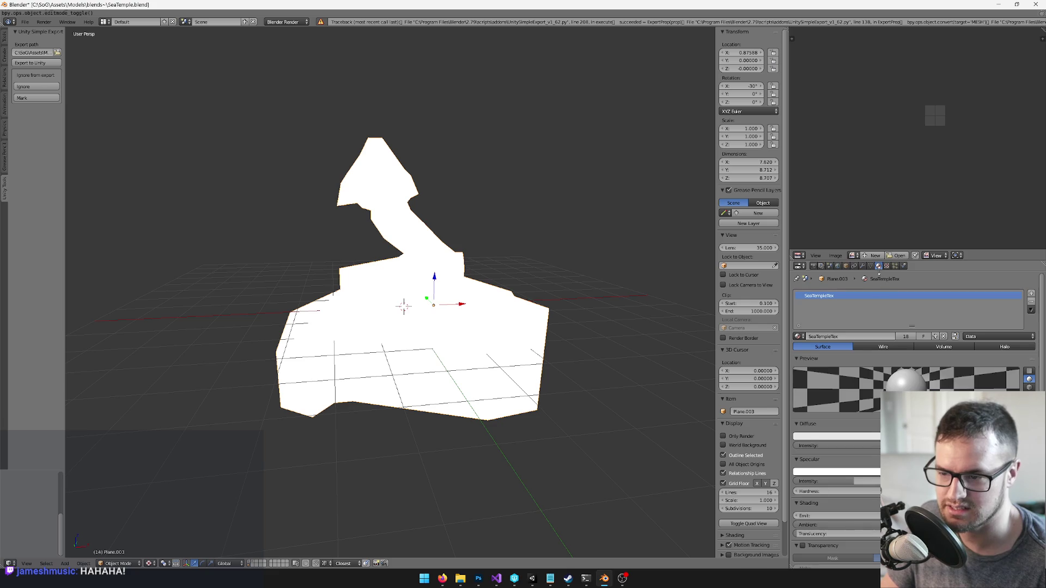
key(ctrl+s)
Rename the collision object to SeaTemple_phys
mouse_move(305, 446)
mouse_down()
mouse_move(344, 371)
mouse_move(420, 288)
mouse_up()
click(837, 265)
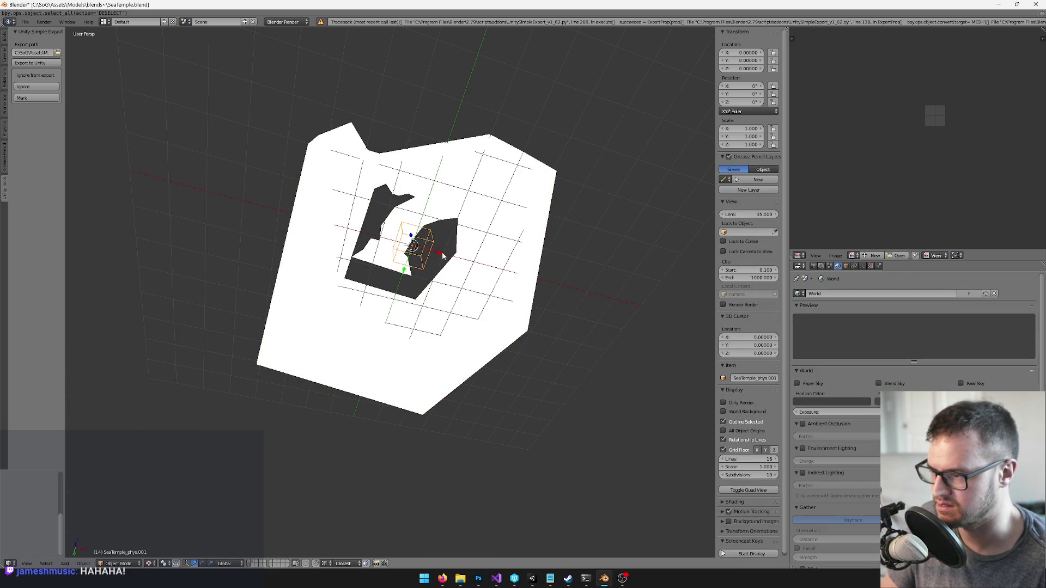
click(846, 265)
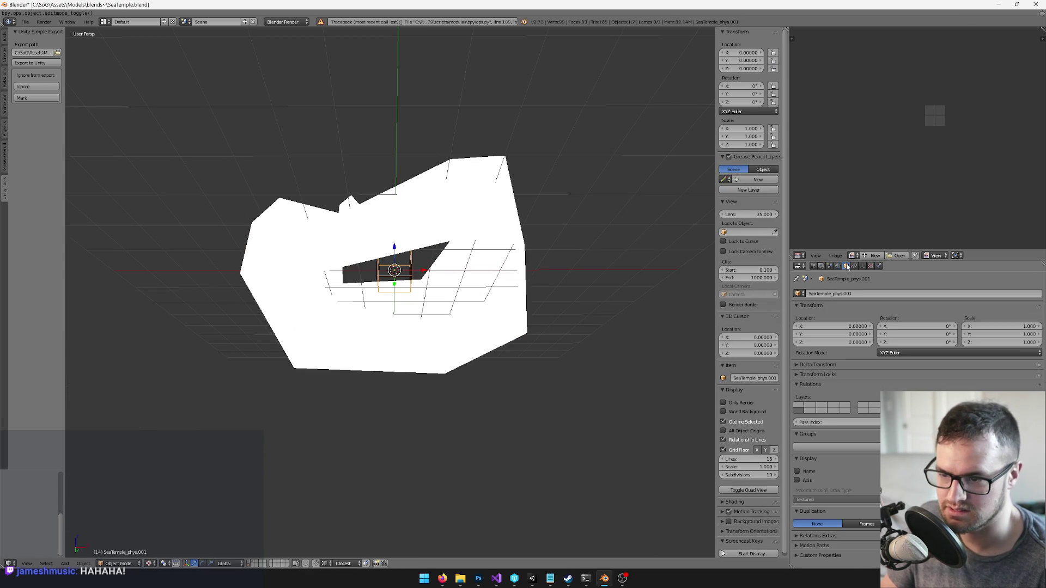
click(838, 294)
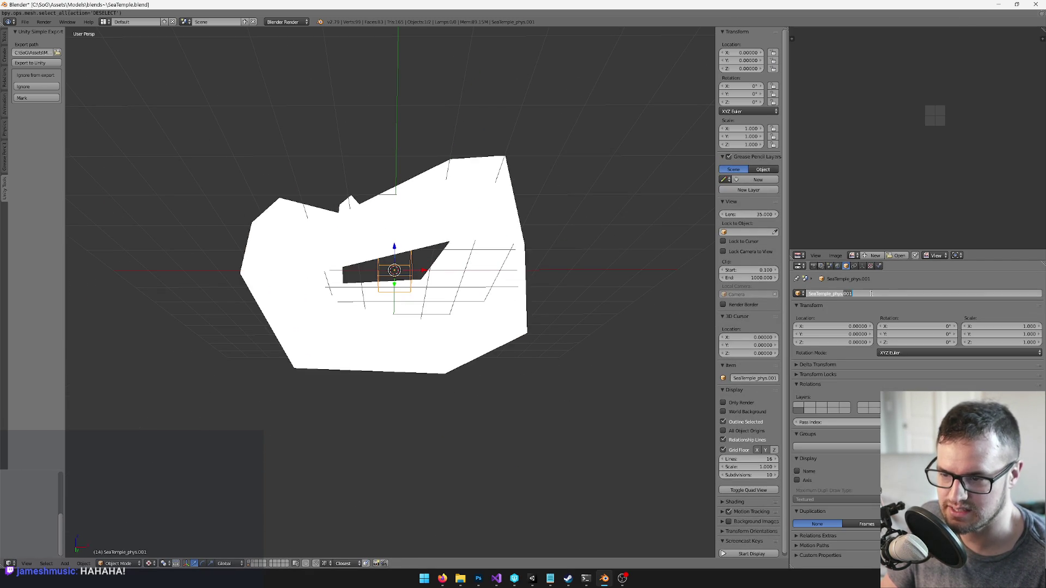
key(Return)
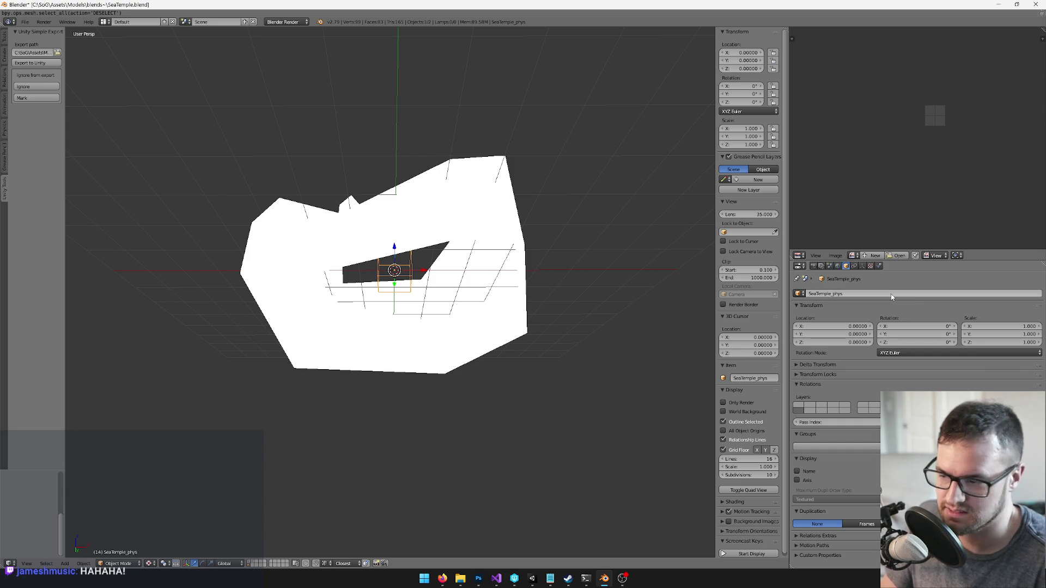
Switch between scene layers selecting the SeaTemple_LOD, SeaTemple_phys.001 and SeaTempleDrips_LOD boxes
click(249, 563)
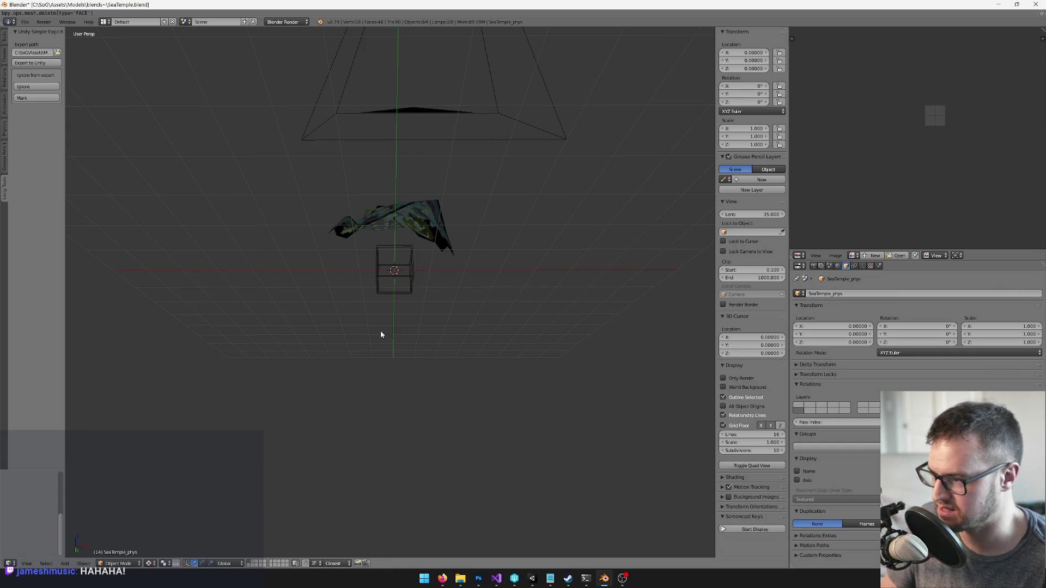
right_click(416, 269)
scroll(433, 293, up, 6)
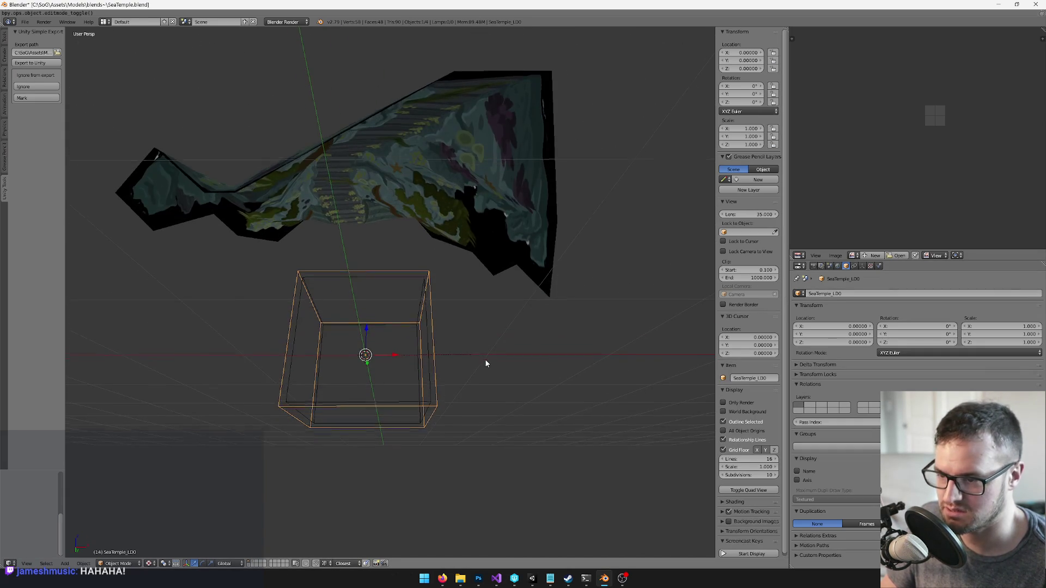
right_click(416, 278)
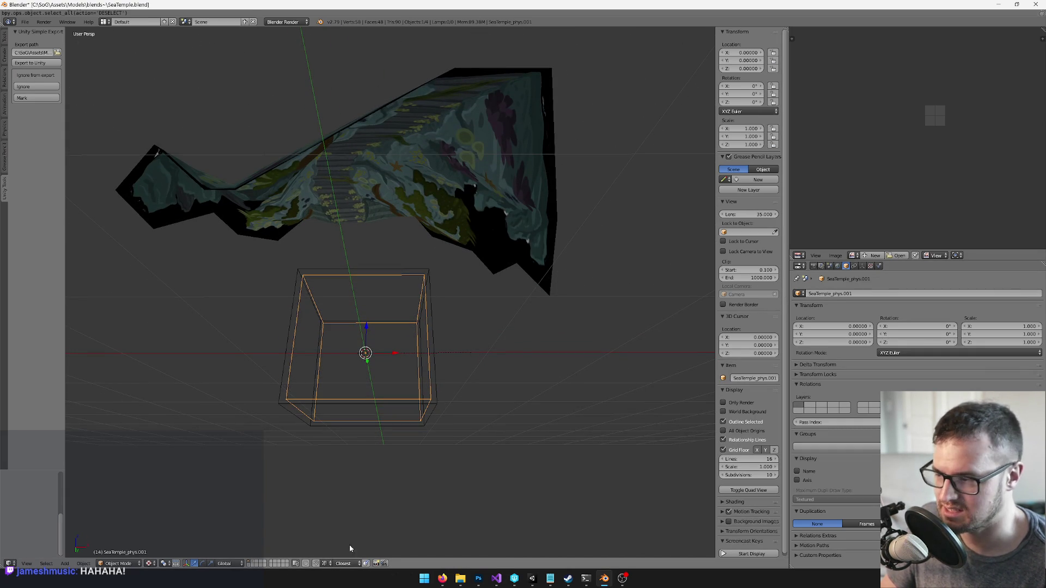
click(252, 564)
right_click(403, 321)
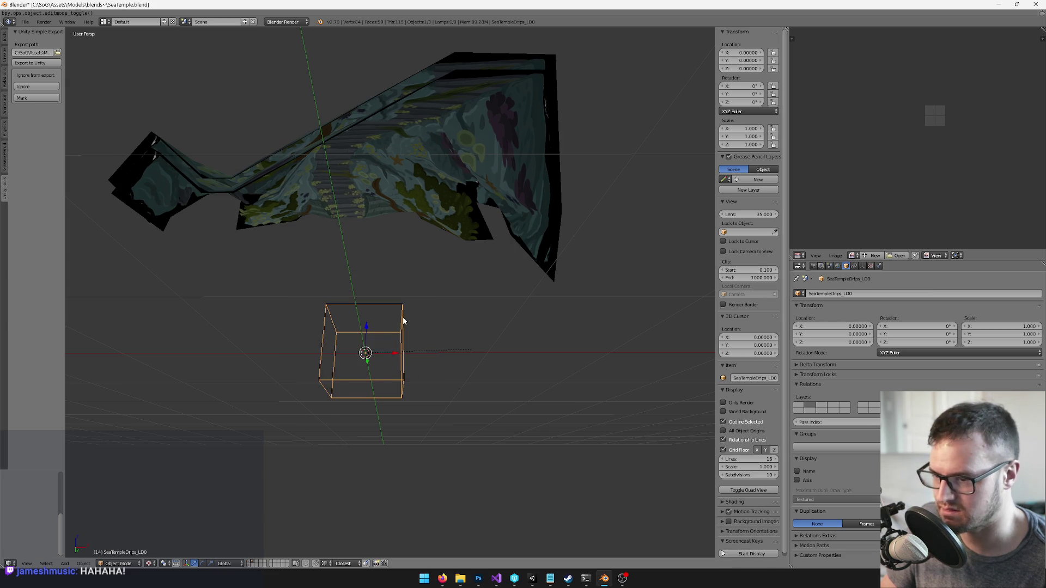
click(250, 563)
right_click(371, 277)
key(ctrl+z)
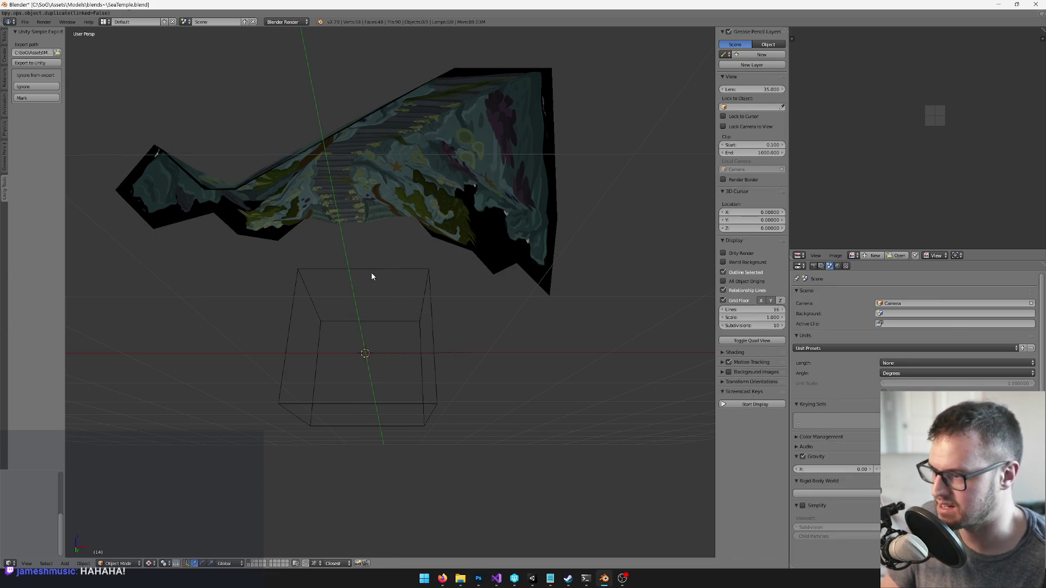
right_click(370, 277)
Move the wireframe box along X, then reset its location to zero
key(g)
key(x)
click(332, 340)
key(alt+g)
scroll(332, 340, down, 5)
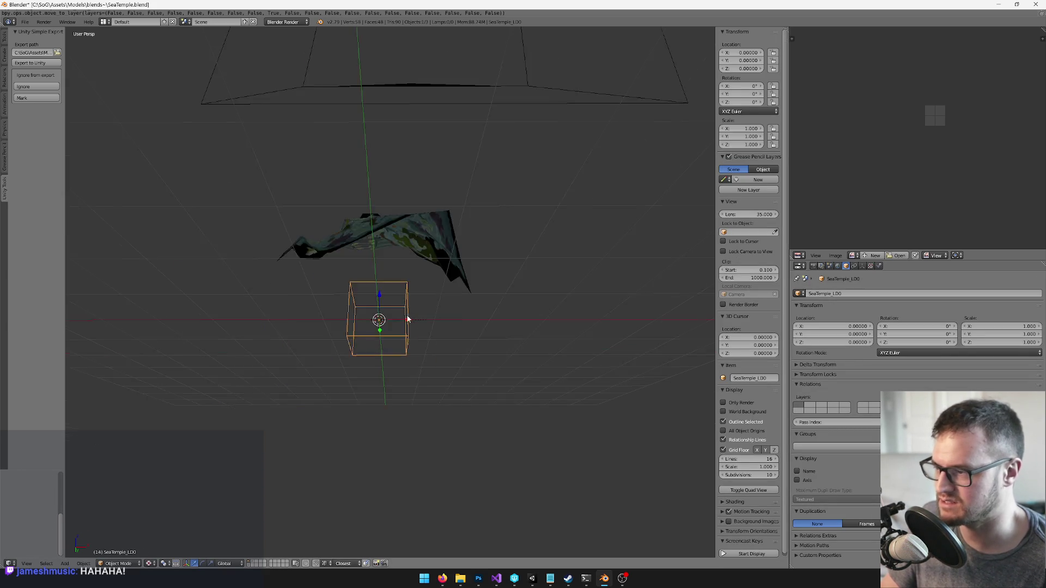
Select Plane.002 and the SeaTempleDrips_LOD empty, framing the view on them
key(a)
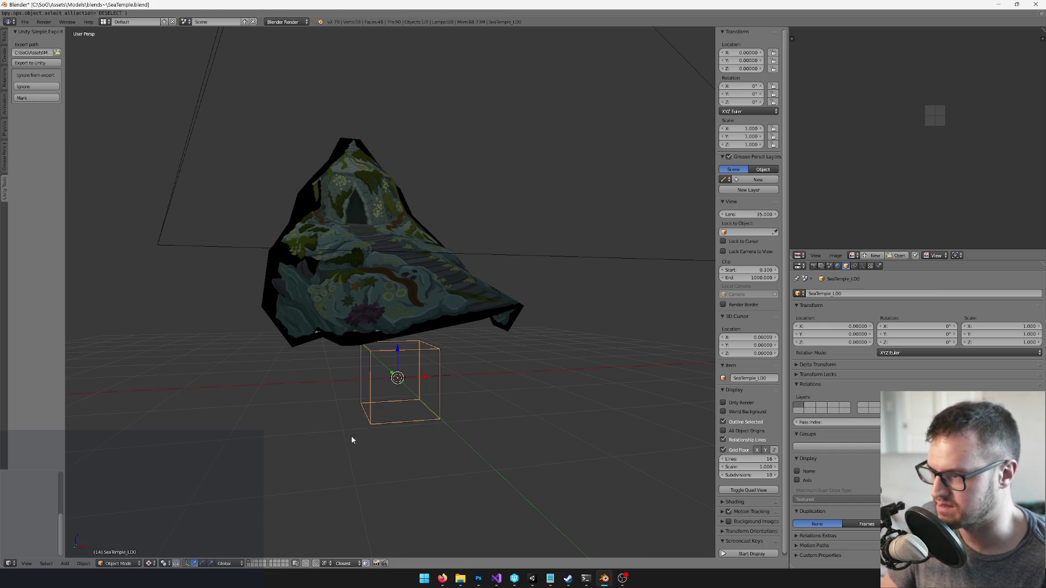
right_click(374, 298)
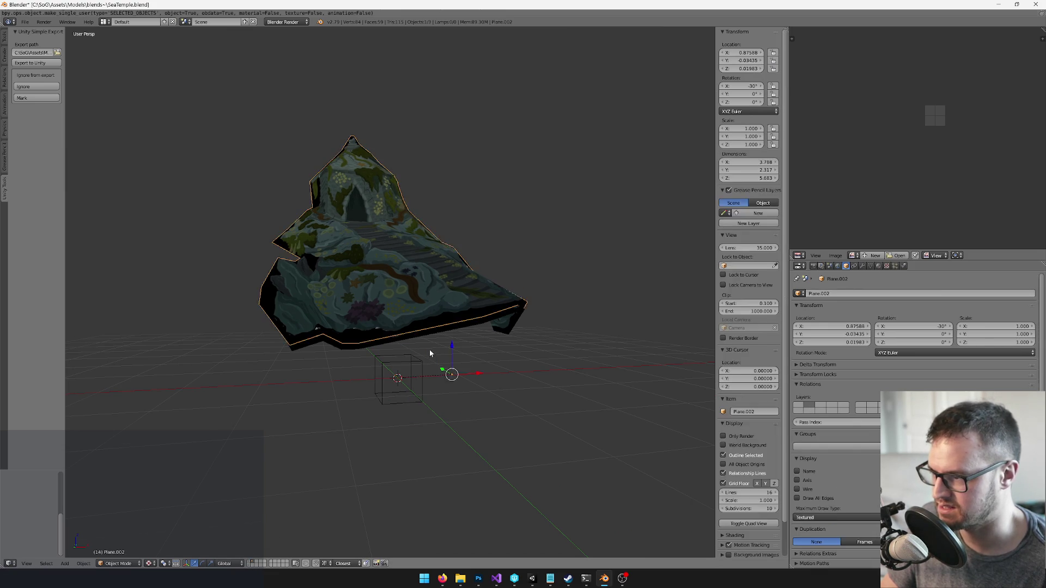
key(KP_Decimal)
right_click(415, 342)
key(g)
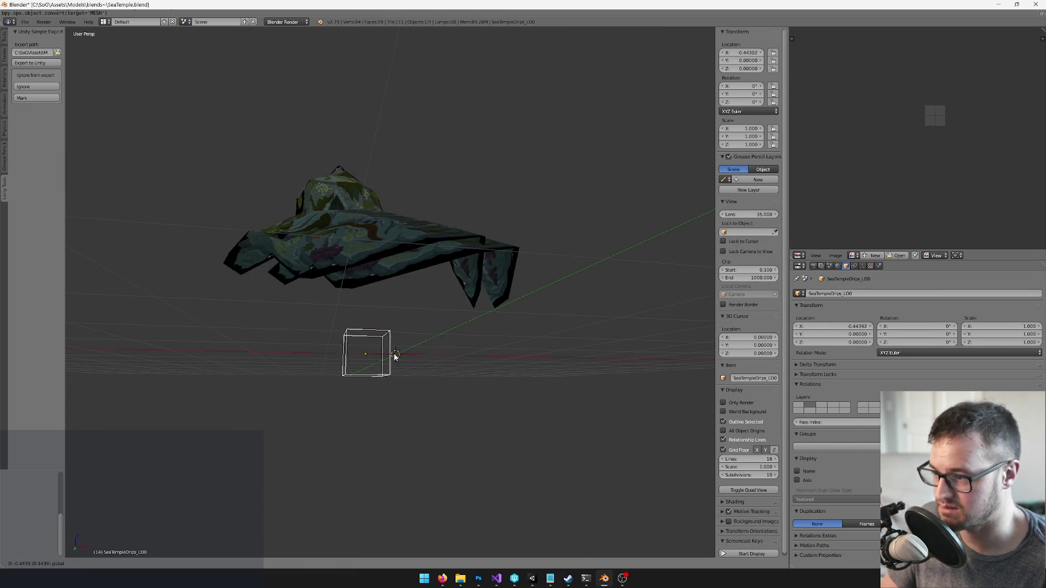
key(Escape)
key(KP_Decimal)
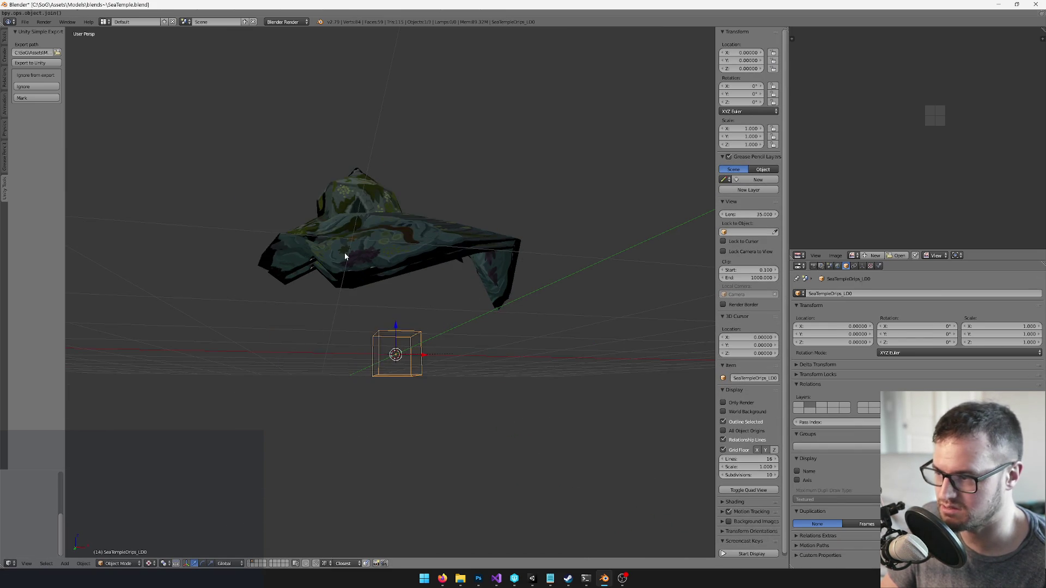
Join the selection into one mesh, save SeaTemple.blend, and make duplicates real
key(ctrl+j)
key(ctrl+s)
click(359, 306)
key(ctrl+shift+a)
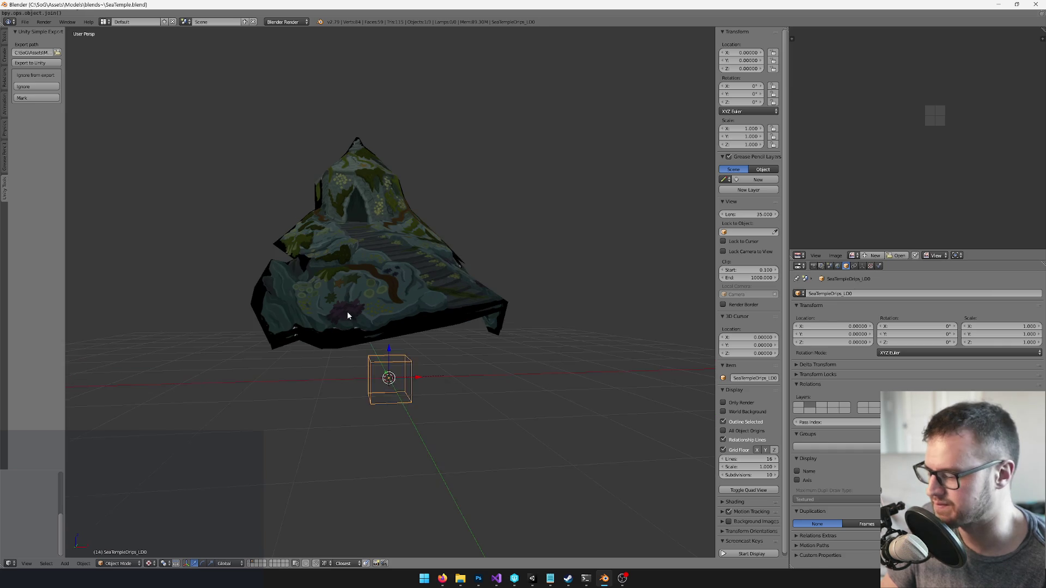
In Unity, add a Mesh Collider component to Rises > SeaTemple_LD0
click(524, 584)
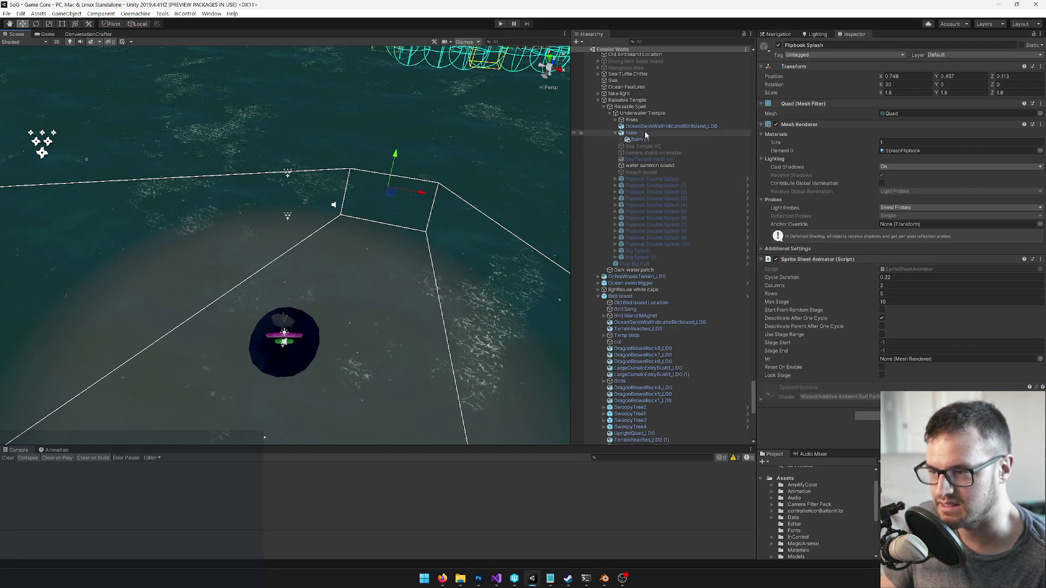
click(620, 120)
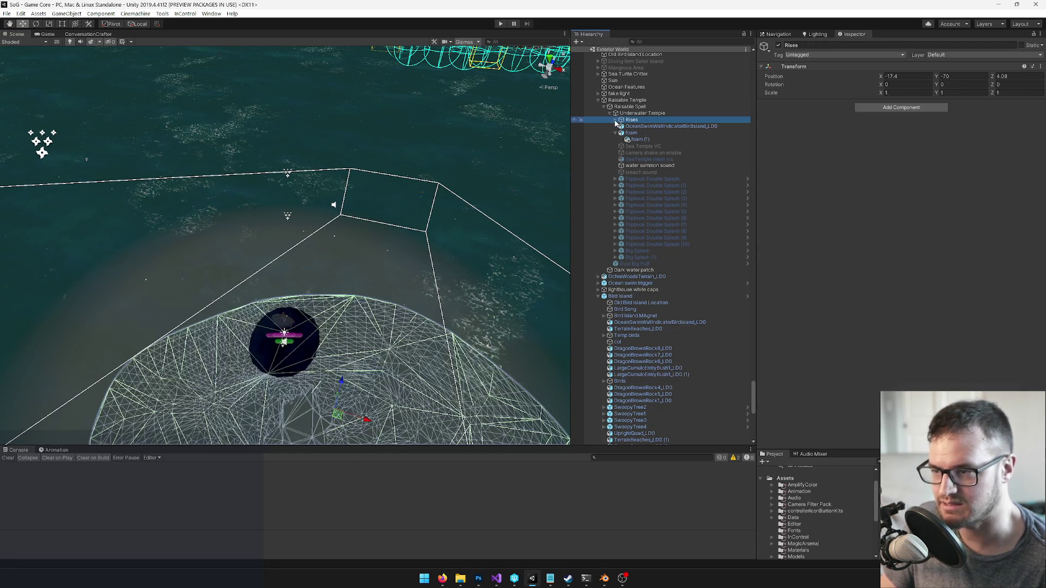
click(615, 119)
click(649, 133)
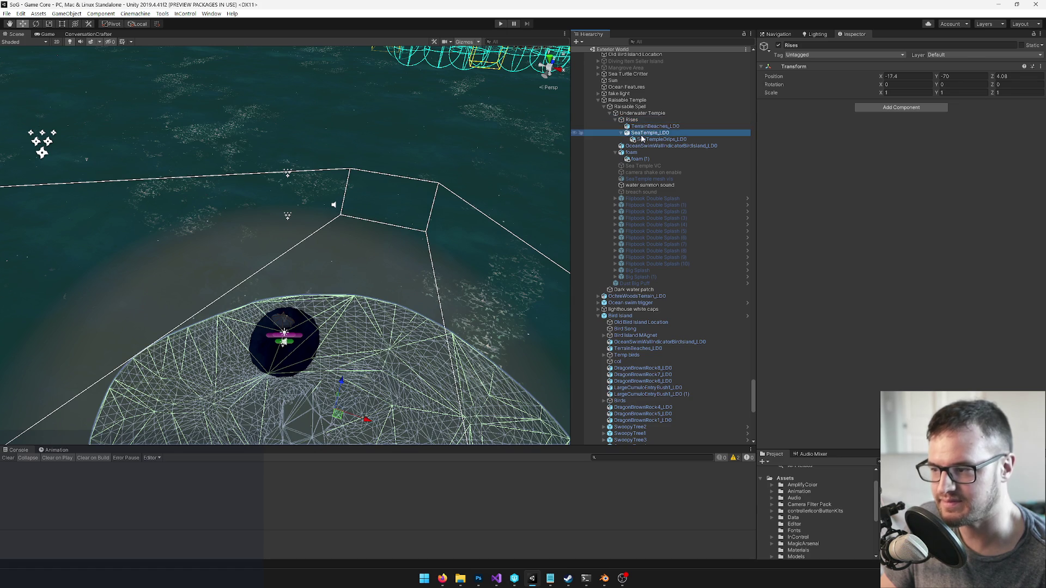
scroll(899, 246, down, 5)
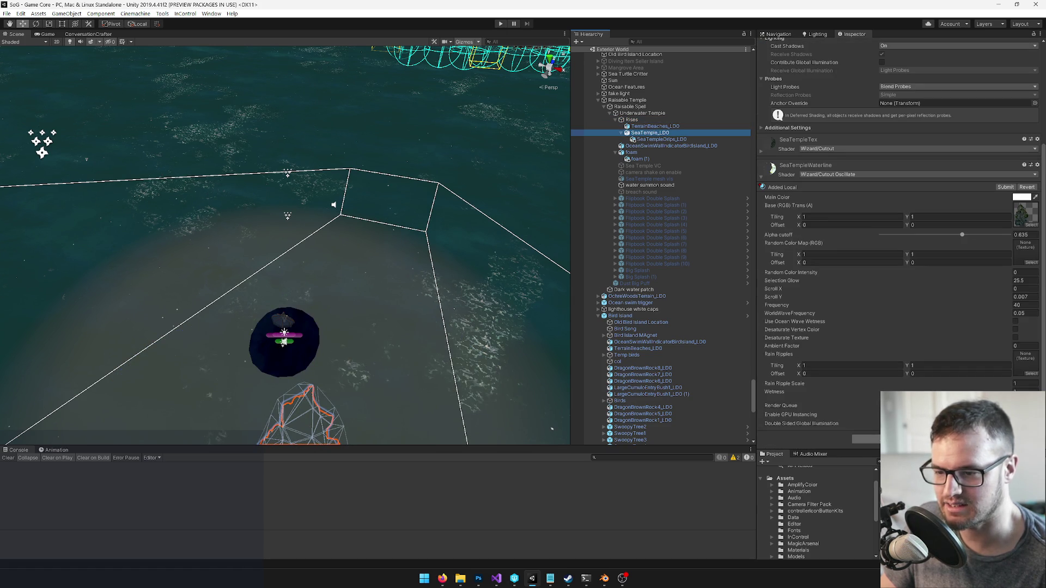
click(872, 439)
text(mesh col)
key(Return)
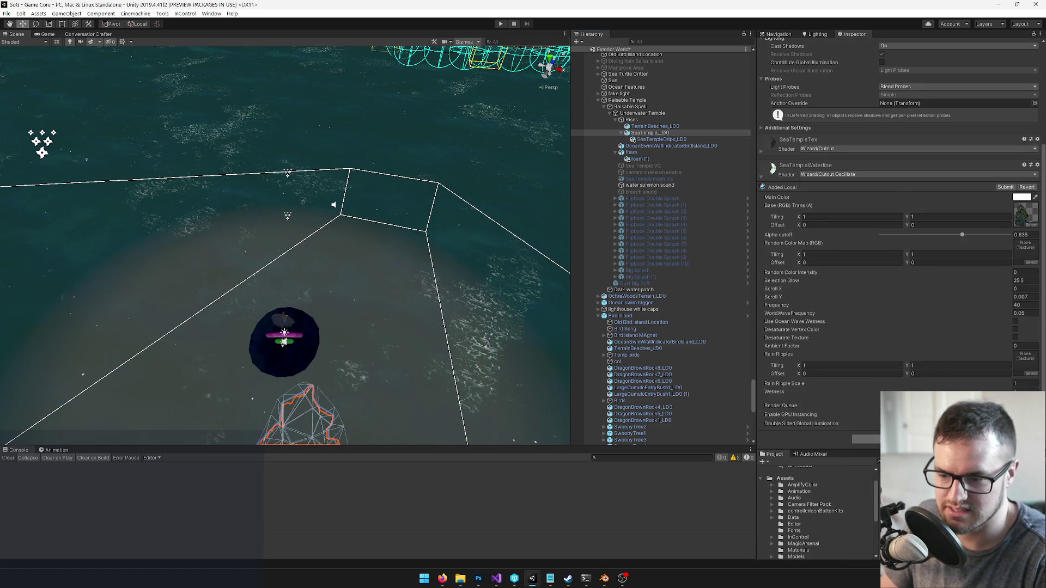
Set the collider's Material to Stone and Mesh to SeaTemple_phys_mesh, then return to Blender
click(1035, 174)
key(BackSpace)
key(BackSpace)
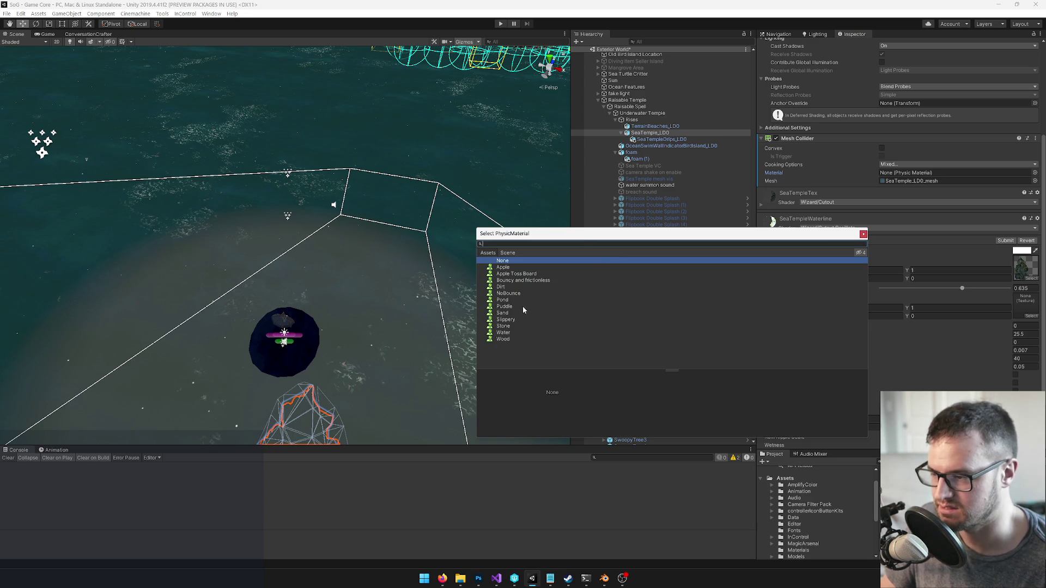
text(sto)
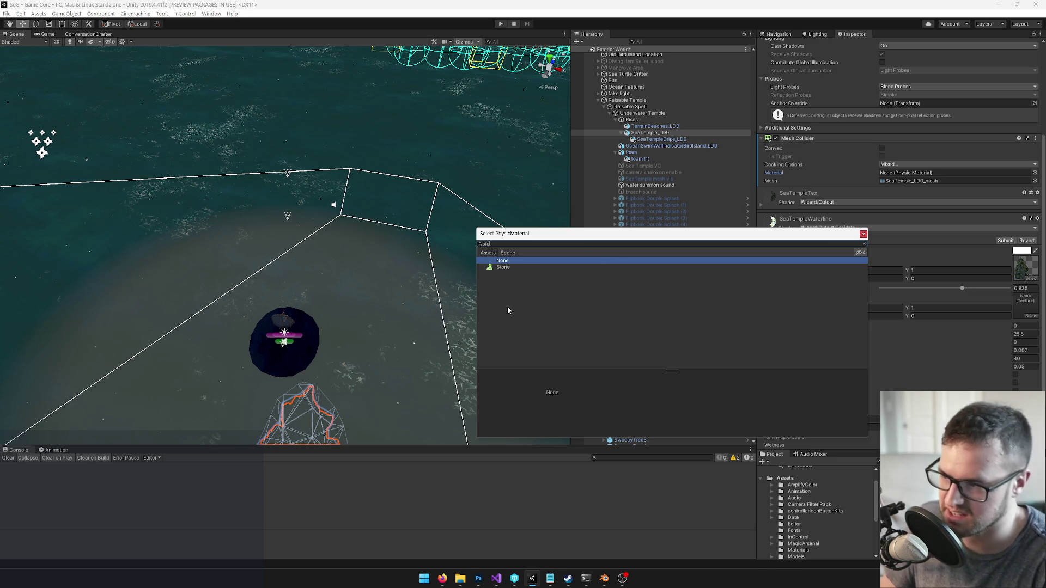
double_click(504, 267)
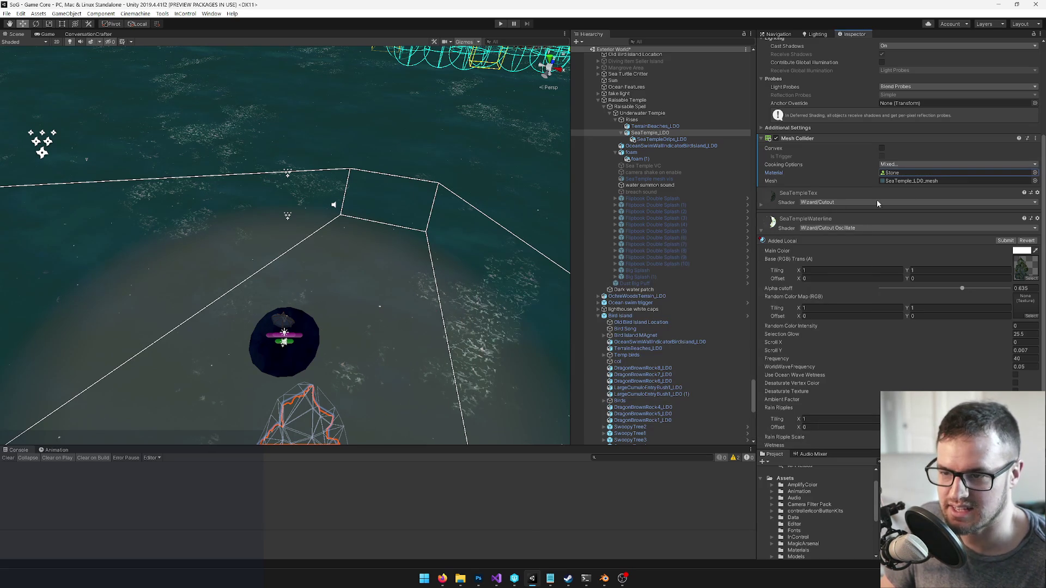
click(1034, 181)
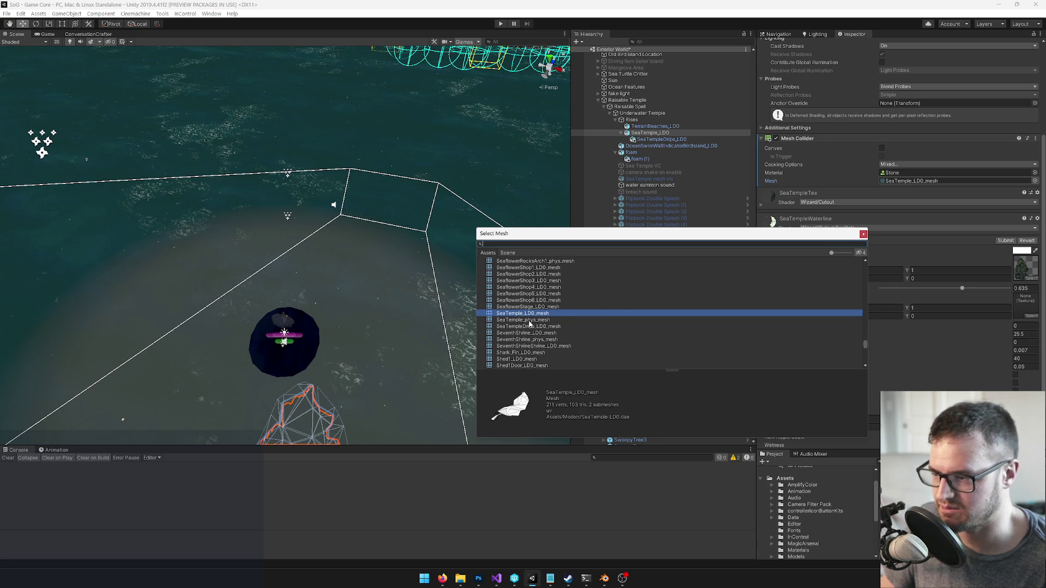
click(529, 320)
key(Return)
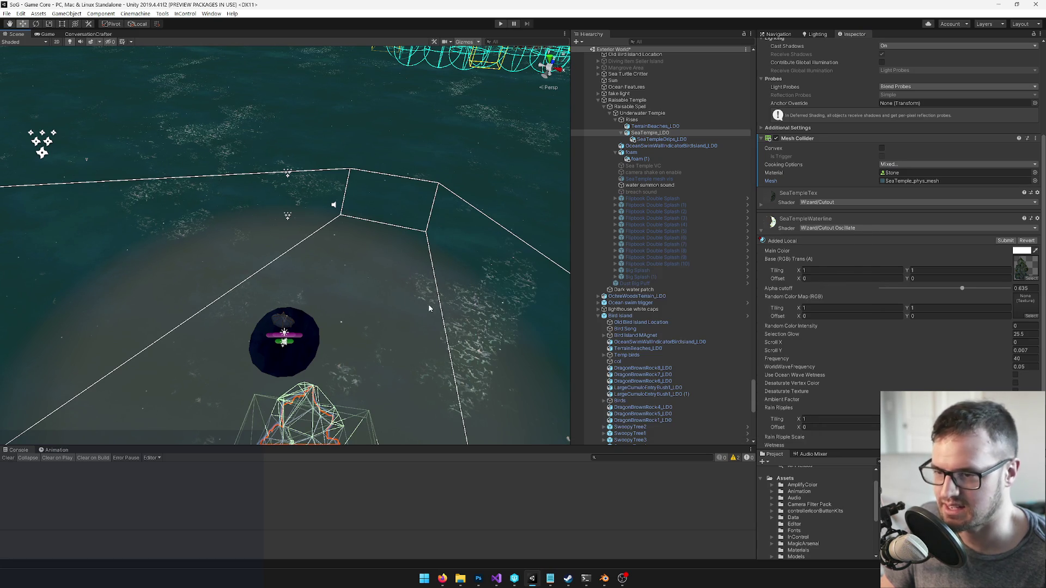
key(alt+Tab)
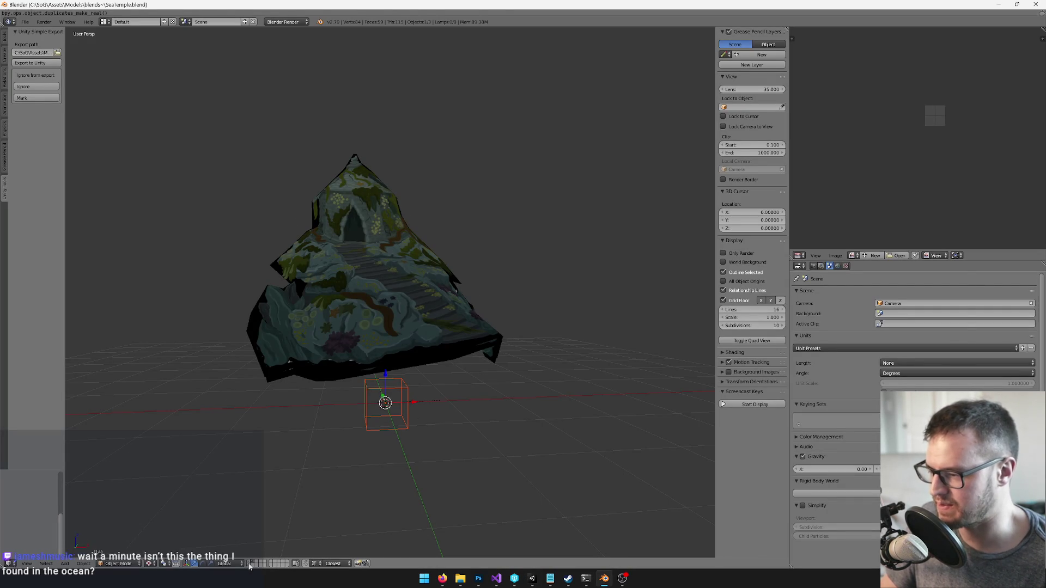
Show the white-mesh layer, select Plane.003 and re-export it with the export operator
click(253, 563)
right_click(398, 392)
scroll(446, 366, down, 3)
key(space)
text(export)
key(Return)
Back in Unity, orbit around the temple, then play the scene from the Game view
key(alt+Tab)
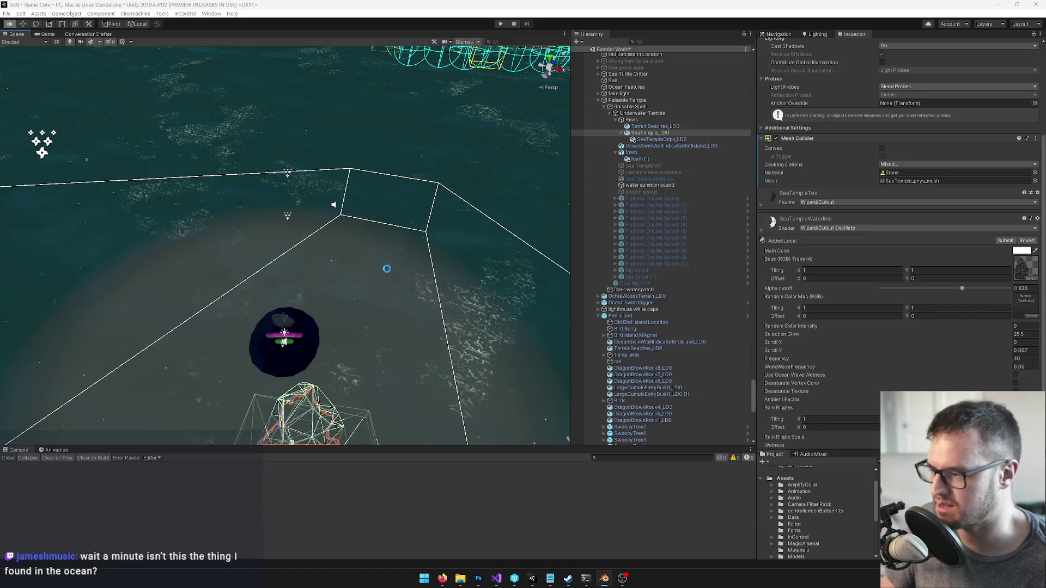
drag(396, 309, 399, 293)
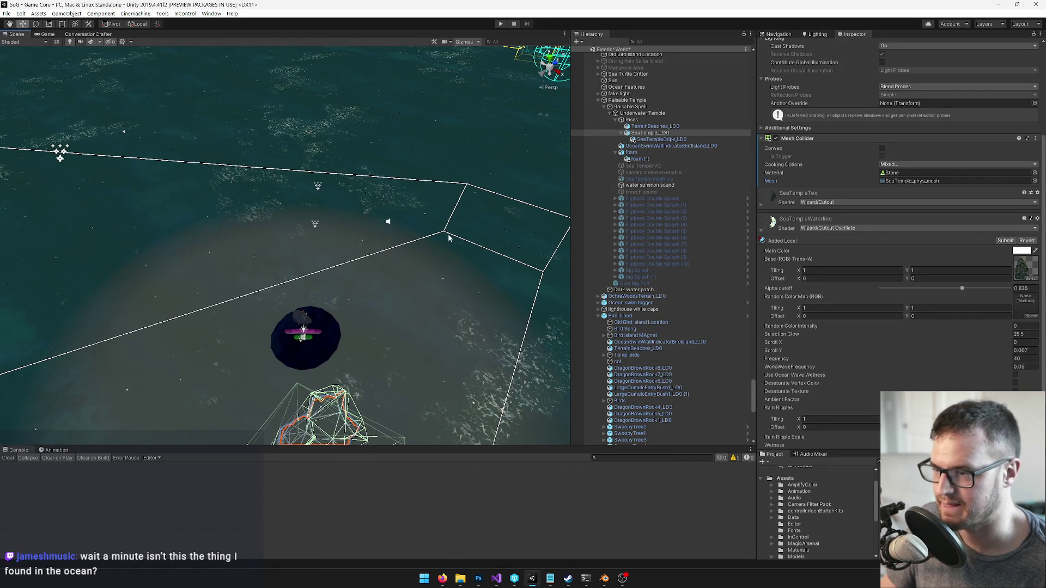
drag(359, 261, 380, 256)
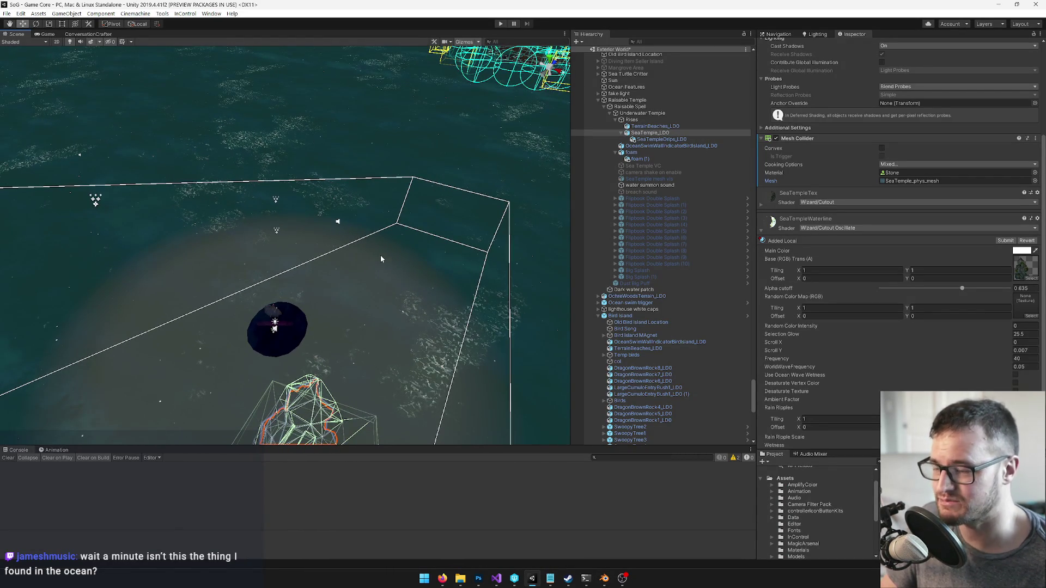
click(47, 34)
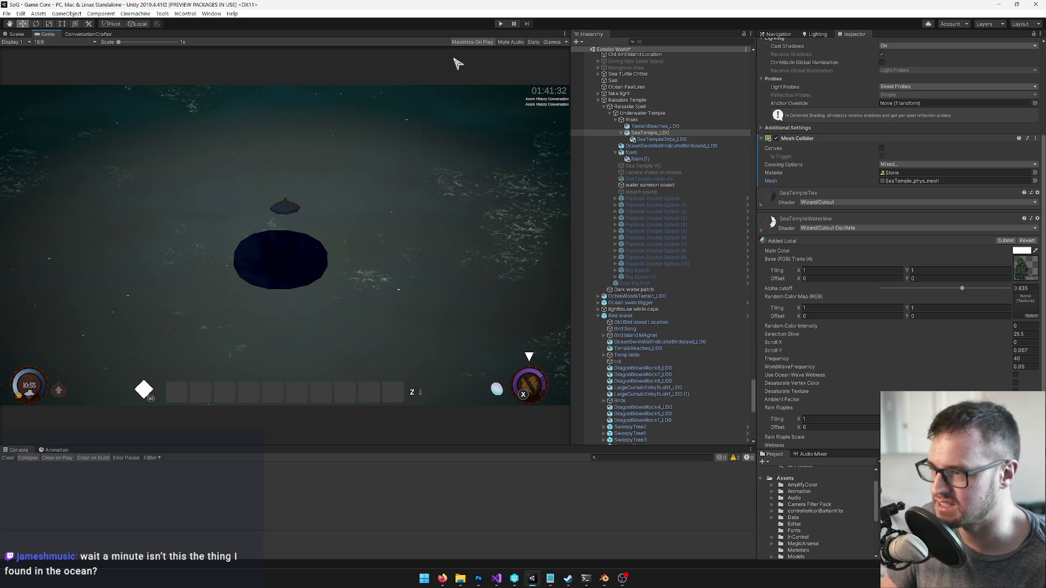
click(500, 24)
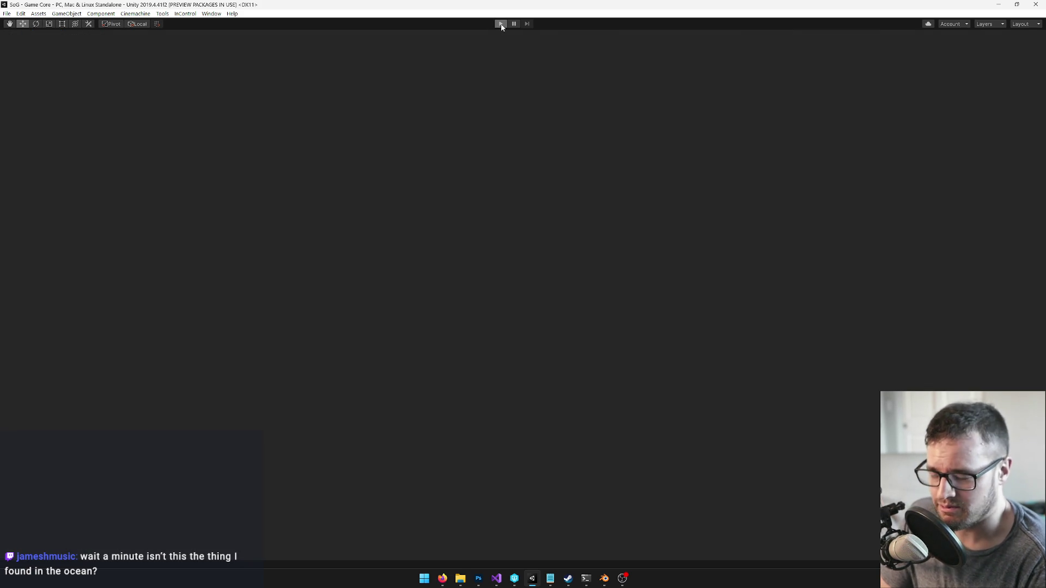
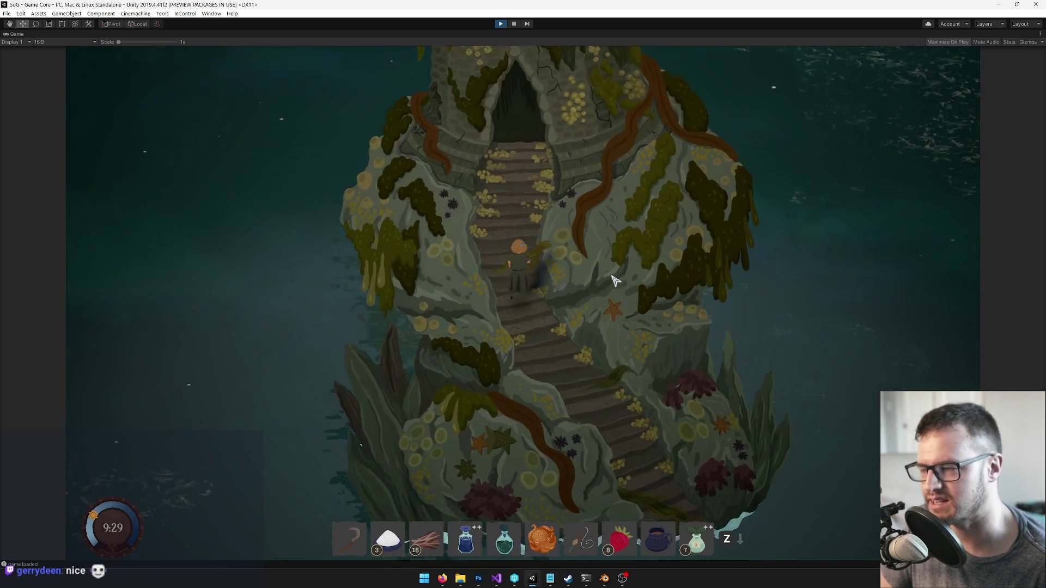
Untick Maximize on the Game tab so the full Unity editor layout returns around the running game
right_click(18, 34)
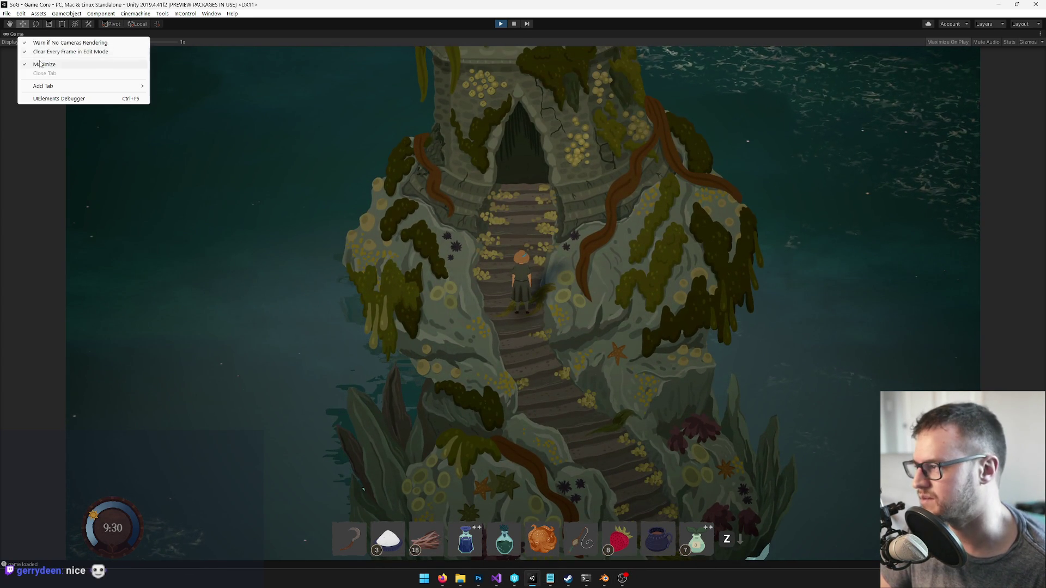
click(40, 64)
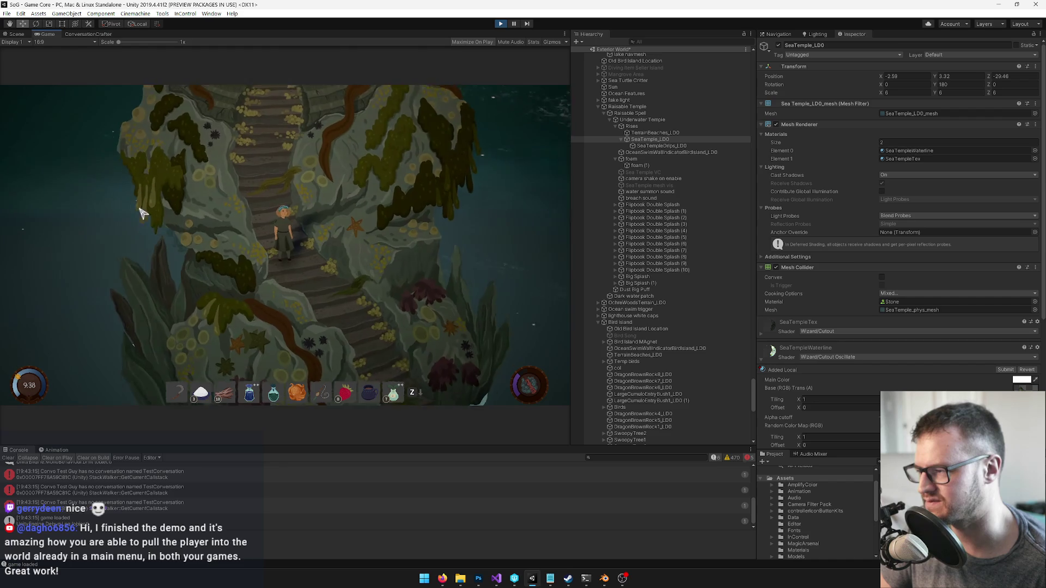
key(w)
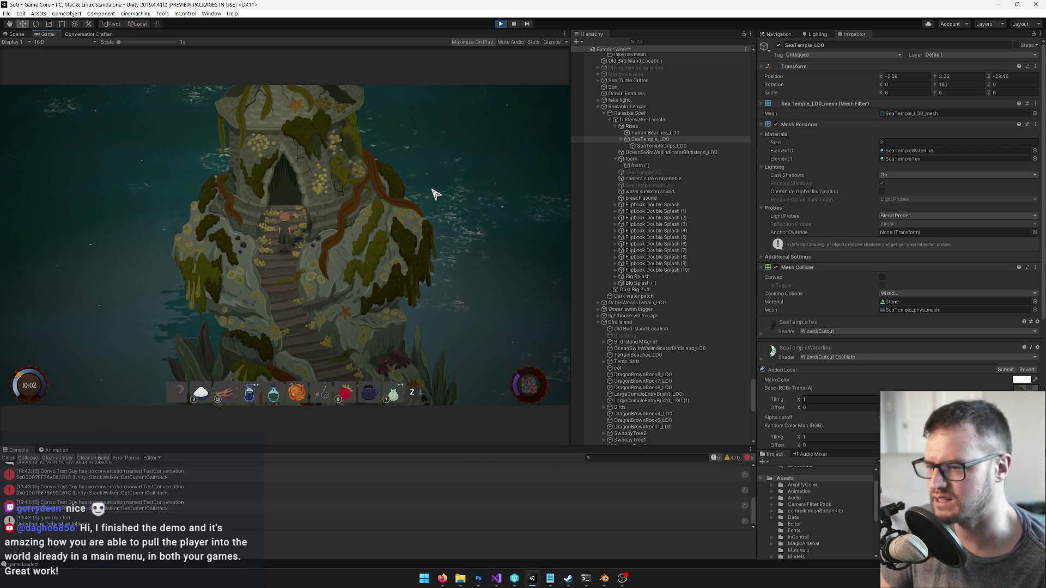
key(s)
key(w)
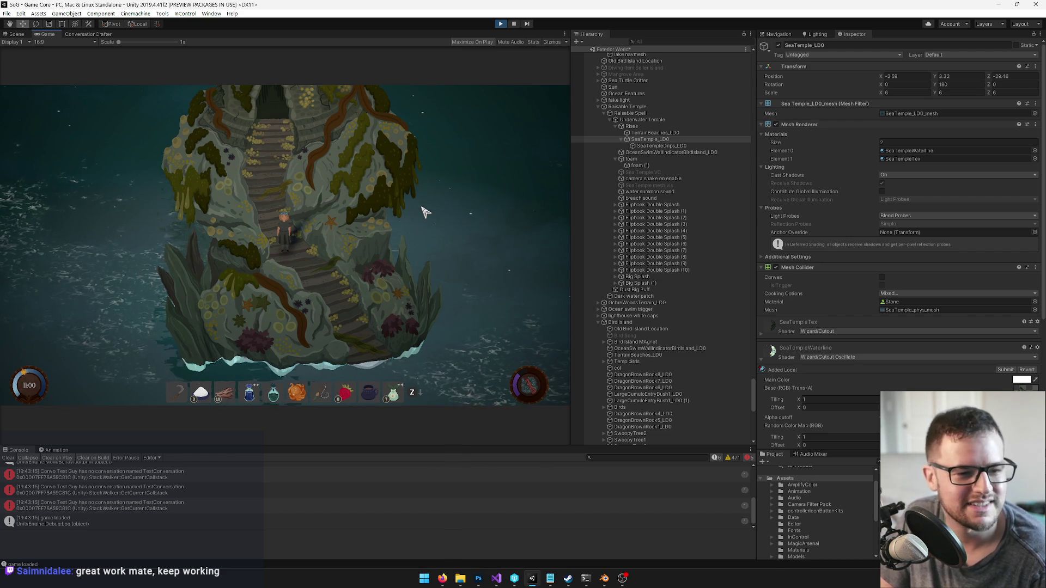
key(s)
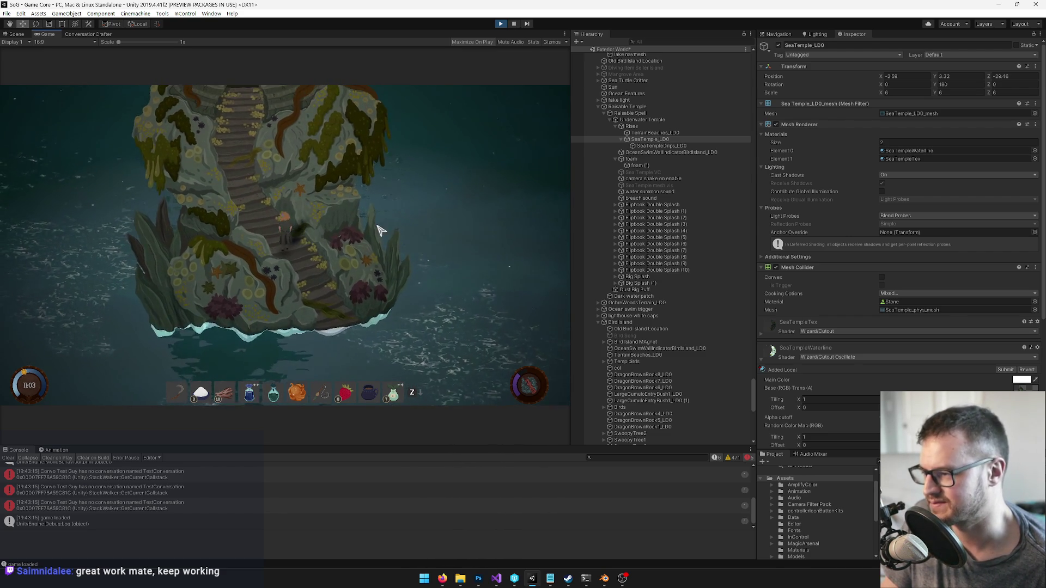
key(r)
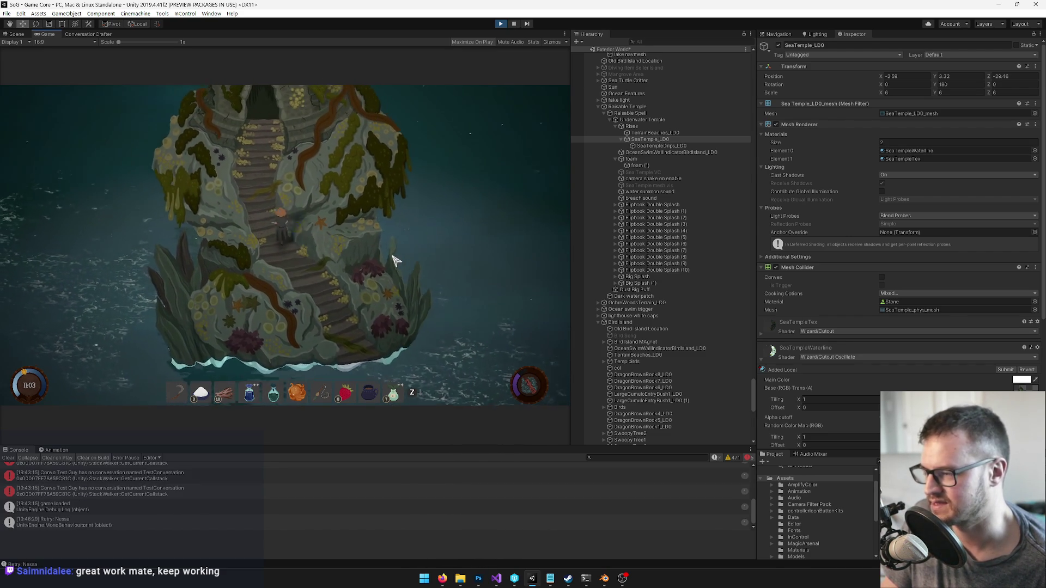
key(w)
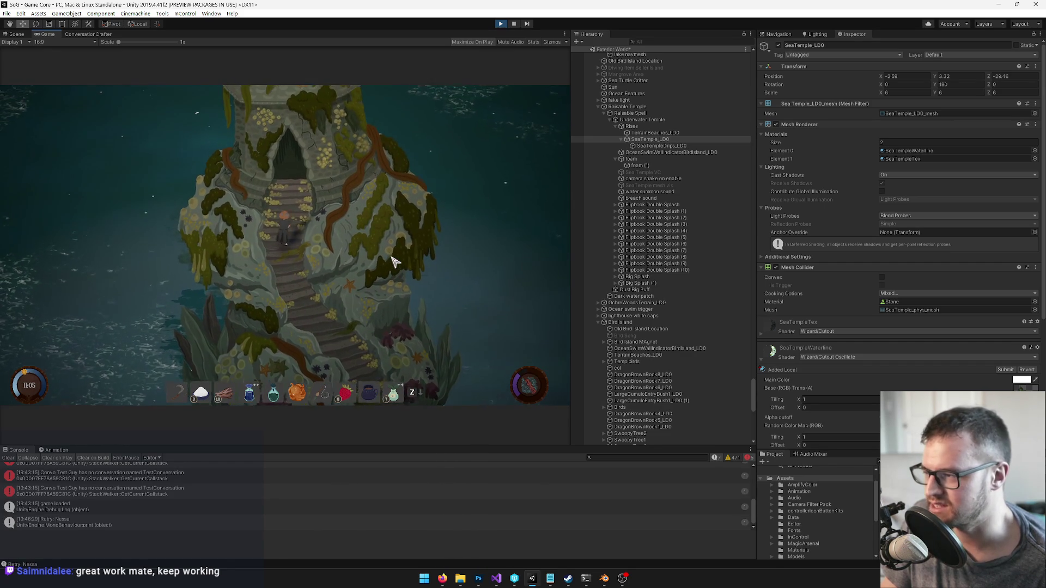
key(s)
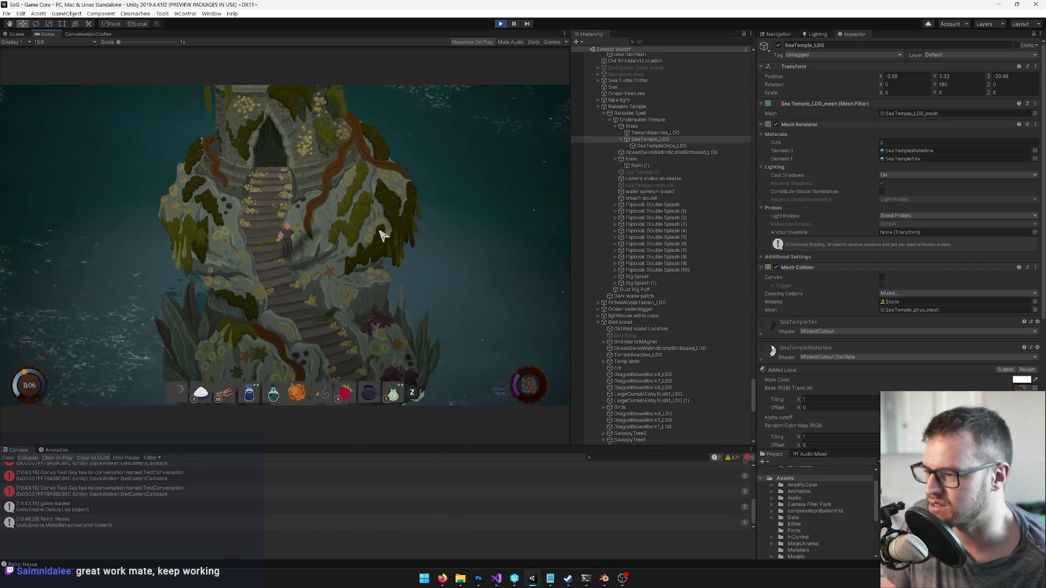
key(w)
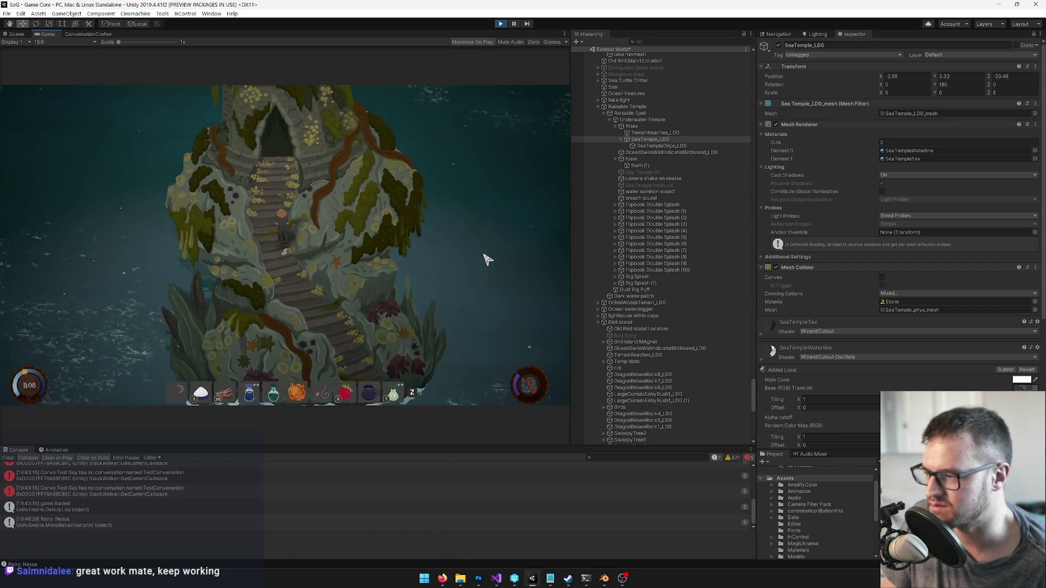
key(s)
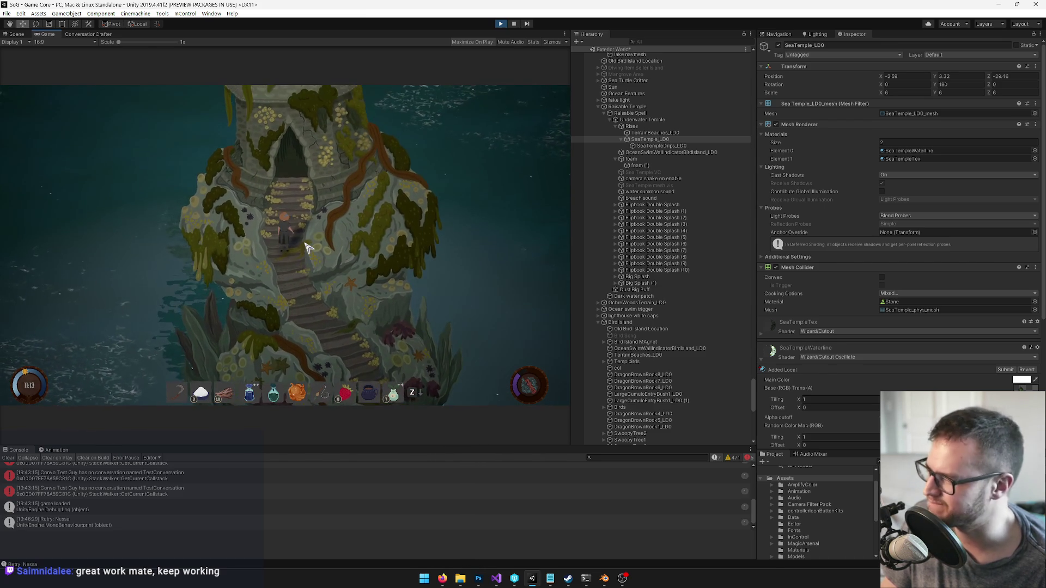
key(w)
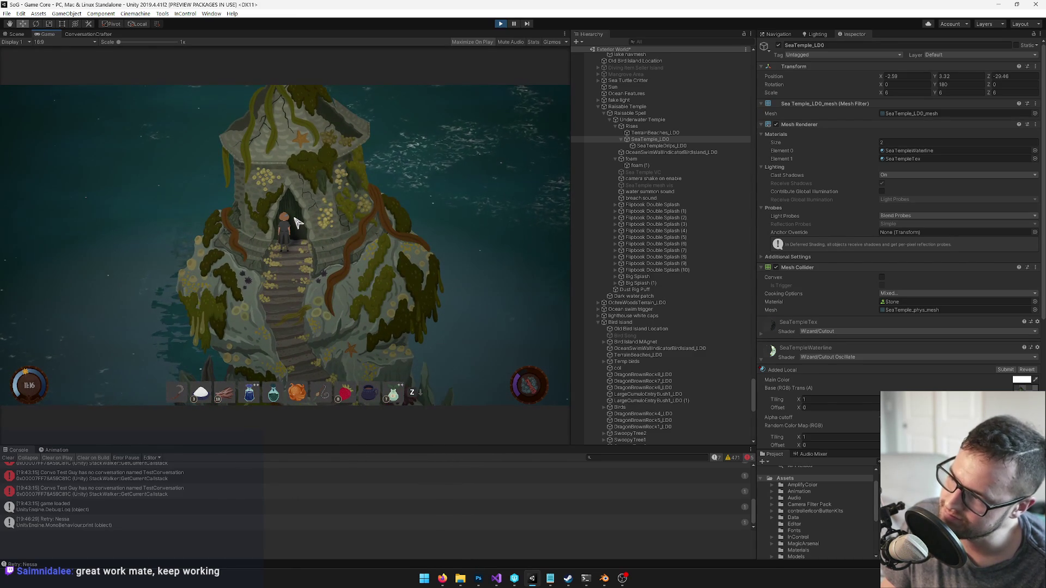
key(s)
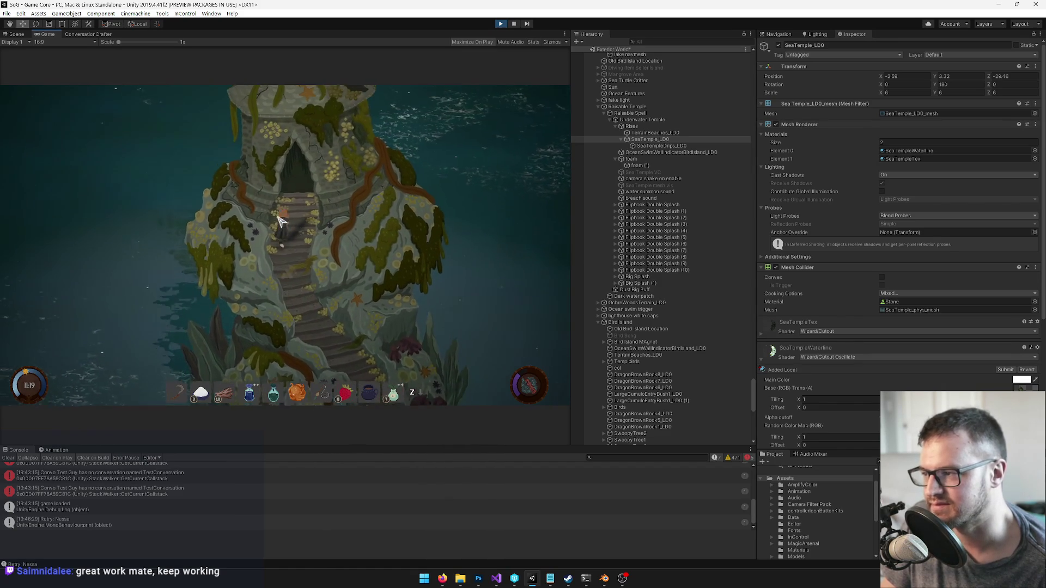
key(s)
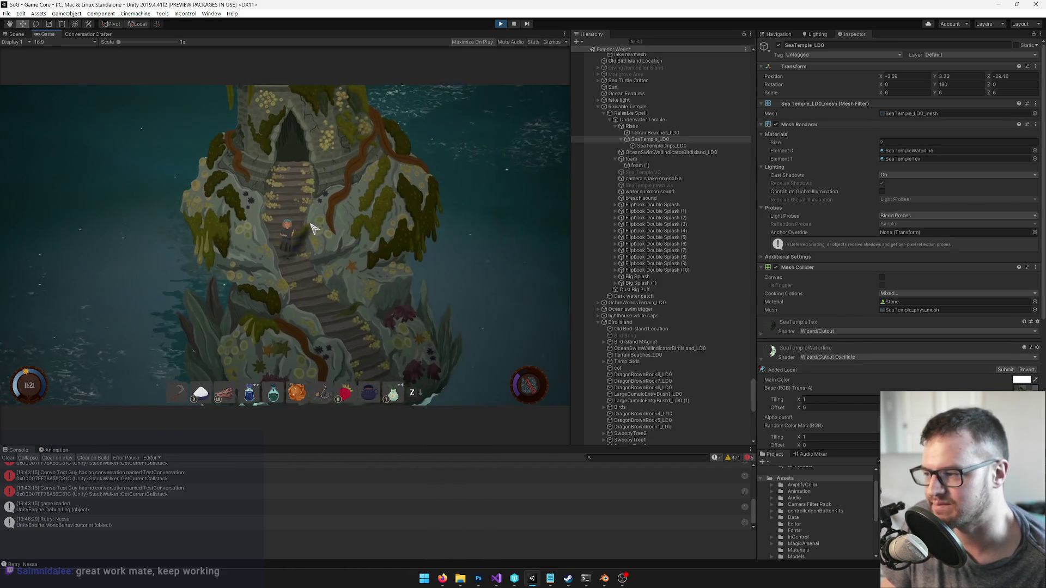
key(w)
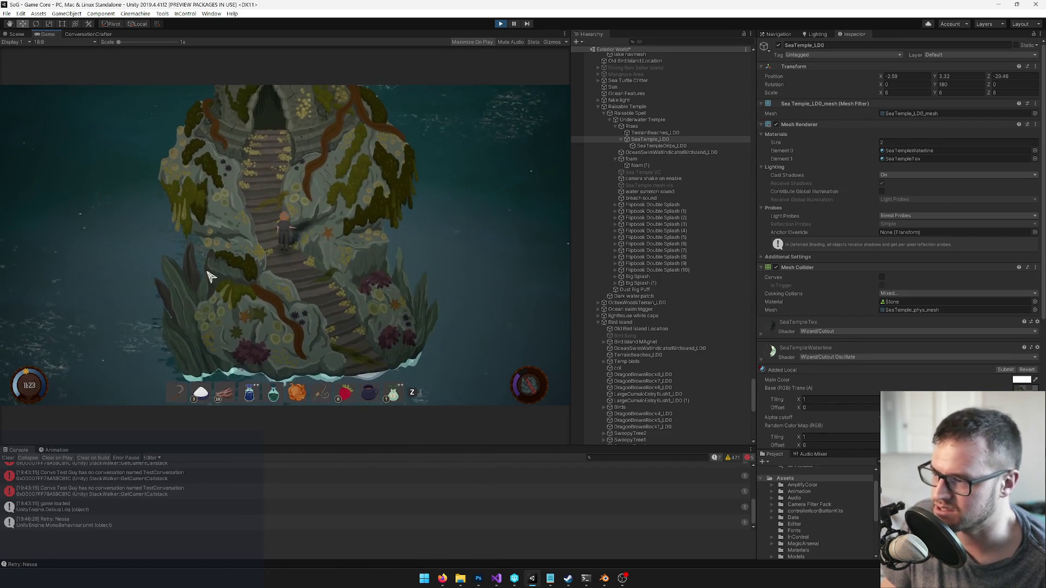
key(w)
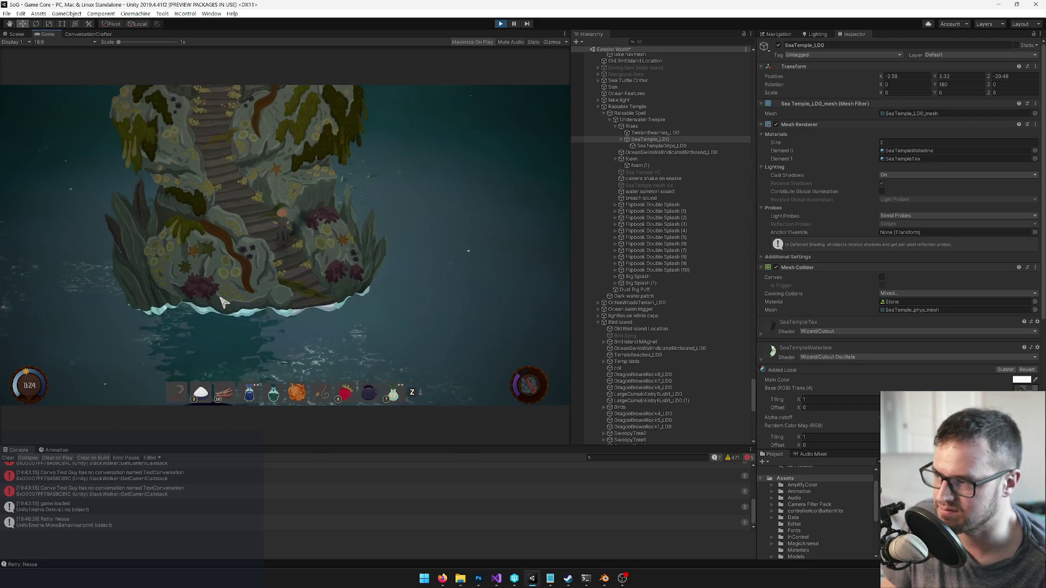
key(w)
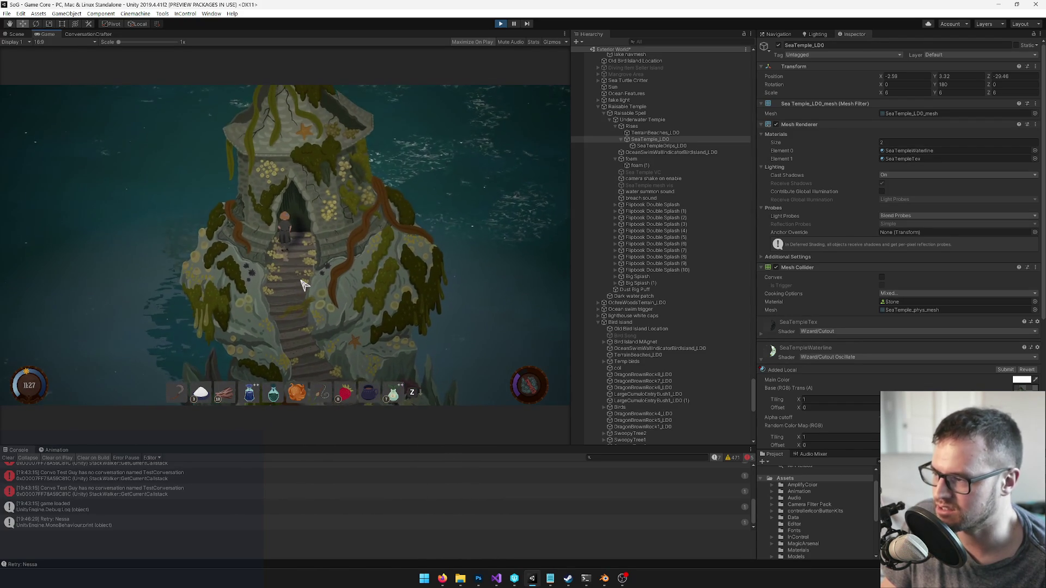
key(s)
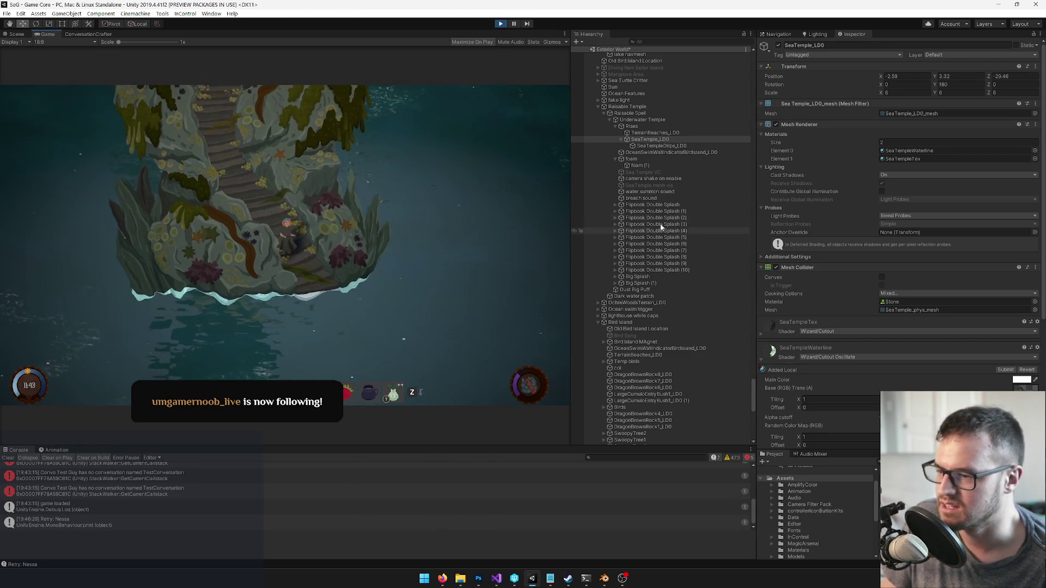
Raise TerrainBeaches_LD0 out of the water, scale it to 0.69265, and slide it under the temple base
click(16, 34)
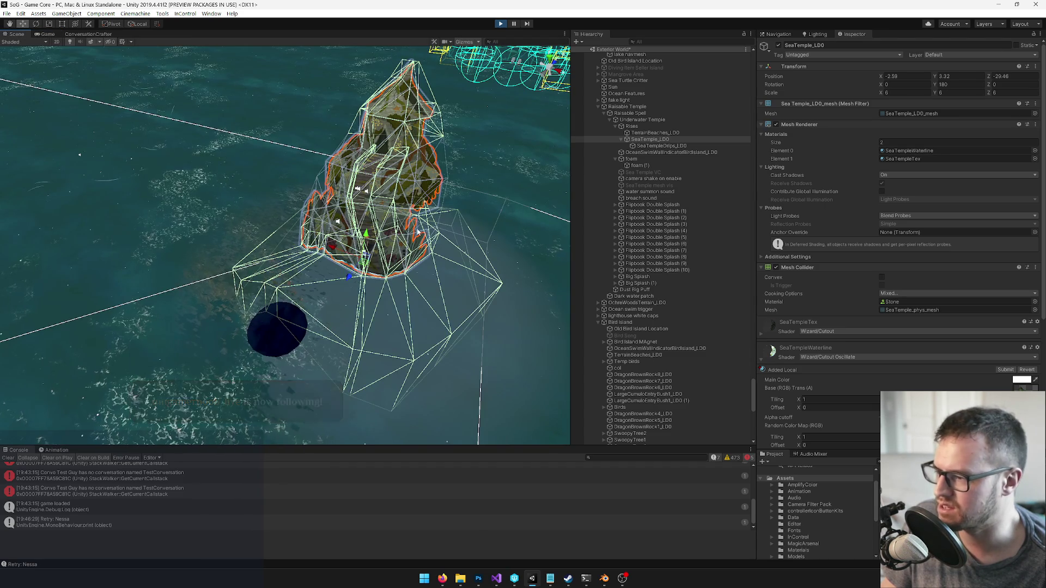
click(641, 133)
drag(411, 166, 419, 140)
mouse_move(419, 179)
mouse_down()
mouse_move(351, 227)
mouse_move(362, 229)
mouse_move(336, 208)
mouse_move(337, 161)
mouse_move(337, 171)
mouse_up()
key(r)
key(w)
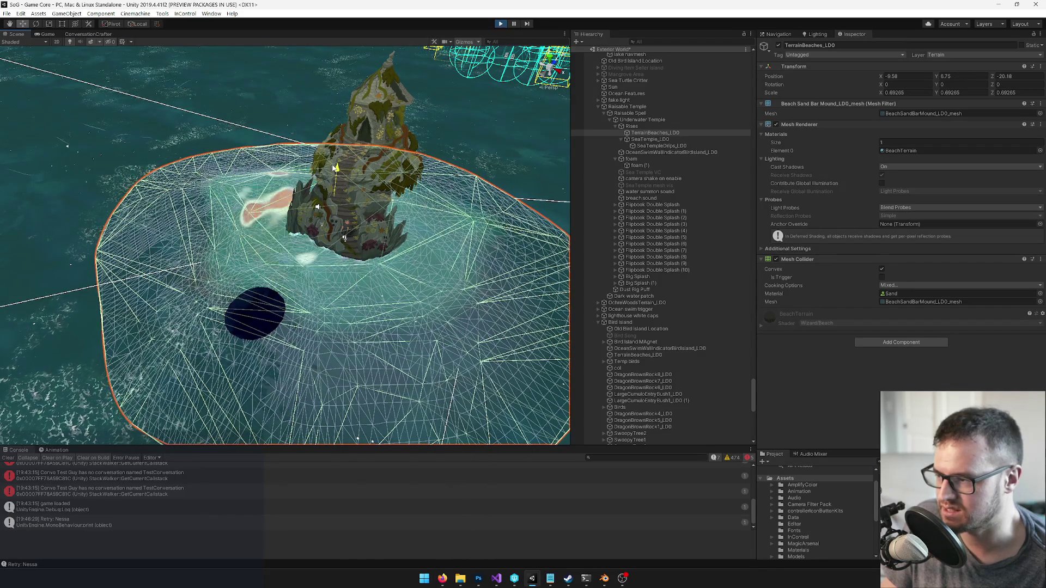
drag(336, 207, 342, 177)
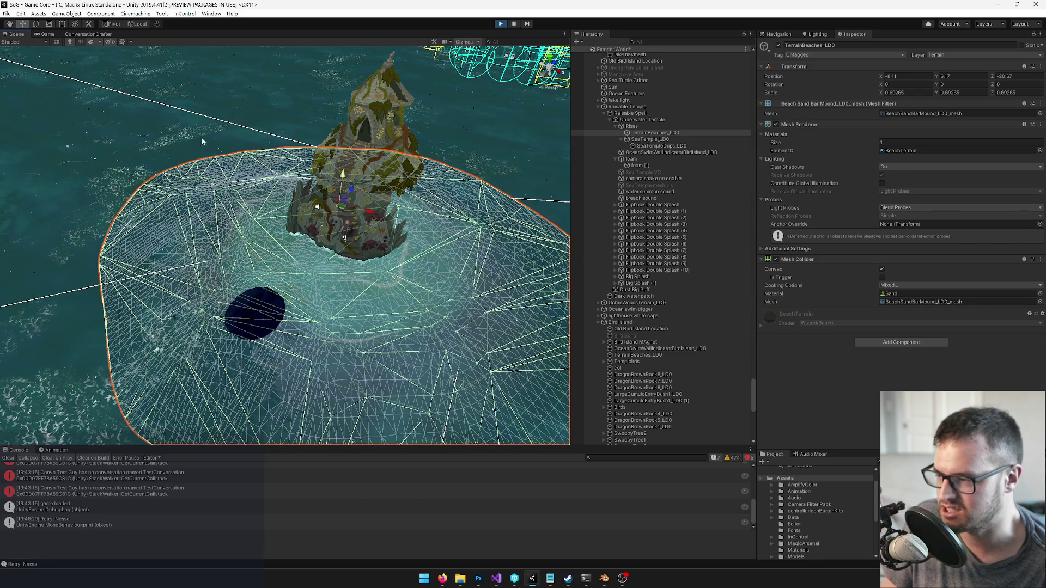
Back in the running game, walk the character up to the temple entrance and back down
click(45, 34)
key(w)
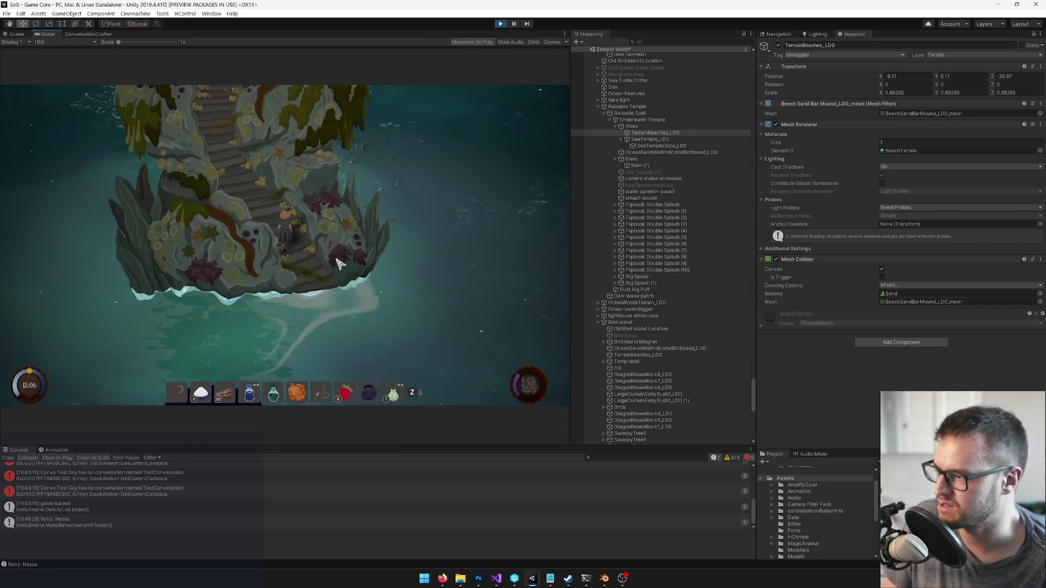
key(s)
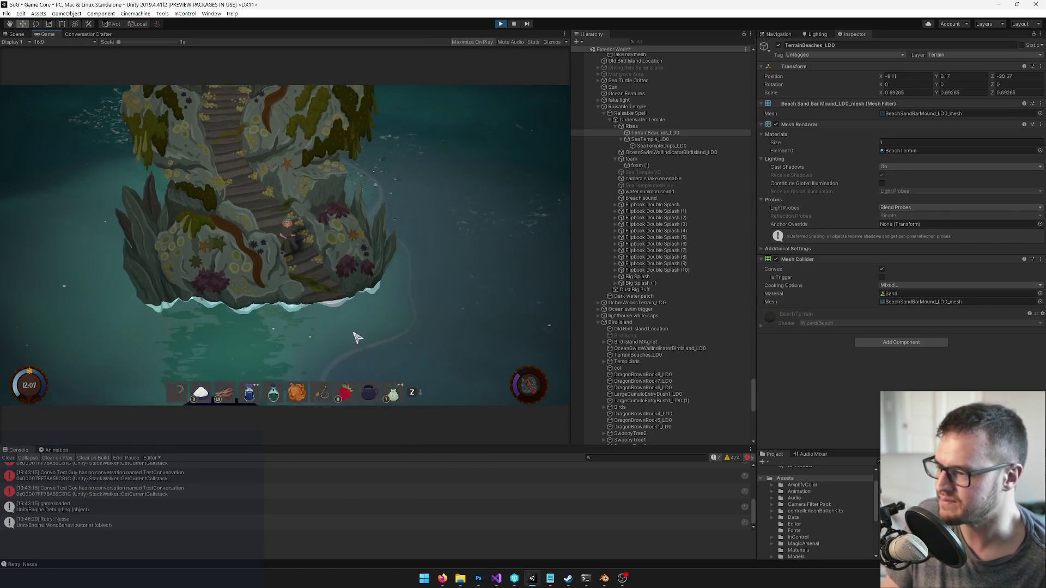
key(w)
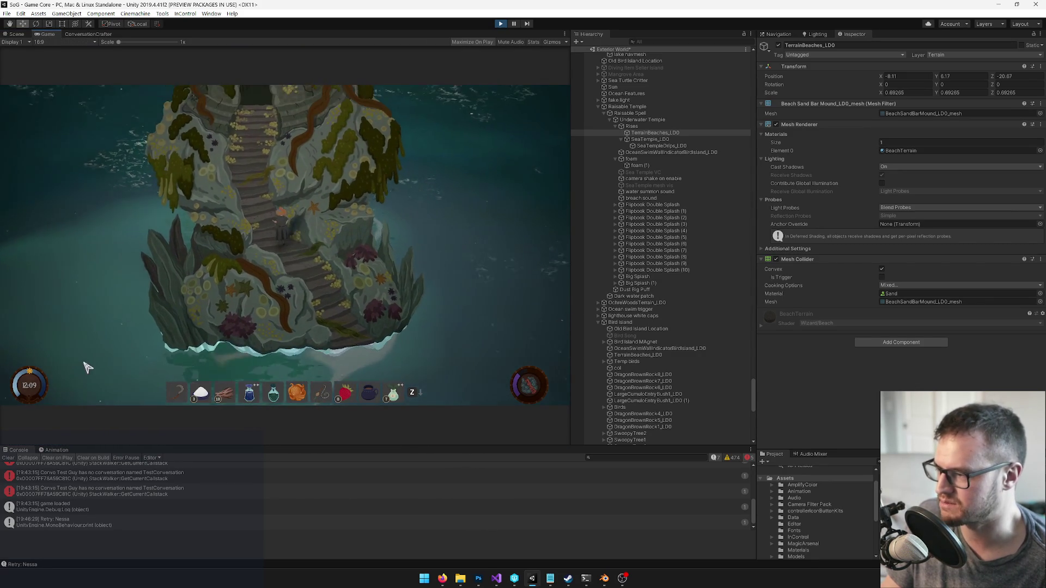
key(w)
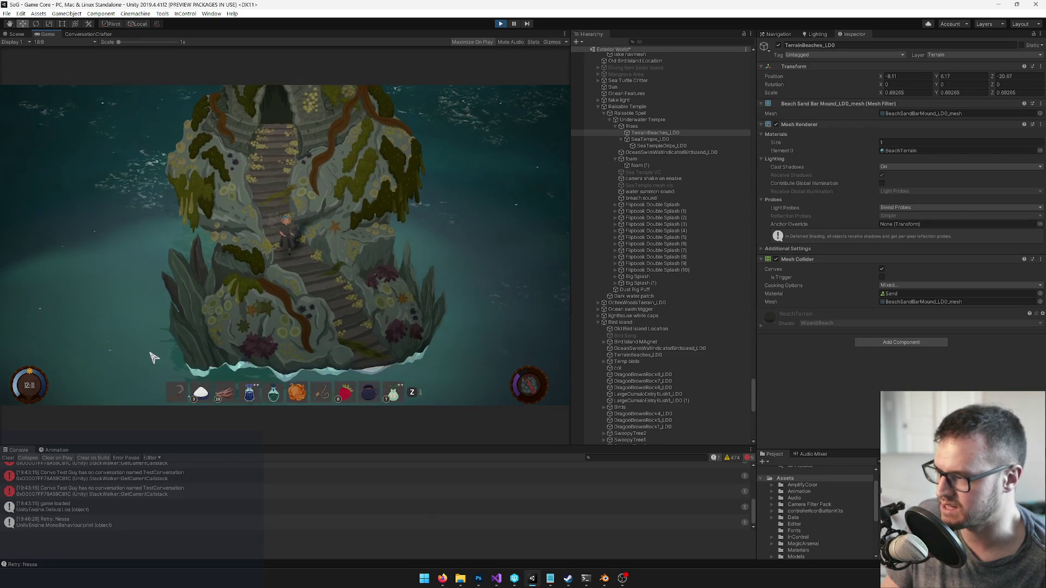
key(s)
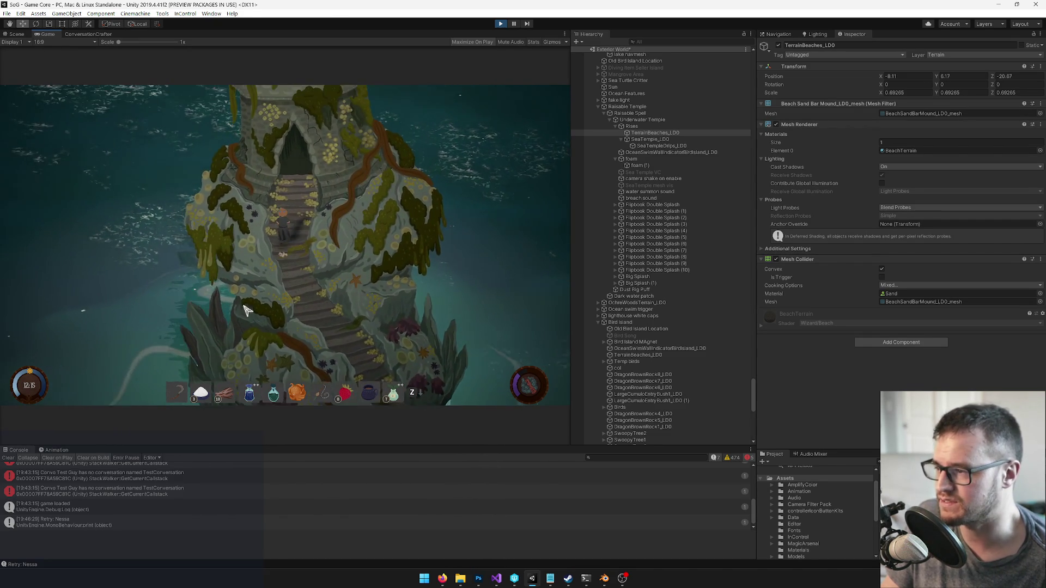
Walk the character between the doorway and the stairs a few more times, then stop the game
key(w)
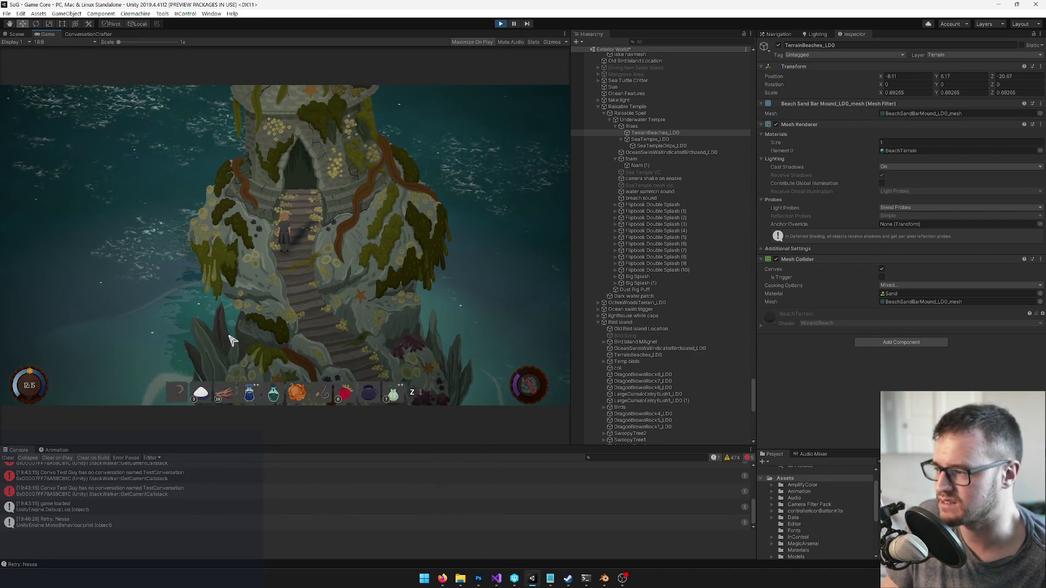
key(w)
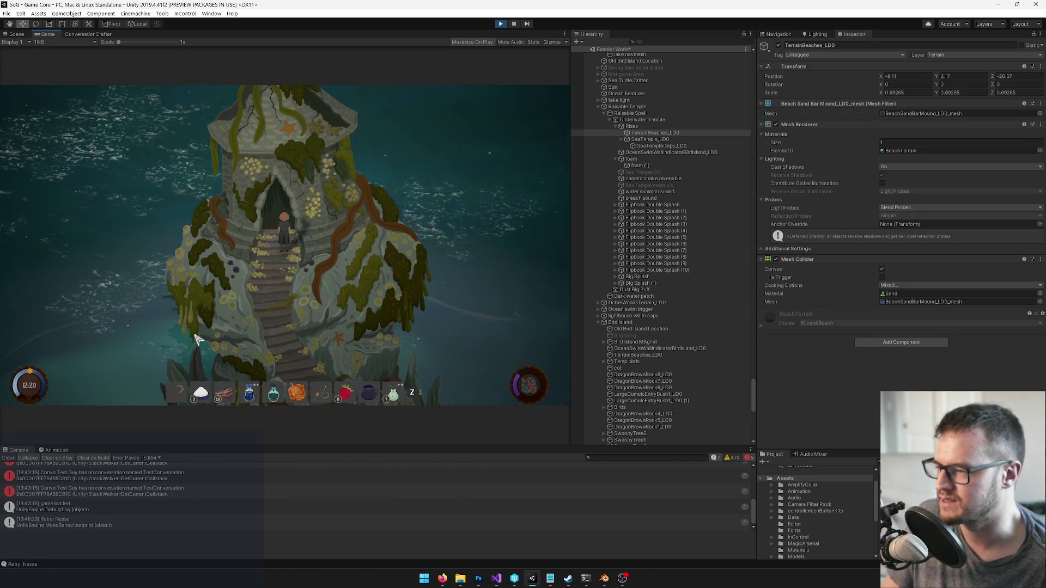
key(s)
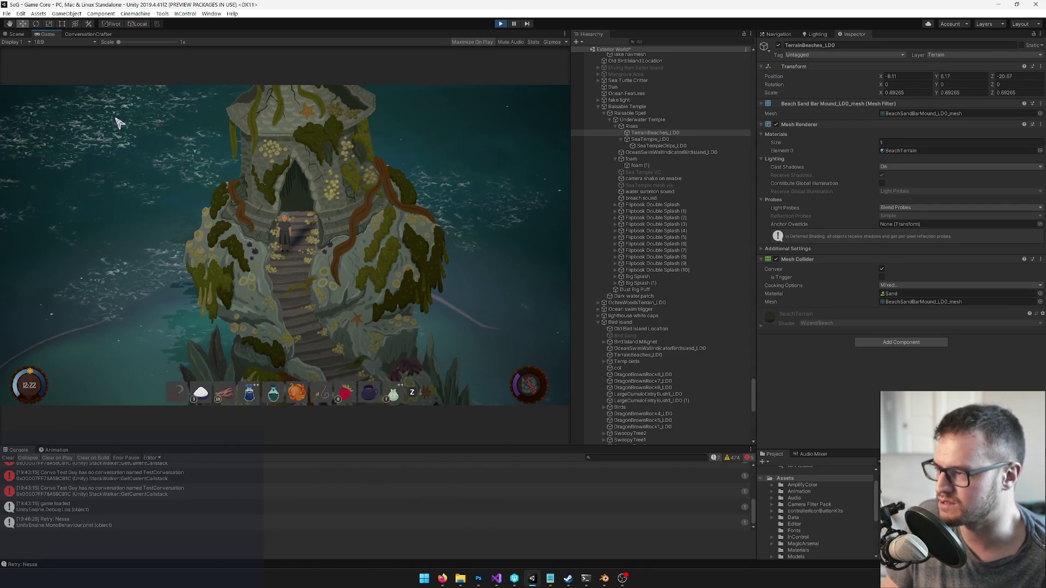
key(w)
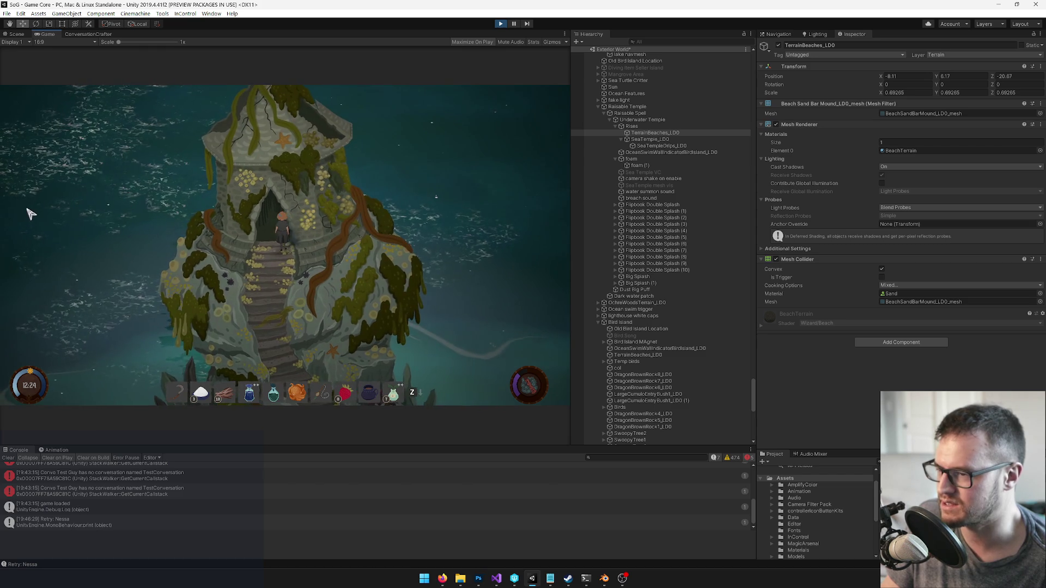
key(s)
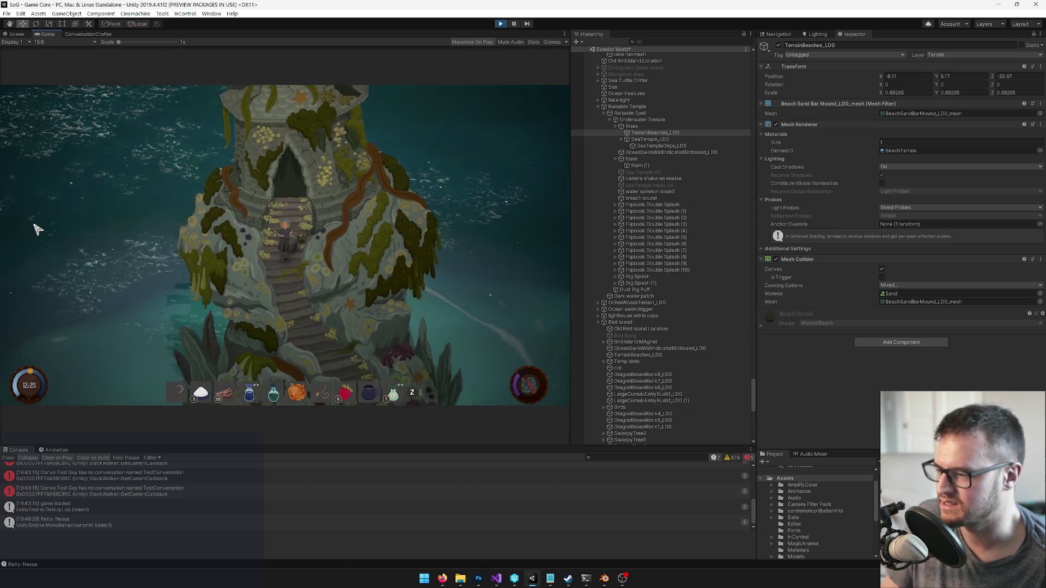
key(s)
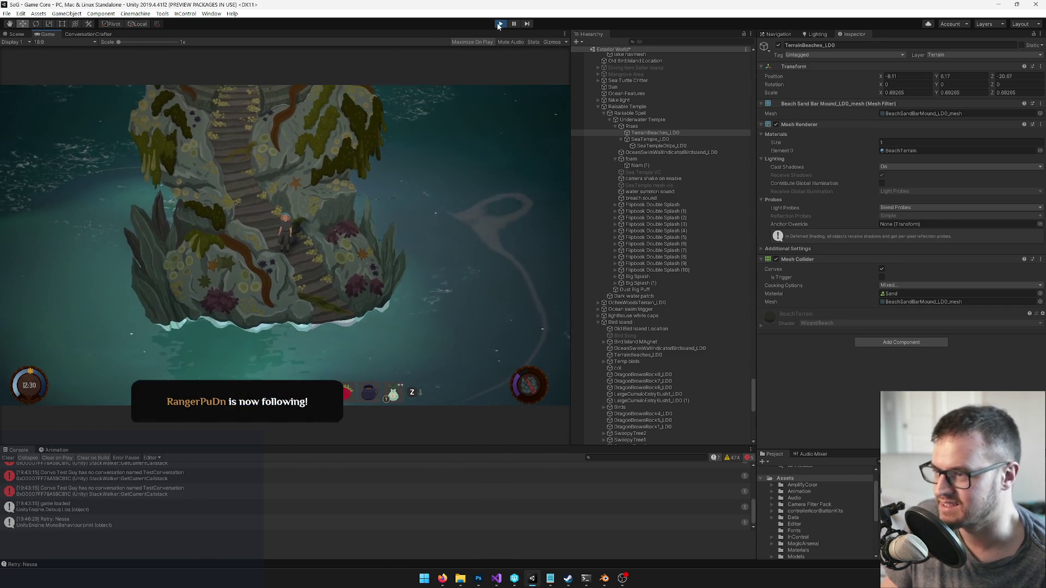
key(w)
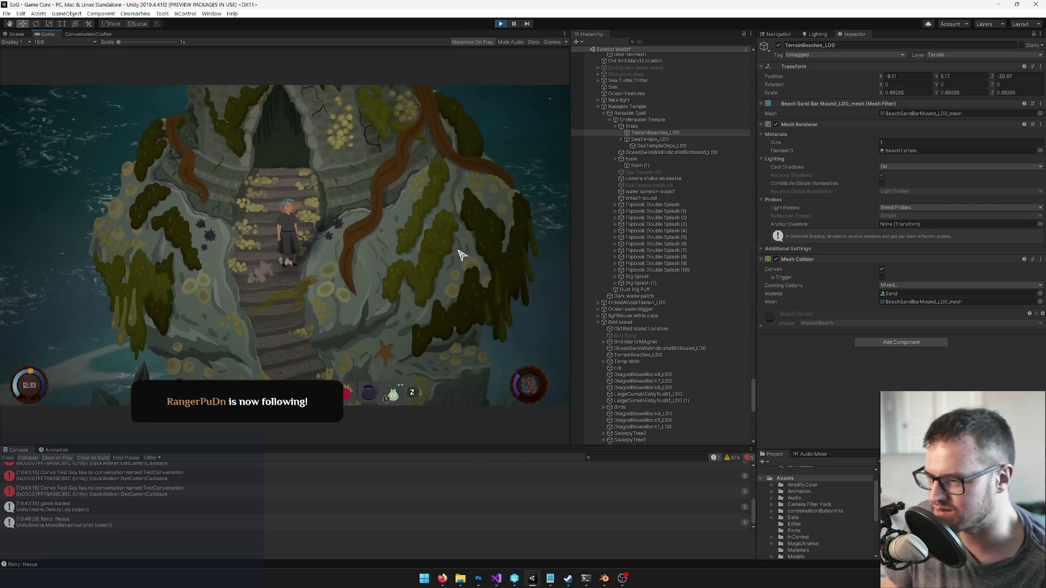
click(500, 24)
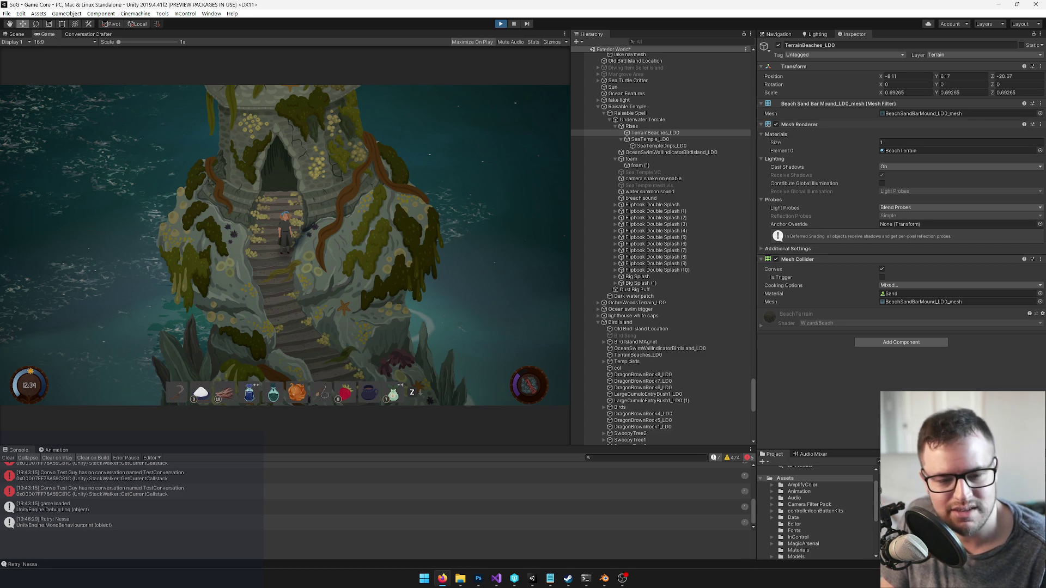
key(ctrl+p)
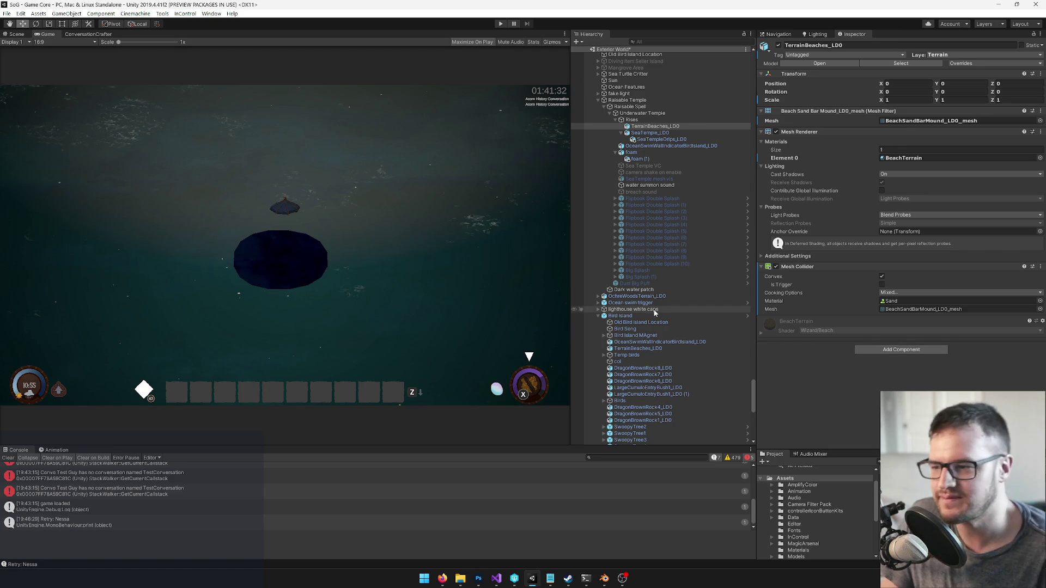
Select TerrainBeaches_LD0, frame it in the Scene view, and move it toward the temple
click(662, 134)
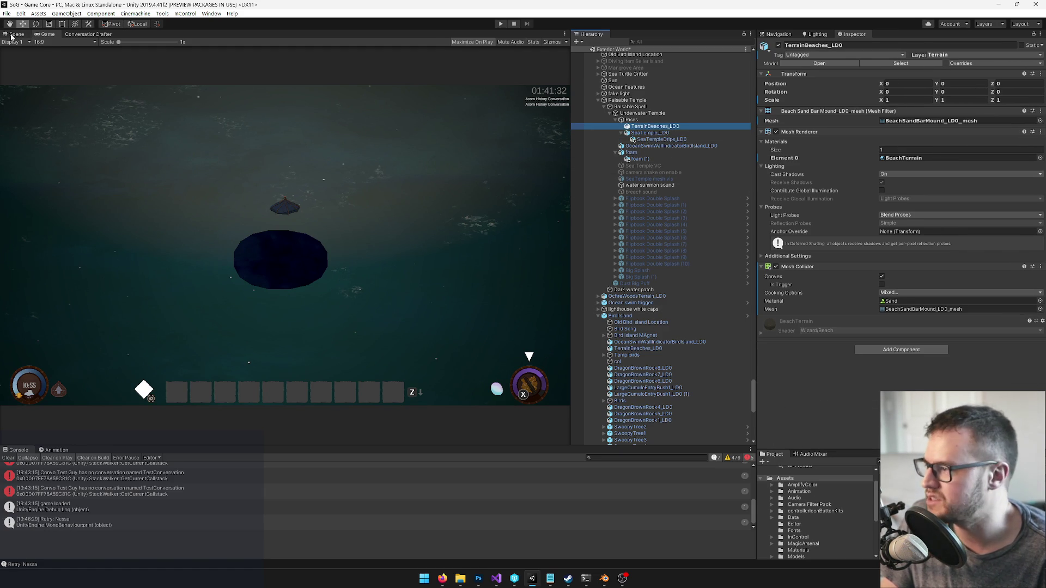
click(12, 35)
key(f)
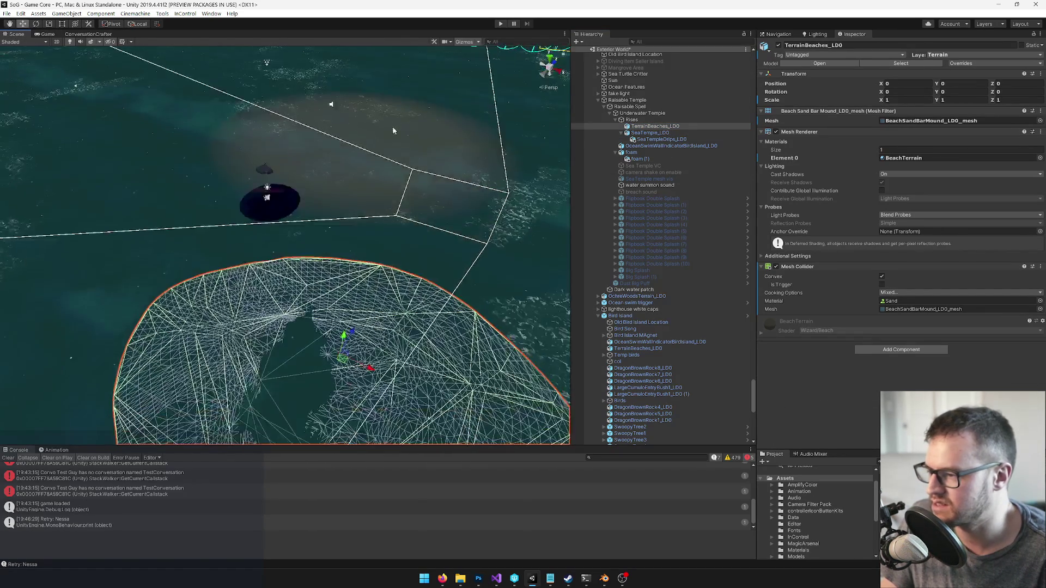
scroll(354, 299, up, 5)
mouse_move(353, 315)
mouse_down()
mouse_move(360, 245)
mouse_move(348, 270)
mouse_move(320, 285)
mouse_move(471, 242)
mouse_up()
scroll(344, 279, up, 3)
mouse_move(480, 186)
mouse_down()
mouse_move(402, 182)
mouse_move(374, 205)
mouse_move(542, 281)
mouse_move(338, 194)
mouse_move(305, 221)
mouse_move(370, 211)
mouse_move(378, 117)
mouse_up()
Raise the sand mound to Y 7.43, shrink it to about 0.33 scale, and duplicate it
key(r)
drag(424, 161, 283, 100)
drag(316, 165, 295, 206)
mouse_move(356, 233)
mouse_down()
mouse_move(284, 236)
mouse_move(349, 256)
mouse_move(346, 310)
mouse_up()
key(ctrl+z)
scroll(360, 263, up, 5)
scroll(360, 263, up, 3)
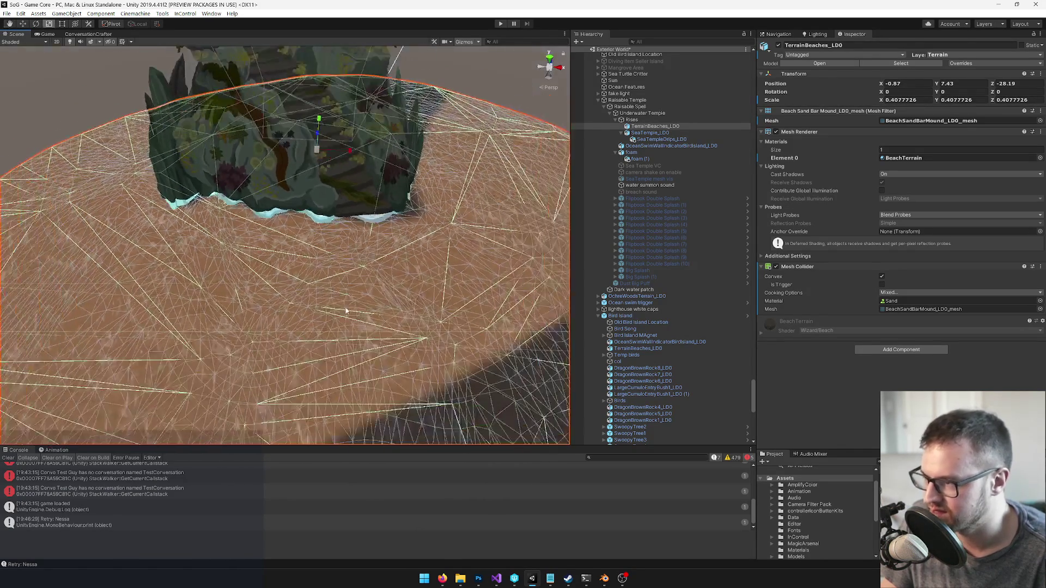
key(w)
mouse_move(314, 158)
mouse_down()
mouse_move(270, 171)
mouse_move(331, 155)
mouse_move(414, 86)
mouse_move(346, 141)
mouse_move(273, 169)
mouse_move(257, 136)
mouse_move(268, 171)
mouse_move(216, 163)
mouse_move(269, 146)
mouse_move(229, 154)
mouse_up()
scroll(272, 171, down, 6)
key(ctrl+d)
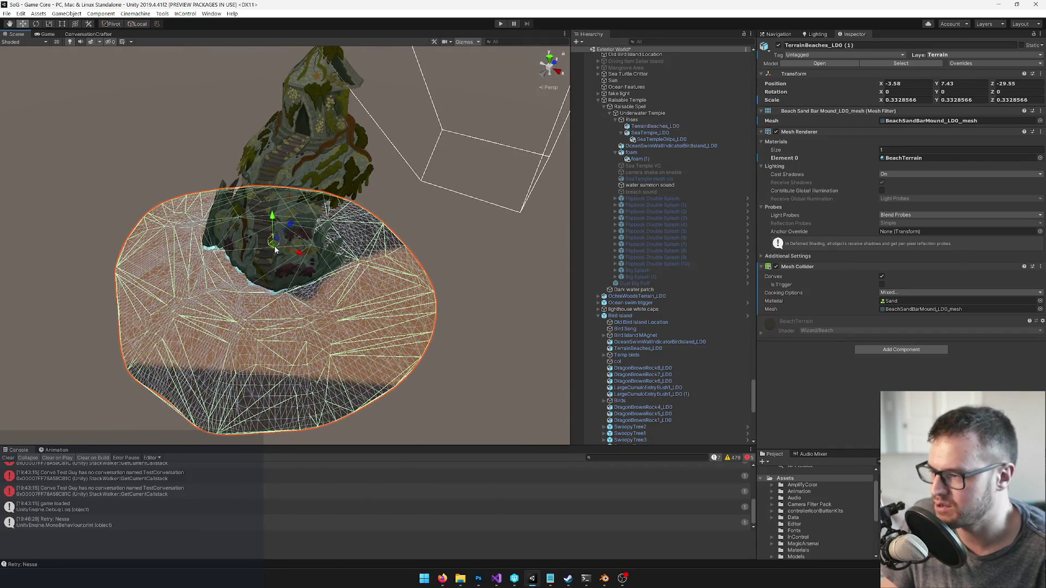
Move the mound copy up, rotate it about 91°, and stretch its Scale Z to 0.40
mouse_move(311, 267)
mouse_down()
mouse_move(323, 220)
mouse_move(349, 218)
mouse_move(312, 218)
mouse_up()
key(e)
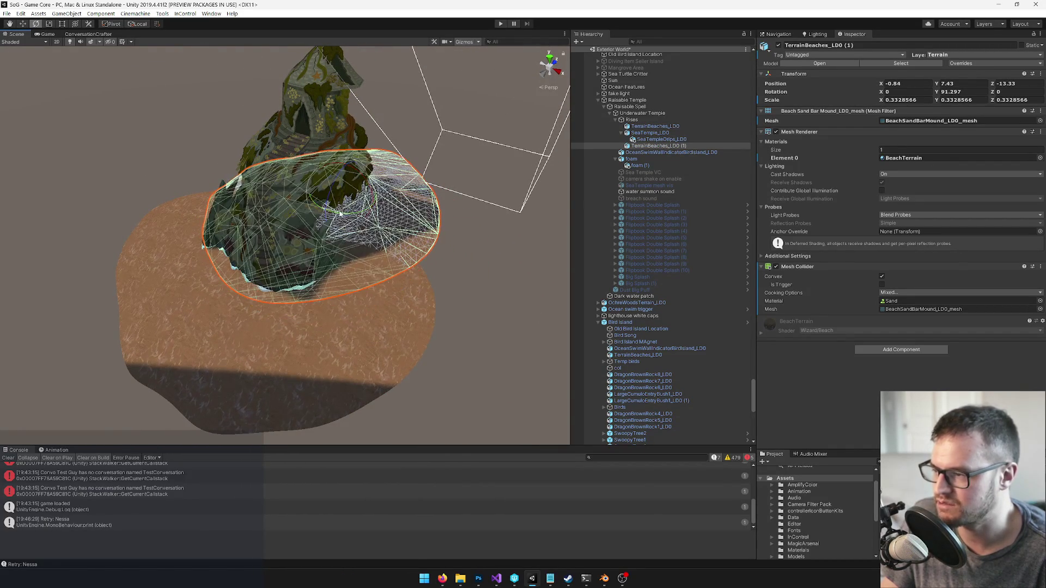
mouse_move(372, 204)
mouse_down()
mouse_move(388, 217)
mouse_move(315, 208)
mouse_move(321, 188)
mouse_move(430, 189)
mouse_move(653, 526)
mouse_up()
key(w)
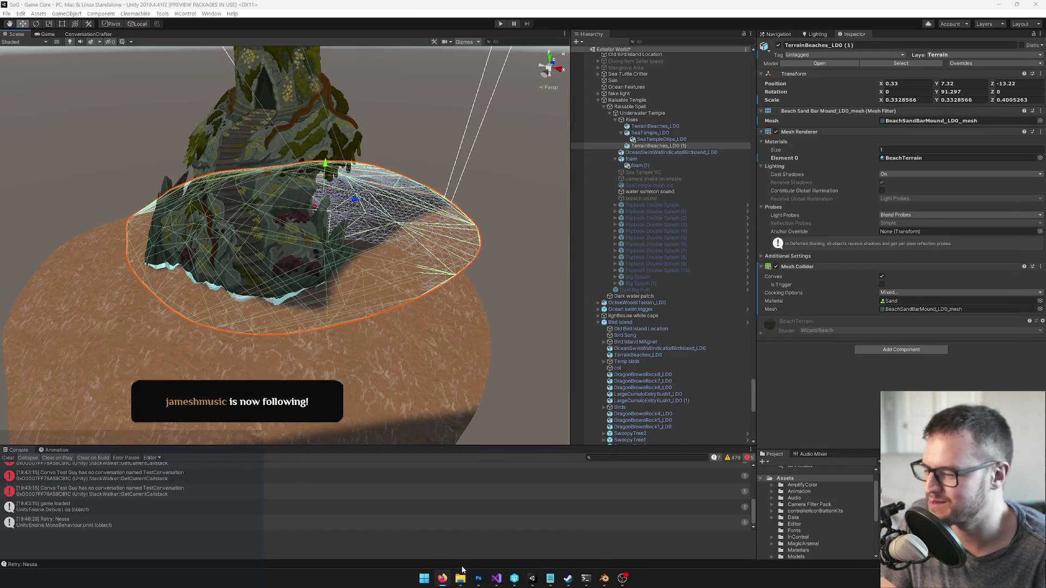
click(444, 579)
Inspect the copy's fit under the temple from several angles, then switch to Blender
mouse_move(315, 249)
mouse_down()
mouse_move(283, 215)
mouse_move(246, 234)
mouse_up()
key(f)
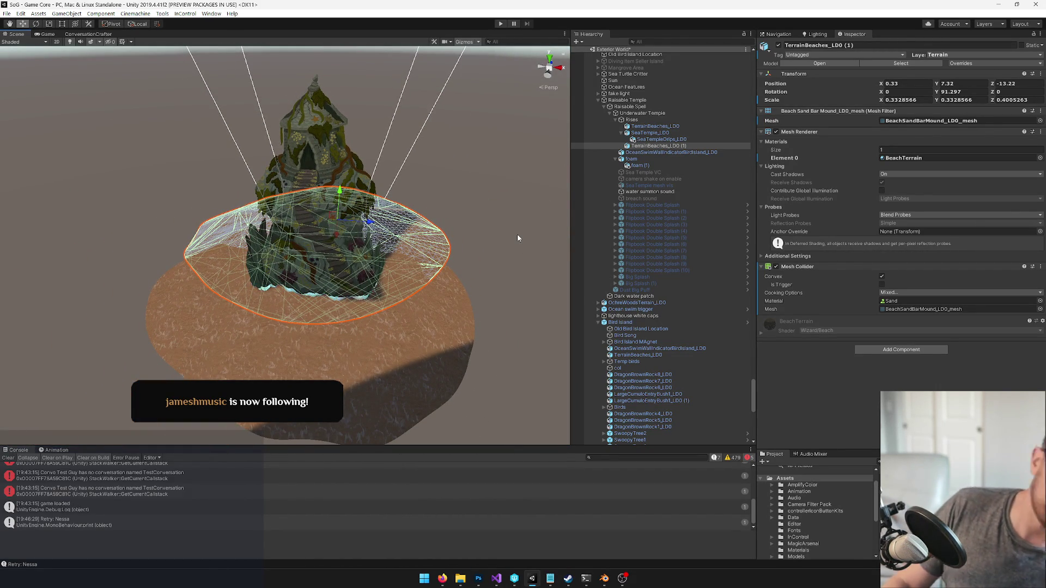
drag(472, 231, 449, 241)
scroll(448, 237, down, 3)
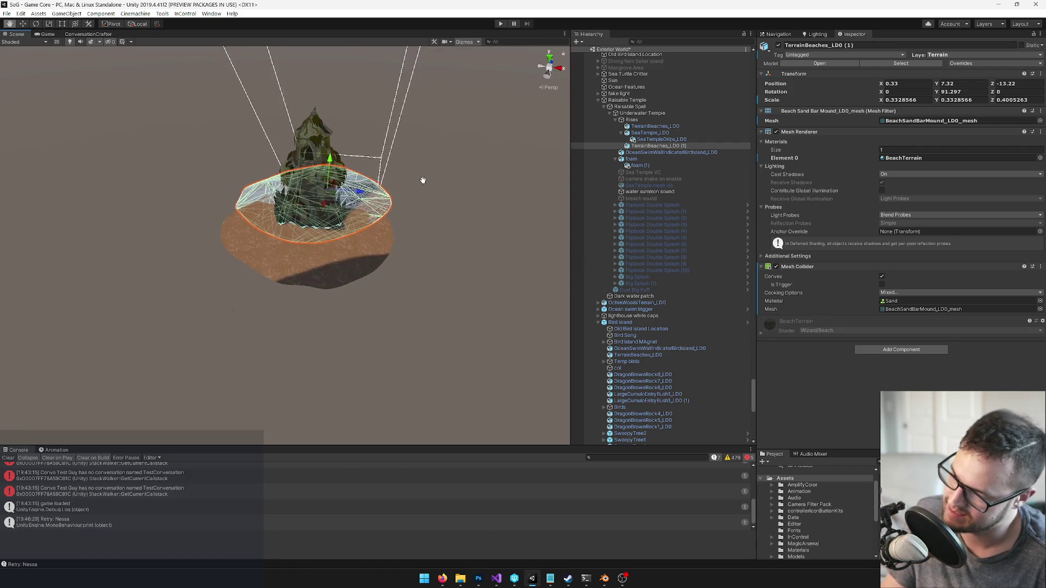
mouse_move(415, 195)
mouse_down()
mouse_move(436, 163)
mouse_move(434, 101)
mouse_move(435, 111)
mouse_move(353, 128)
mouse_up()
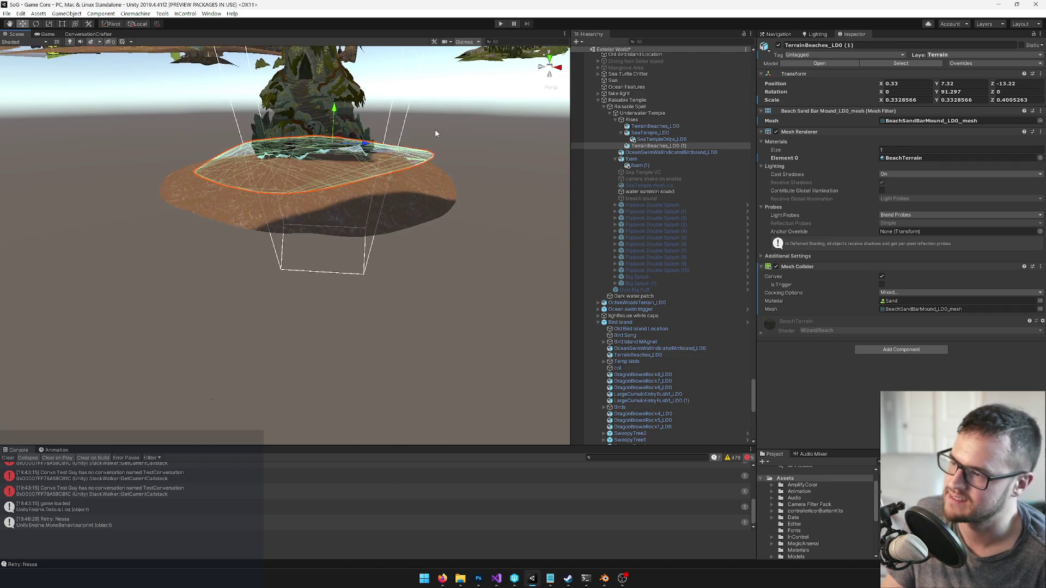
key(e)
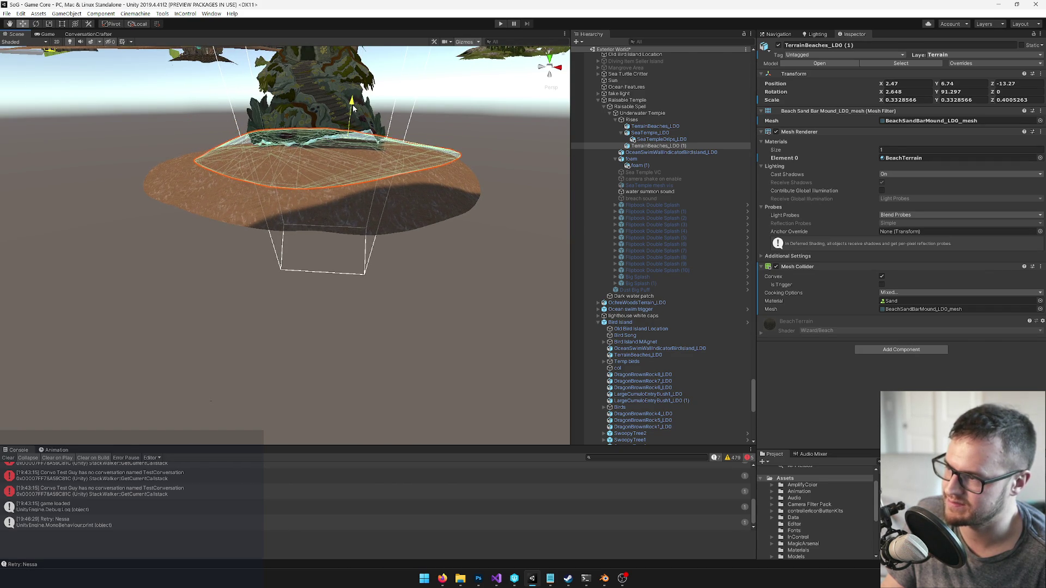
drag(378, 116, 397, 180)
scroll(397, 175, up, 5)
scroll(397, 178, down, 6)
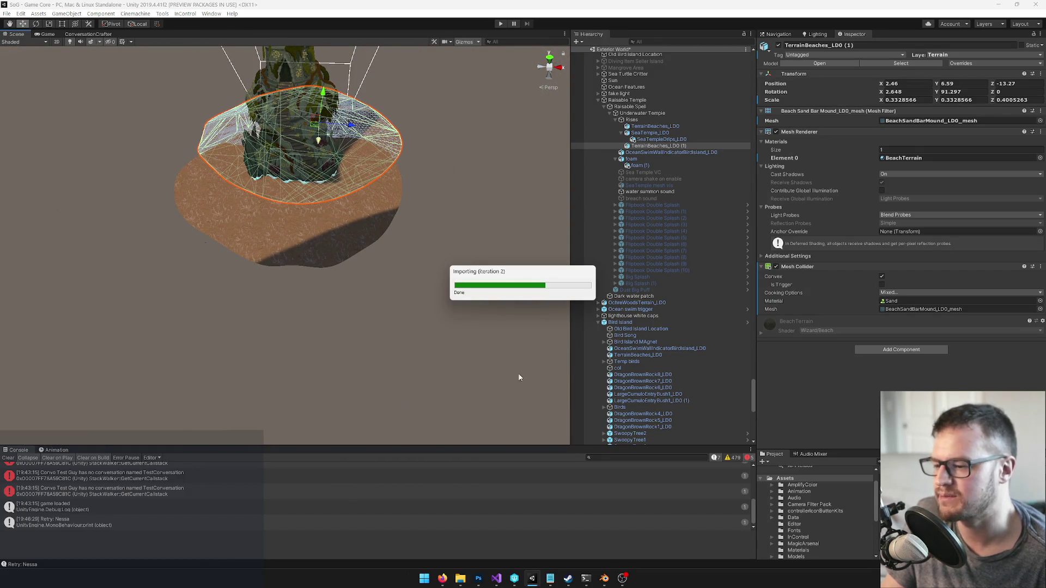
mouse_move(605, 578)
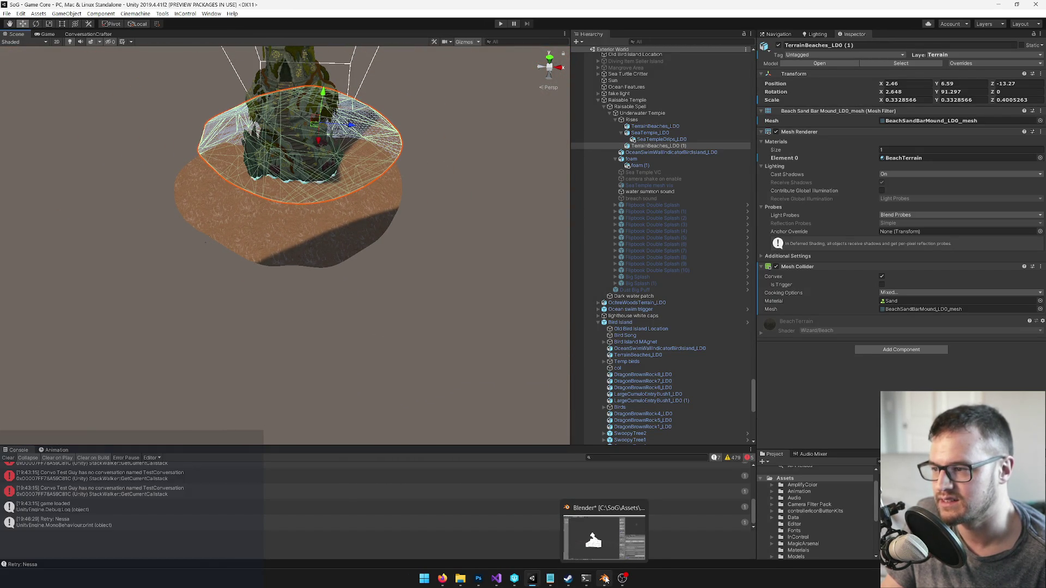
click(605, 579)
Swap from the white SeaTemple_phys mesh to the textured temple layer and select its Plane
scroll(486, 436, up, 6)
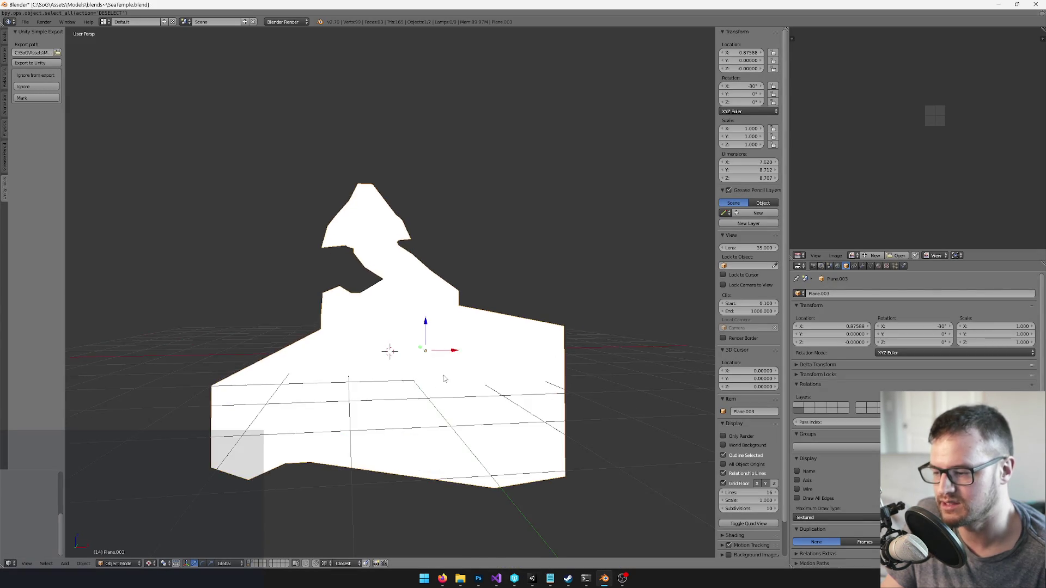
mouse_move(482, 403)
mouse_down()
mouse_move(485, 327)
mouse_move(436, 381)
mouse_up()
right_click(485, 325)
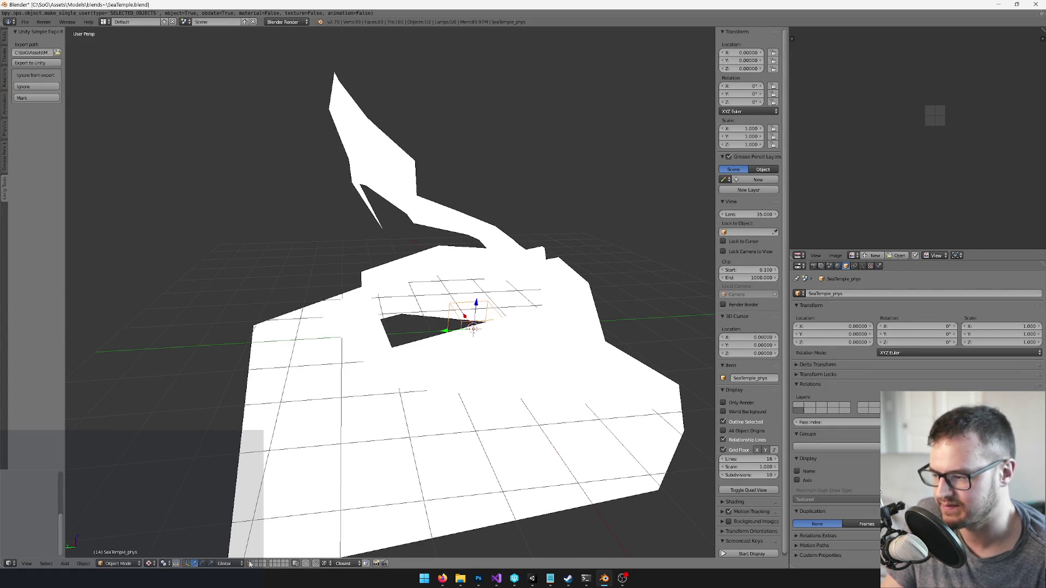
click(253, 566)
mouse_move(327, 357)
mouse_down()
mouse_move(350, 328)
mouse_move(393, 191)
mouse_move(453, 215)
mouse_move(457, 323)
mouse_up()
right_click(393, 188)
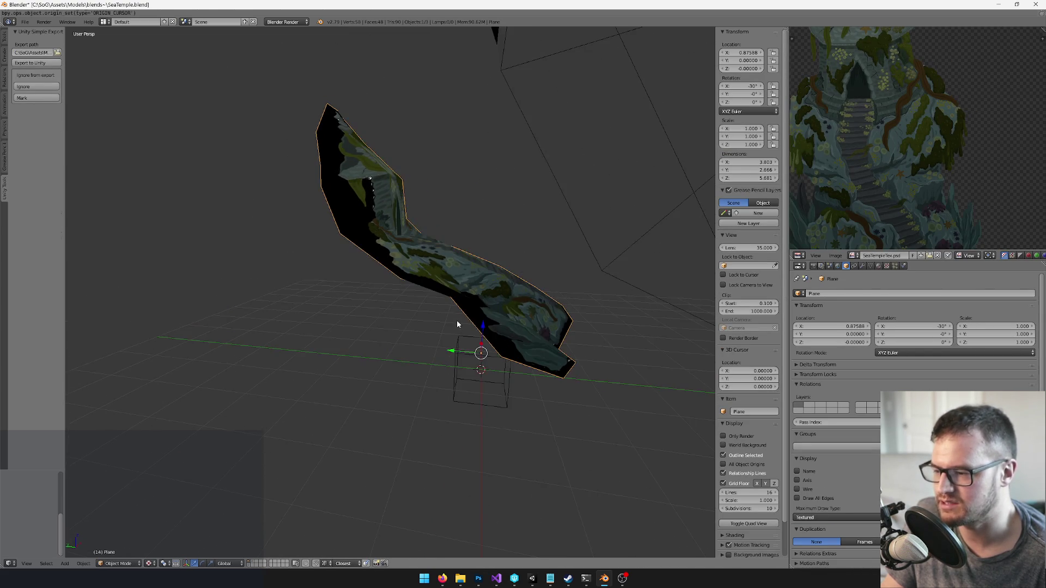
Apply rotation and scale on the SeaTemple_LD0.001 wire box and raise it to Z 3
right_click(465, 338)
key(ctrl+a)
click(501, 310)
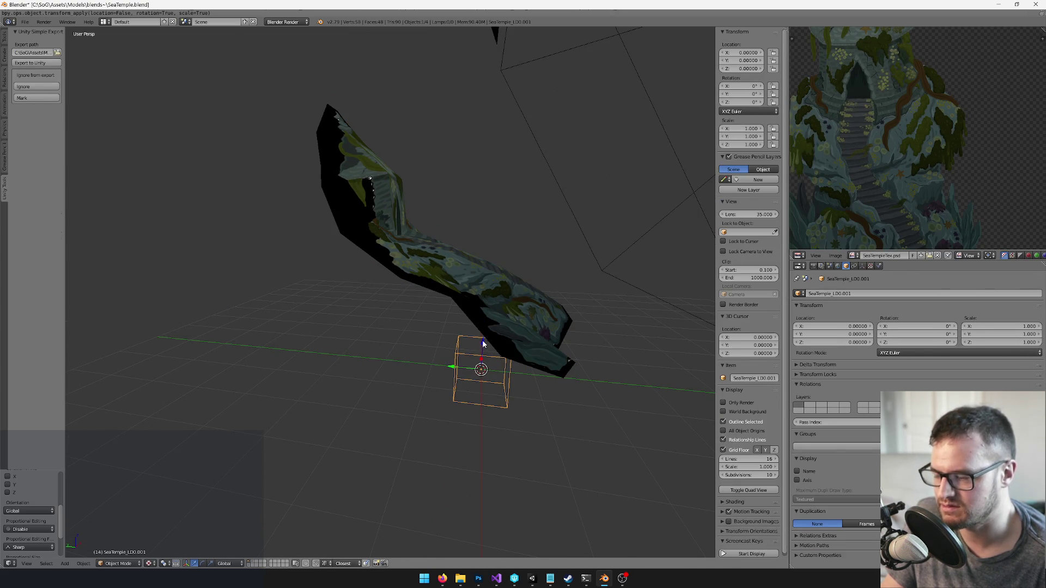
key(g)
key(z)
click(480, 330)
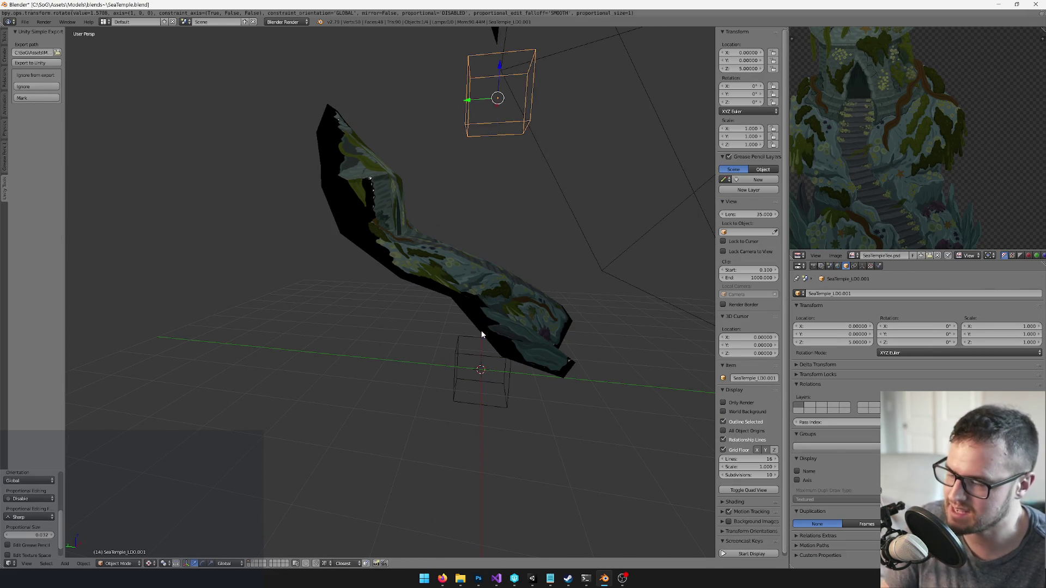
key(ctrl+z)
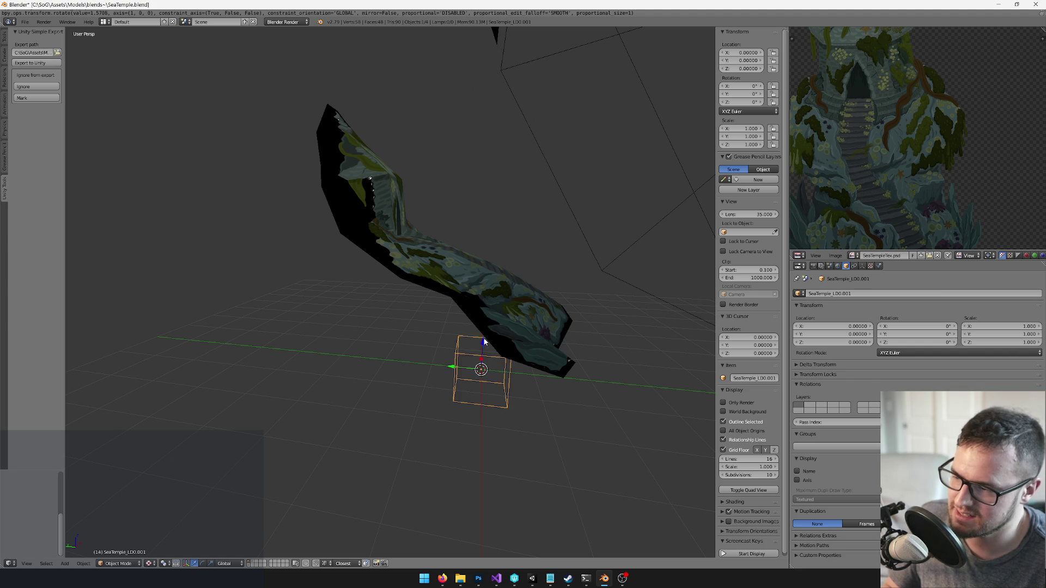
text(gz)
text(3)
key(Return)
Shift the wire box 1 unit along Y
scroll(477, 339, up, 5)
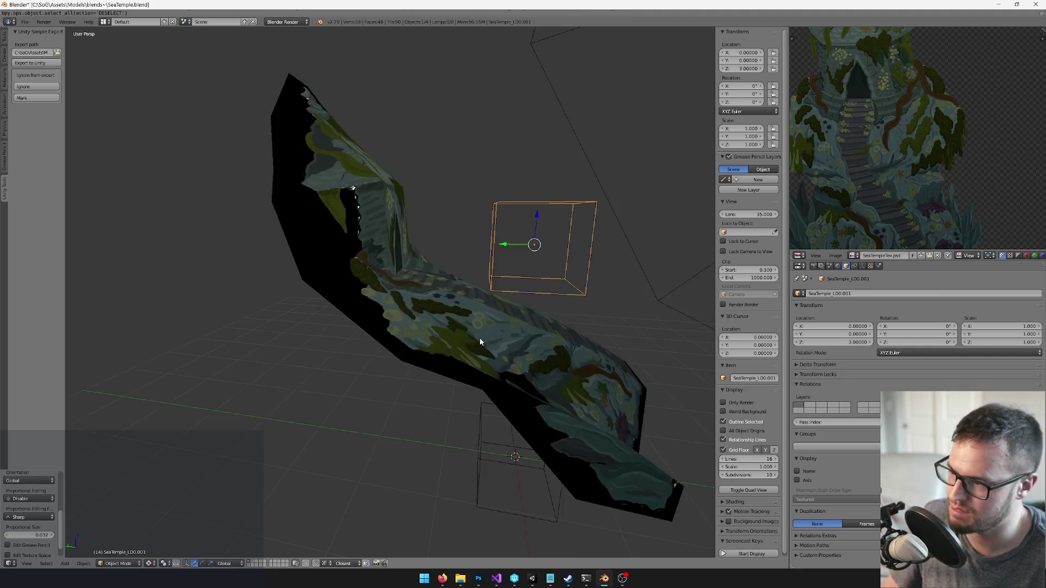
text(gy)
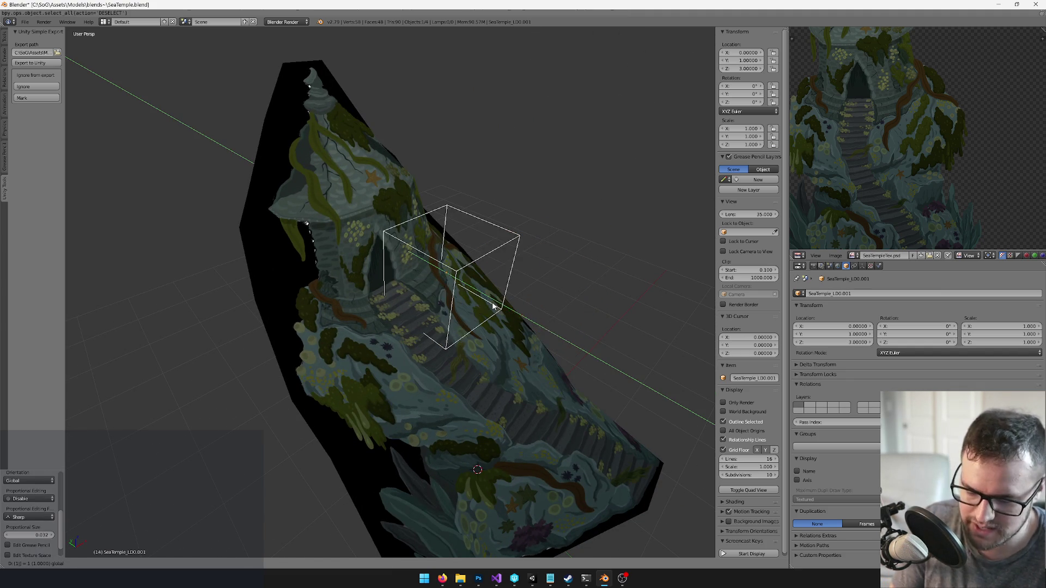
text(1)
key(Return)
scroll(453, 297, up, 2)
key(g)
key(y)
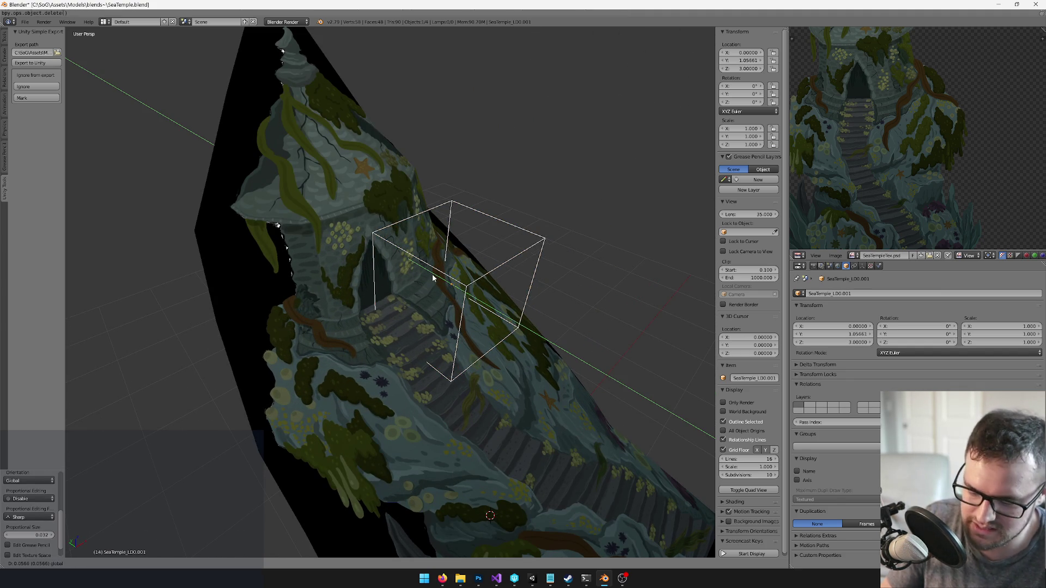
key(Return)
From the front view, place the wire box at X -0.5
key(KP_1)
scroll(449, 293, up, 3)
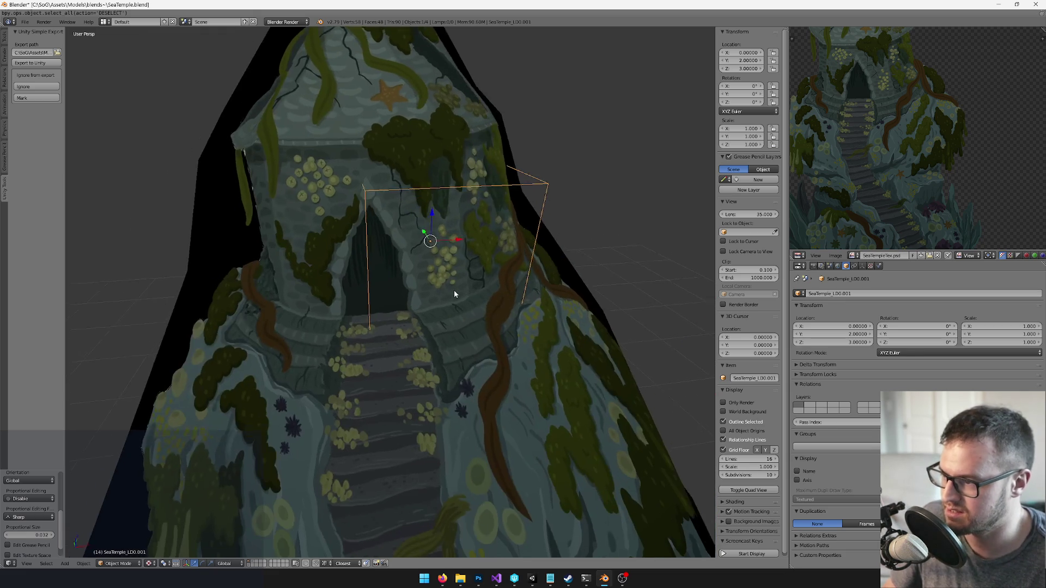
text(gx)
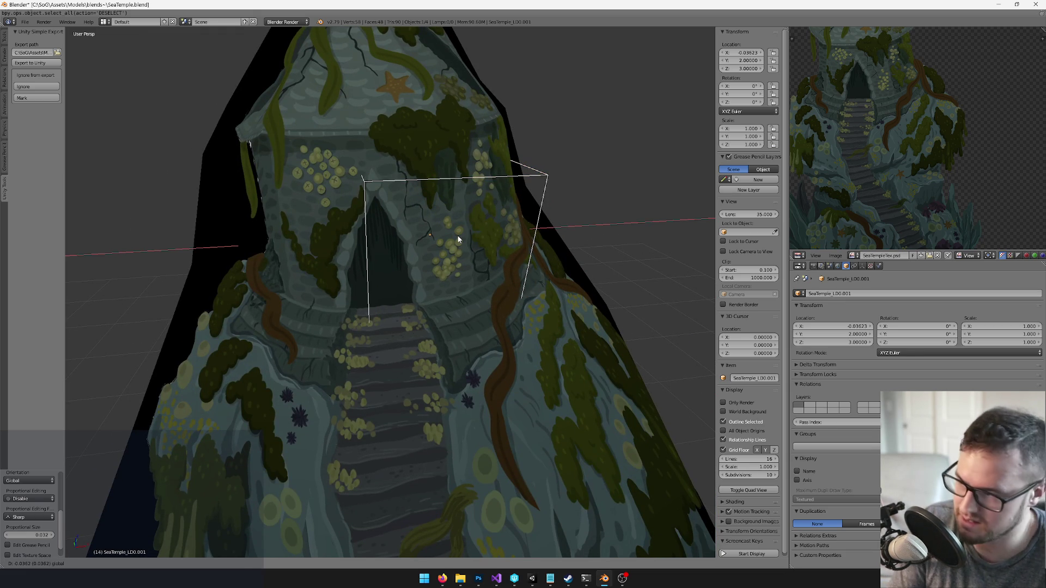
text(-1)
key(Return)
key(ctrl+z)
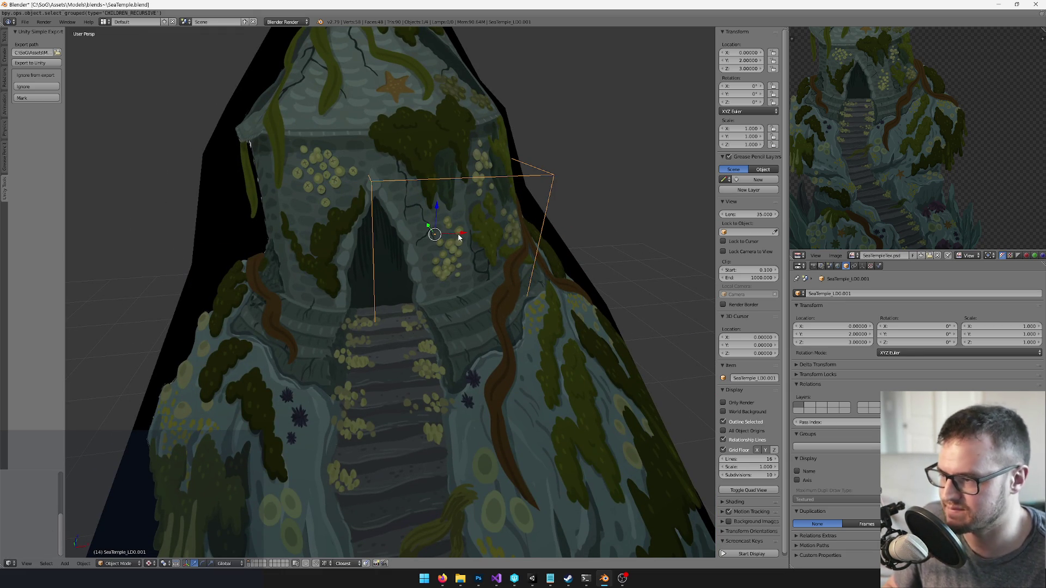
text(gx)
text(-.5)
key(Return)
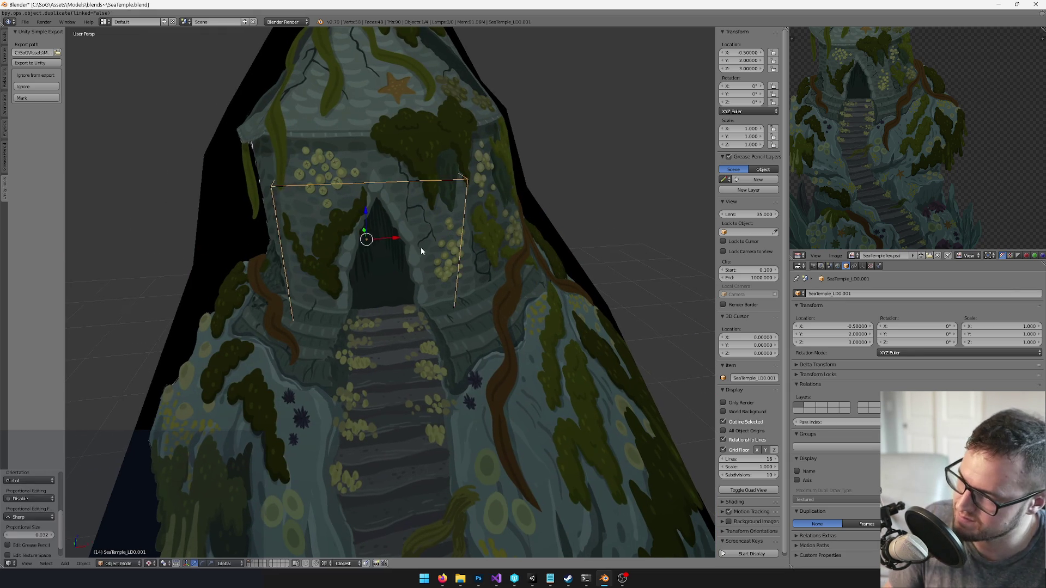
From a side view, pull the wire box back by 0.25 to Y 1.75
scroll(416, 246, up, 1)
mouse_move(402, 253)
mouse_down()
mouse_move(465, 243)
mouse_move(463, 254)
mouse_up()
key(g)
key(y)
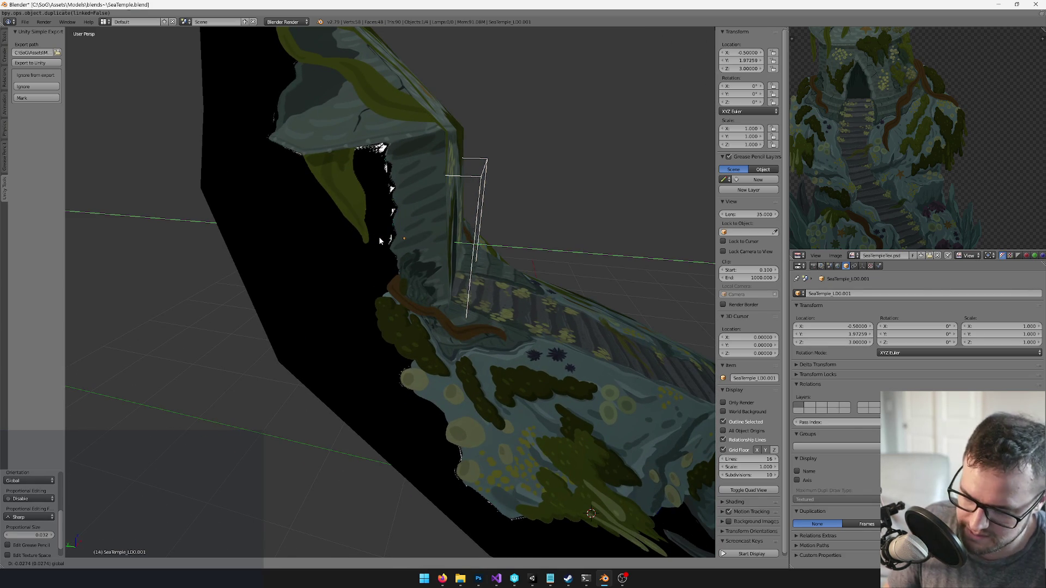
key(Return)
mouse_move(380, 240)
mouse_down()
mouse_move(418, 247)
mouse_move(417, 280)
mouse_move(478, 280)
mouse_move(365, 254)
mouse_move(428, 293)
mouse_move(474, 297)
mouse_move(406, 310)
mouse_move(439, 292)
mouse_move(430, 296)
mouse_up()
key(ctrl+shift+a)
key(ctrl+z)
text(gy)
text(-.25)
key(Return)
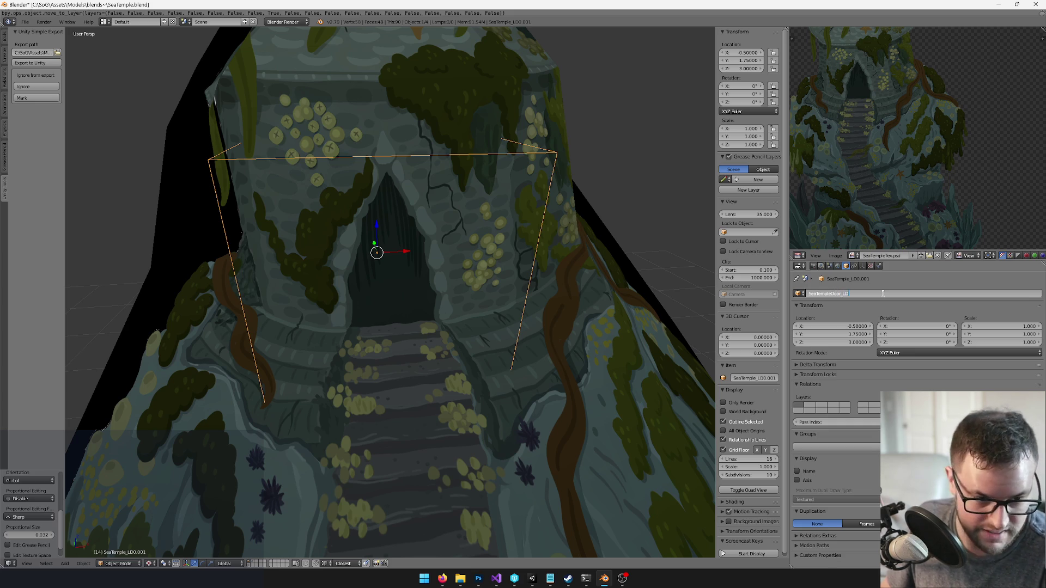
Select the temple Plane object and apply its rotation and scale
mouse_move(270, 303)
mouse_down()
mouse_move(395, 314)
mouse_move(397, 324)
mouse_up()
right_click(461, 253)
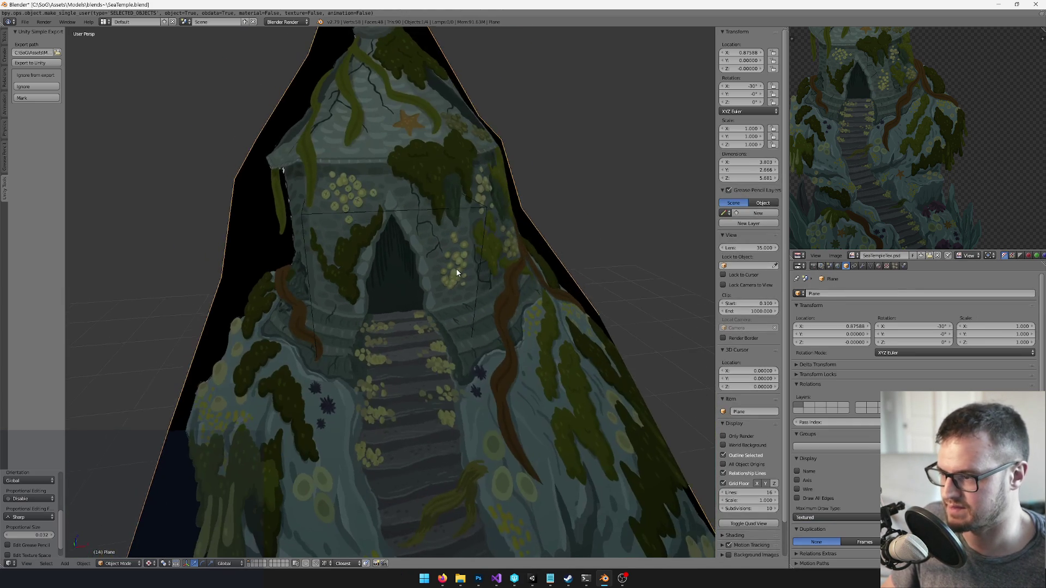
key(ctrl+a)
click(472, 220)
scroll(465, 227, up, 3)
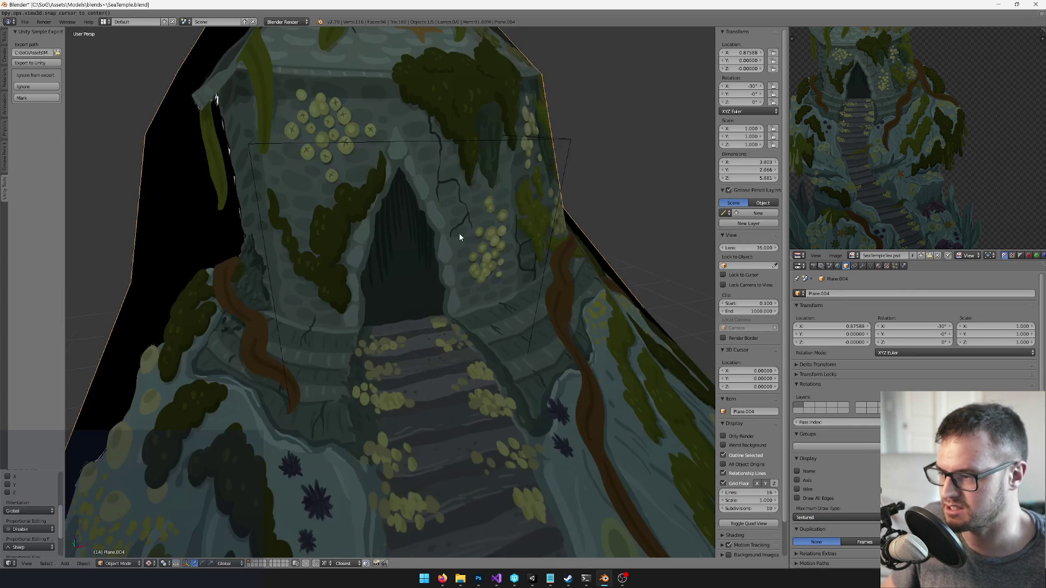
Rotate the plane's mesh 90° about X in Edit Mode, then delete the plane object
key(Tab)
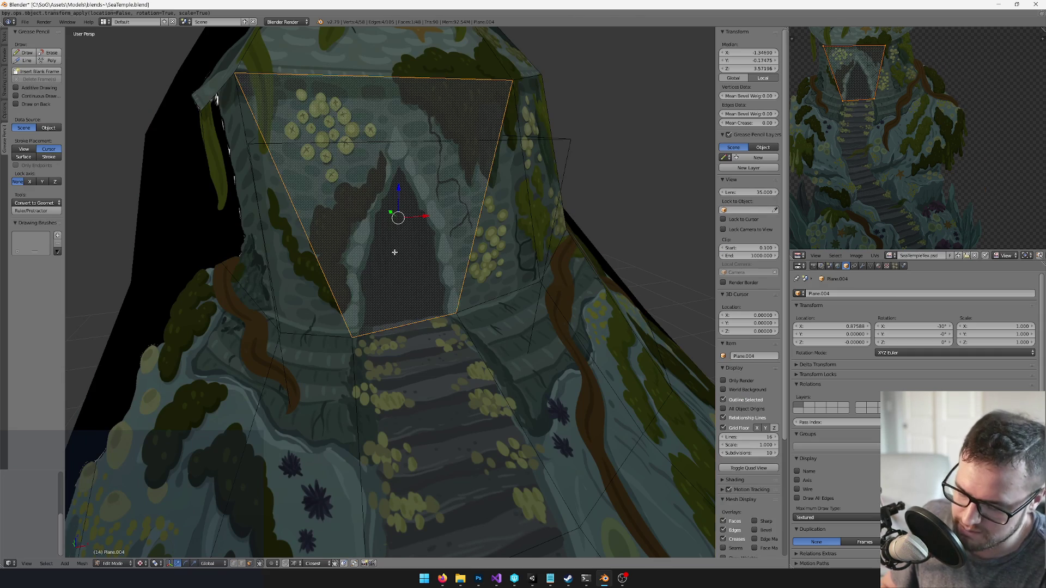
key(ctrl+i)
key(x)
click(394, 252)
key(a)
key(r)
key(x)
key(9)
key(0)
key(Return)
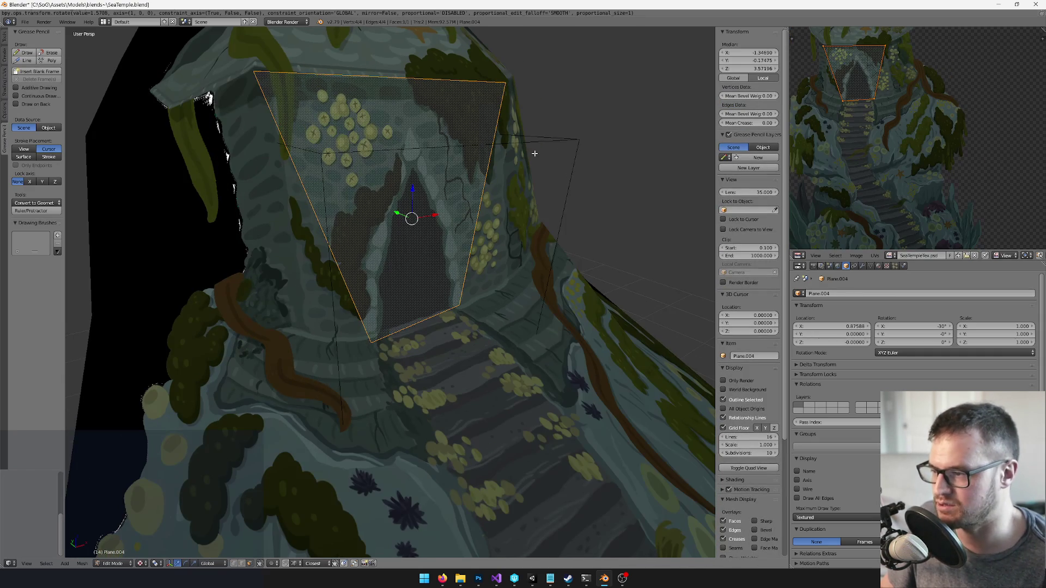
key(Escape)
key(Tab)
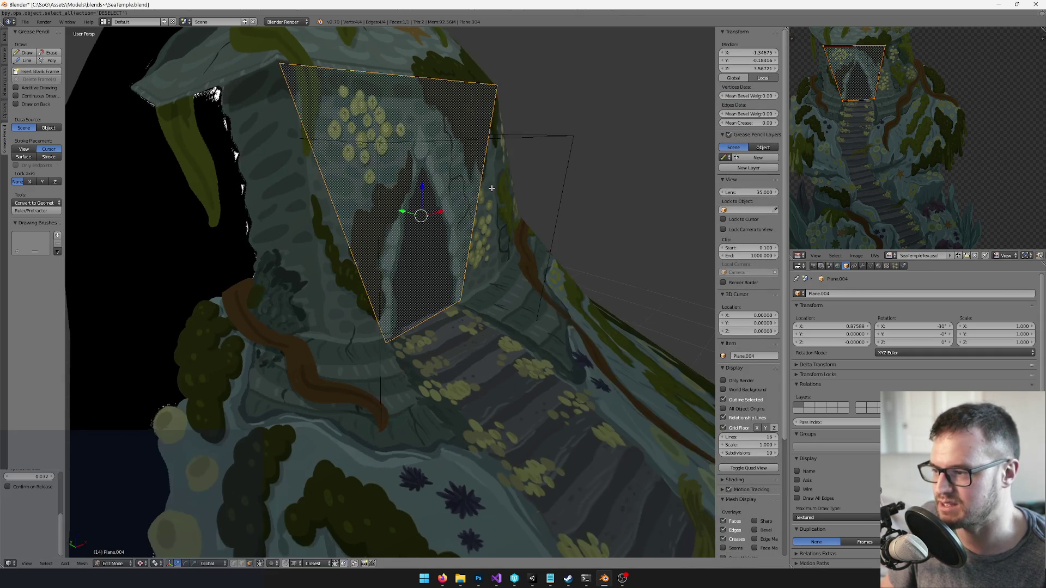
key(Delete)
Parent the plane to SeaTempleDoor_LOD keeping its transform, and duplicate it in place
right_click(544, 140)
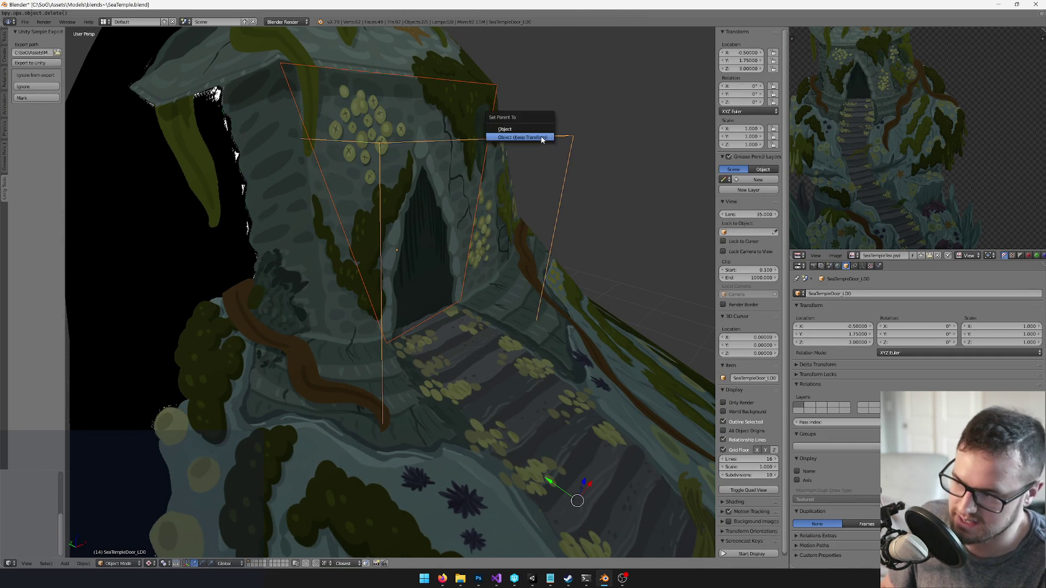
click(542, 140)
key(shift+d)
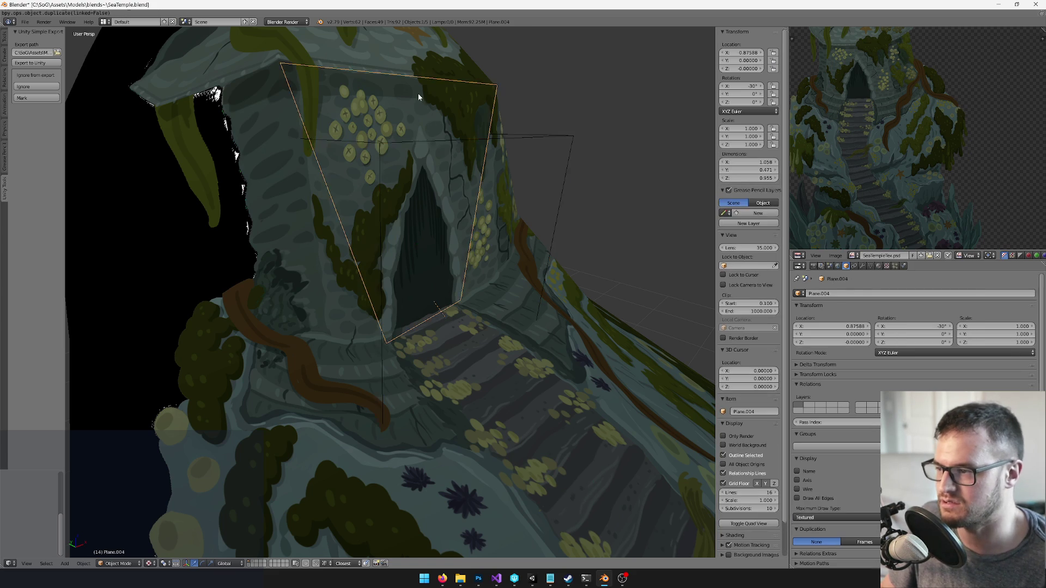
click(571, 163)
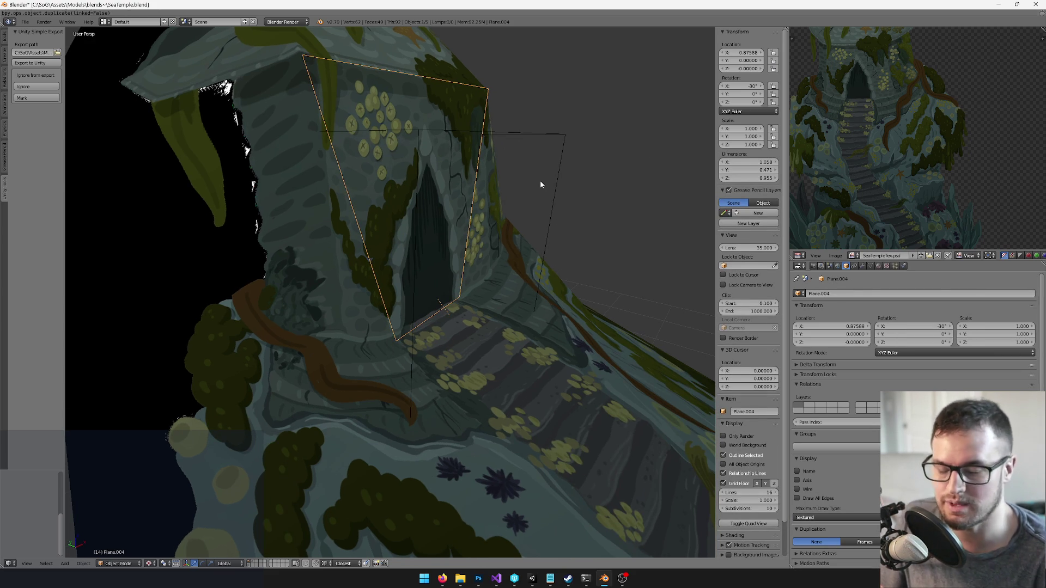
Knife a new cut along the copied plane's bottom edge, then reselect SeaTempleDoor_LOD
key(Tab)
key(KP_Decimal)
scroll(438, 205, up, 3)
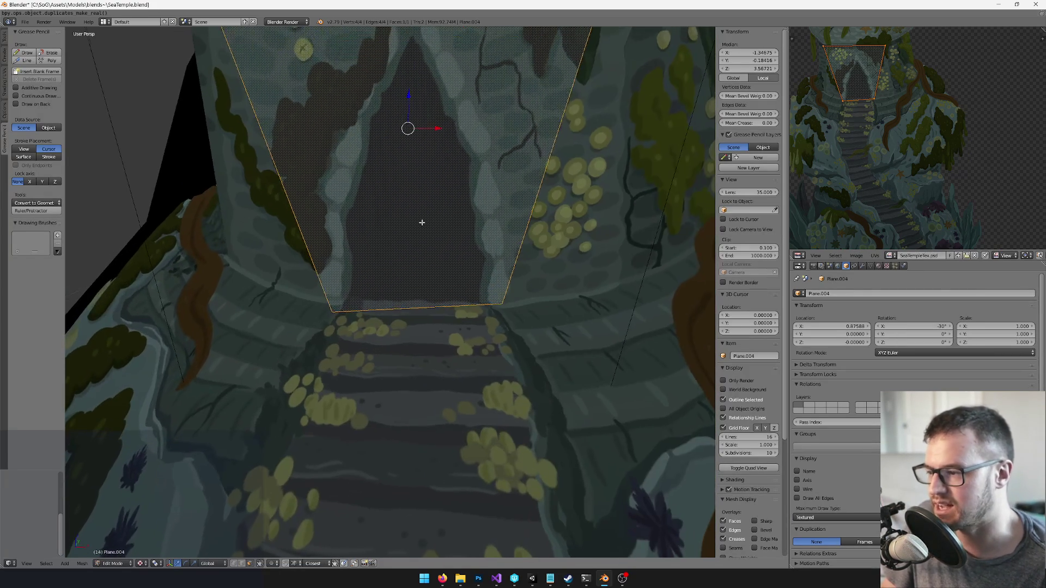
key(k)
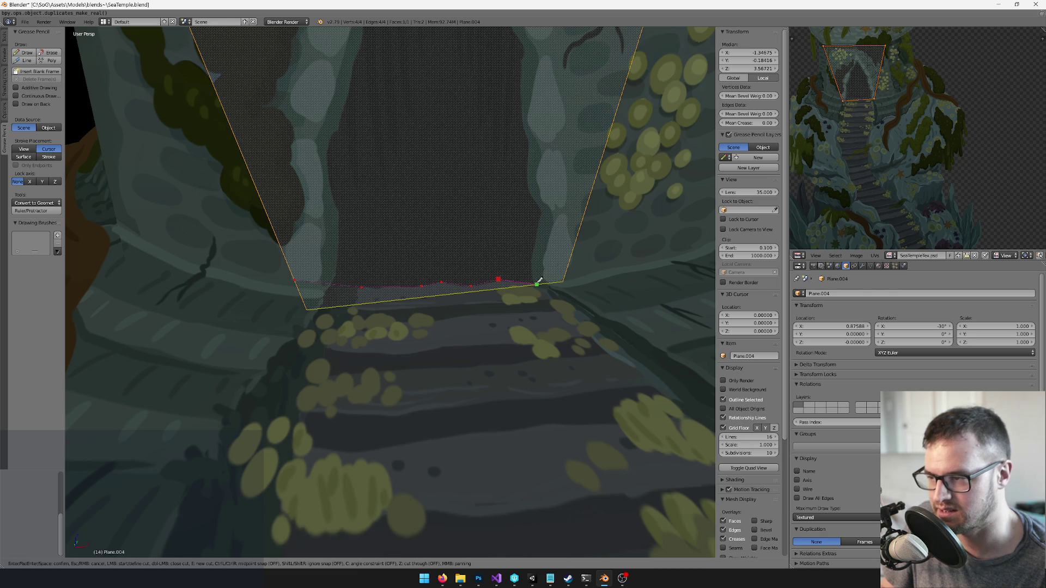
key(Return)
scroll(525, 322, down, 5)
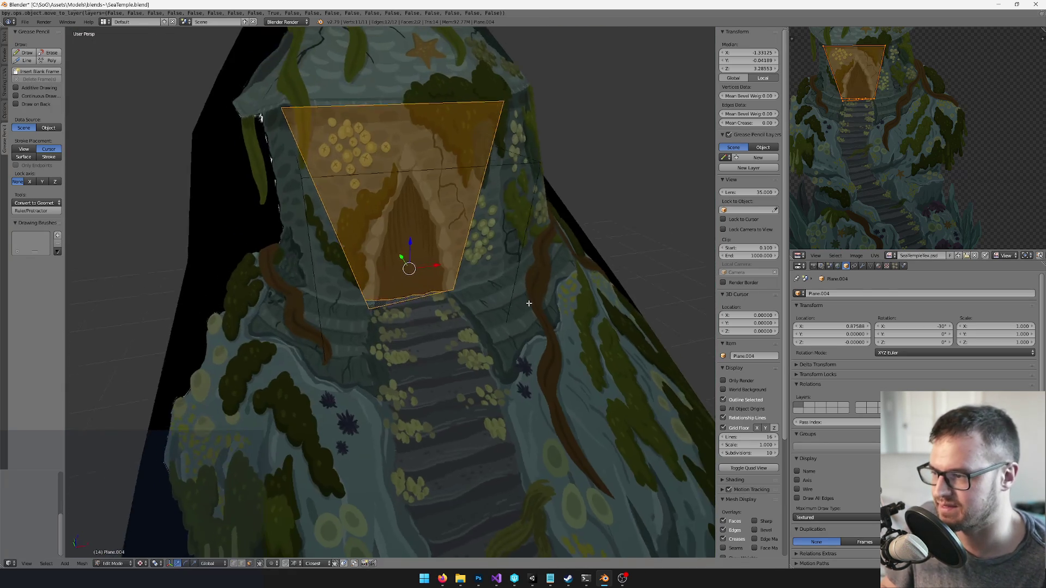
scroll(508, 310, down, 2)
scroll(480, 283, up, 1)
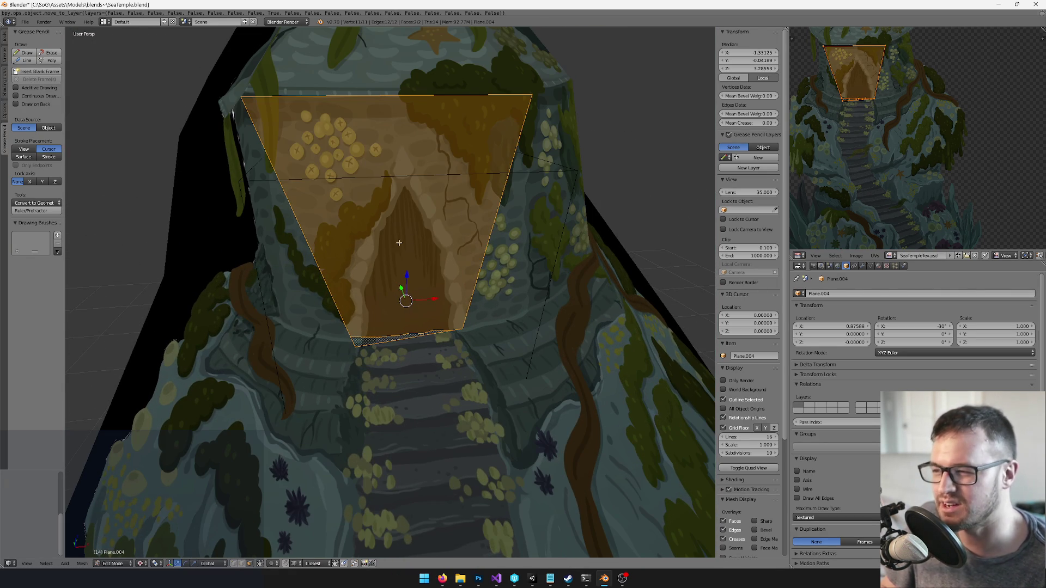
scroll(465, 270, up, 3)
mouse_move(462, 269)
mouse_down()
mouse_move(539, 211)
mouse_move(455, 241)
mouse_move(497, 212)
mouse_move(427, 252)
mouse_move(376, 234)
mouse_move(385, 218)
mouse_move(461, 218)
mouse_move(490, 224)
mouse_move(483, 239)
mouse_move(463, 230)
mouse_move(492, 246)
mouse_move(470, 157)
mouse_move(462, 158)
mouse_up()
key(Tab)
right_click(449, 230)
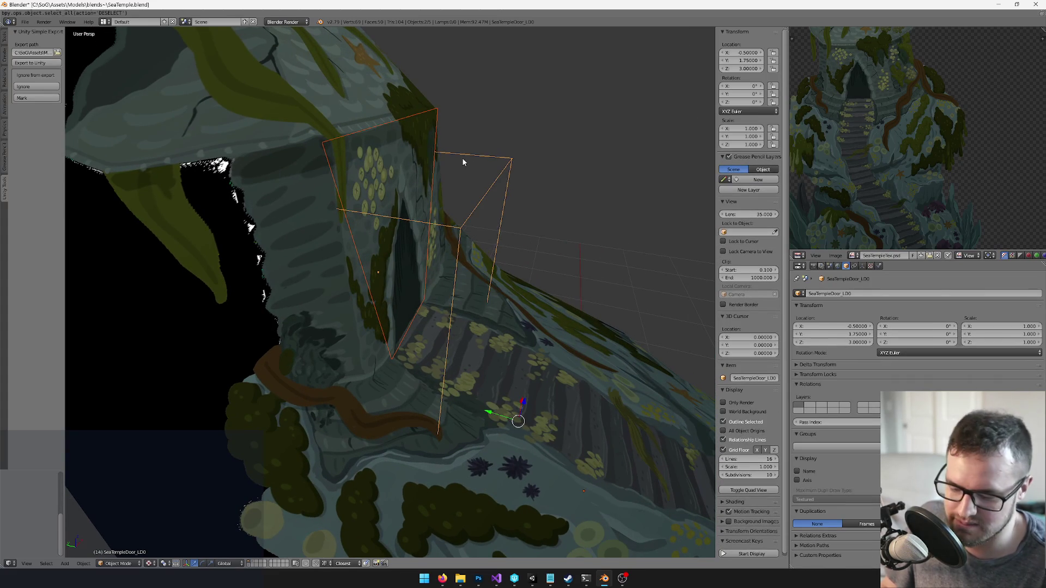
Delete the door objects and enter Edit Mode on the temple Plane mesh
key(Delete)
key(shift+c)
right_click(355, 243)
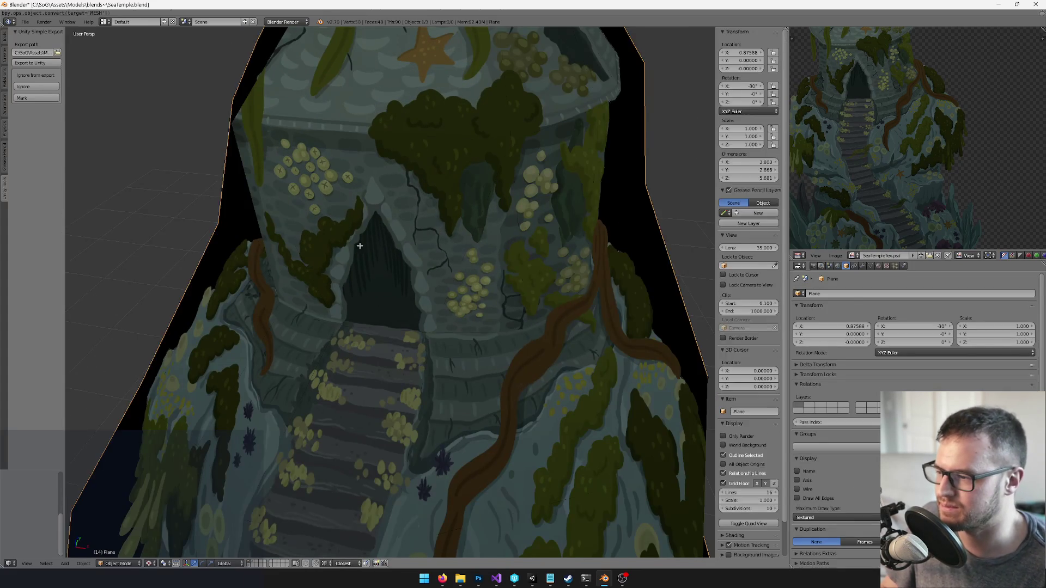
key(Tab)
scroll(382, 240, up, 2)
drag(381, 240, 415, 227)
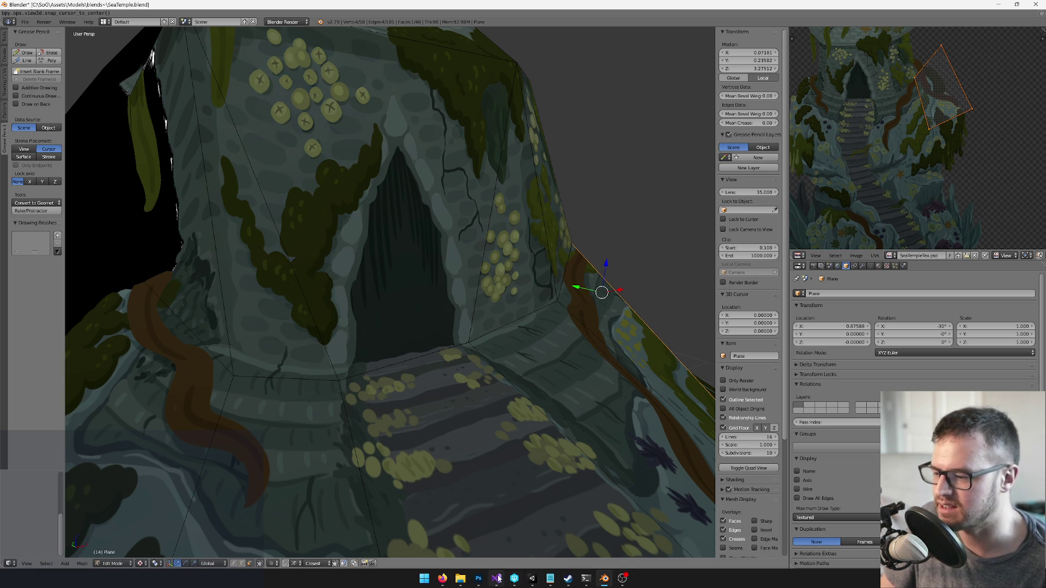
Select and frame the temple's doorway face, then switch to Photoshop
right_click(403, 245)
key(KP_Decimal)
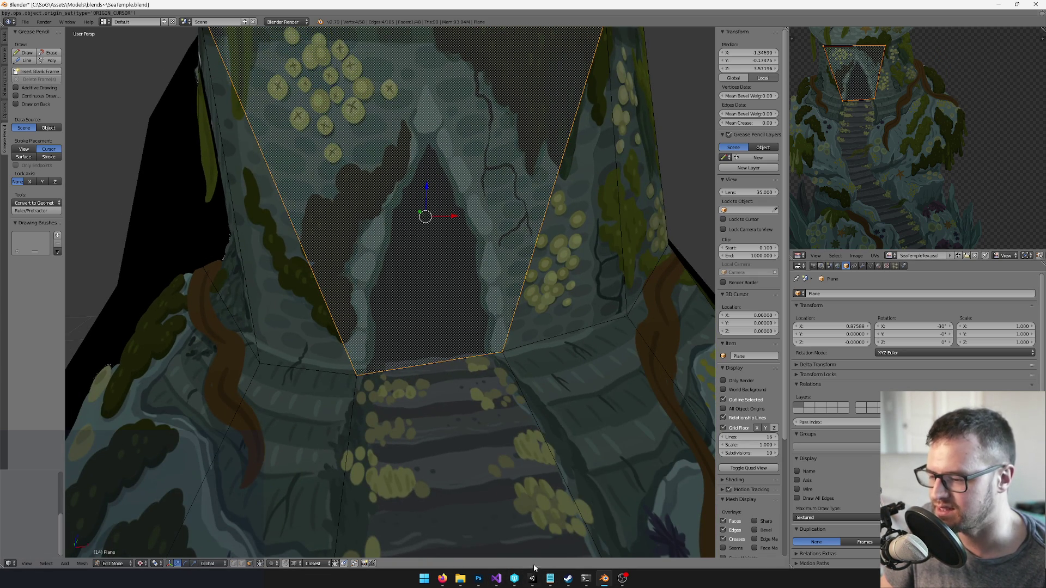
click(478, 578)
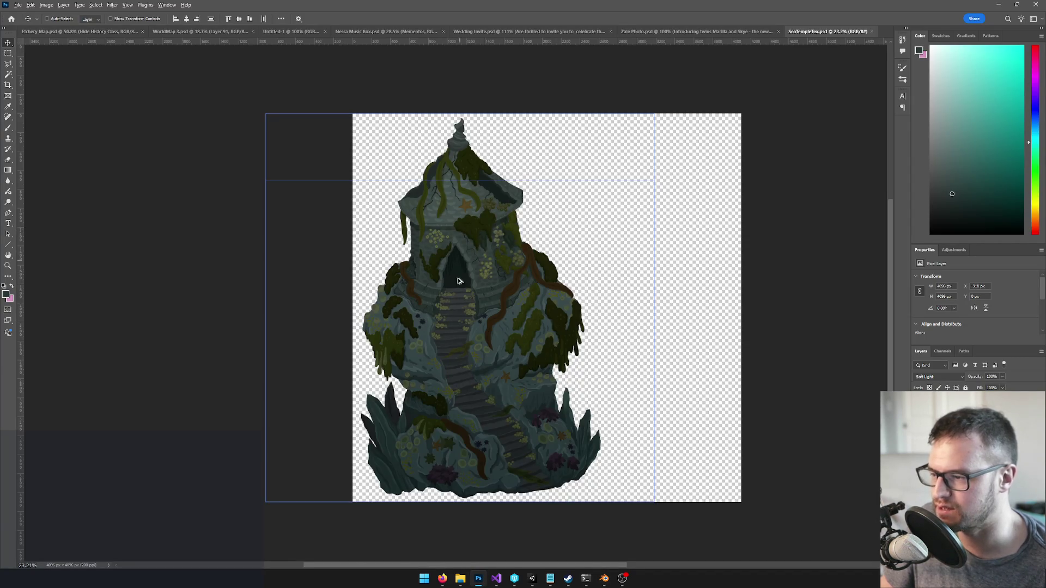
On Layer 2, select the dark doorway area with the Magic Wand
scroll(458, 259, up, 5)
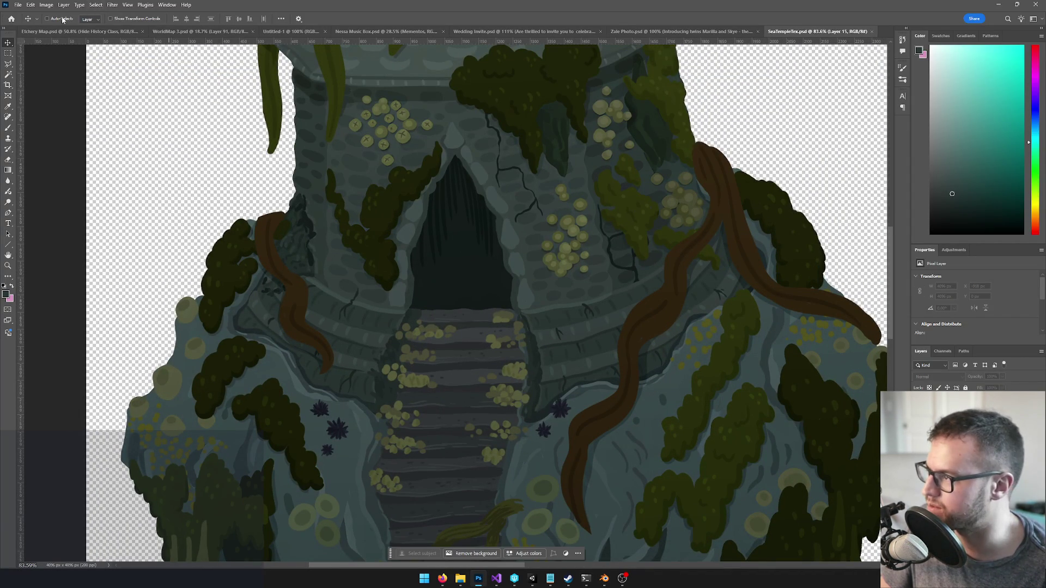
click(446, 242)
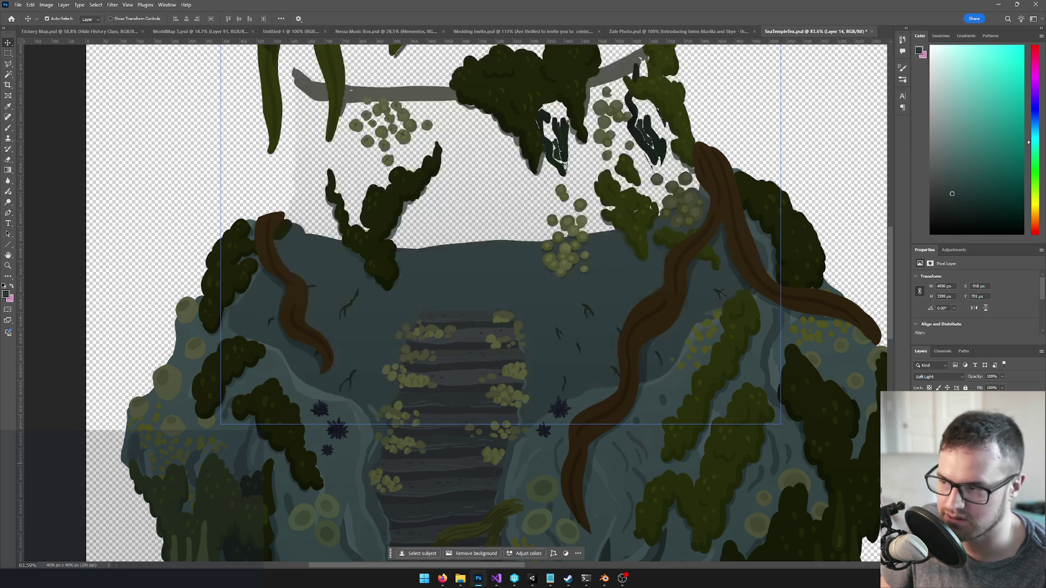
click(490, 245)
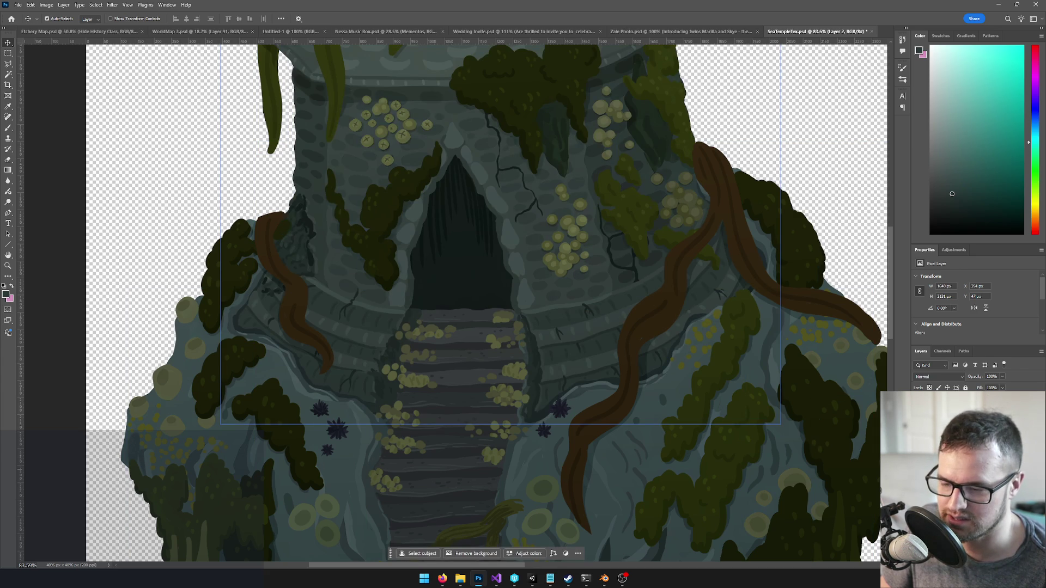
key(w)
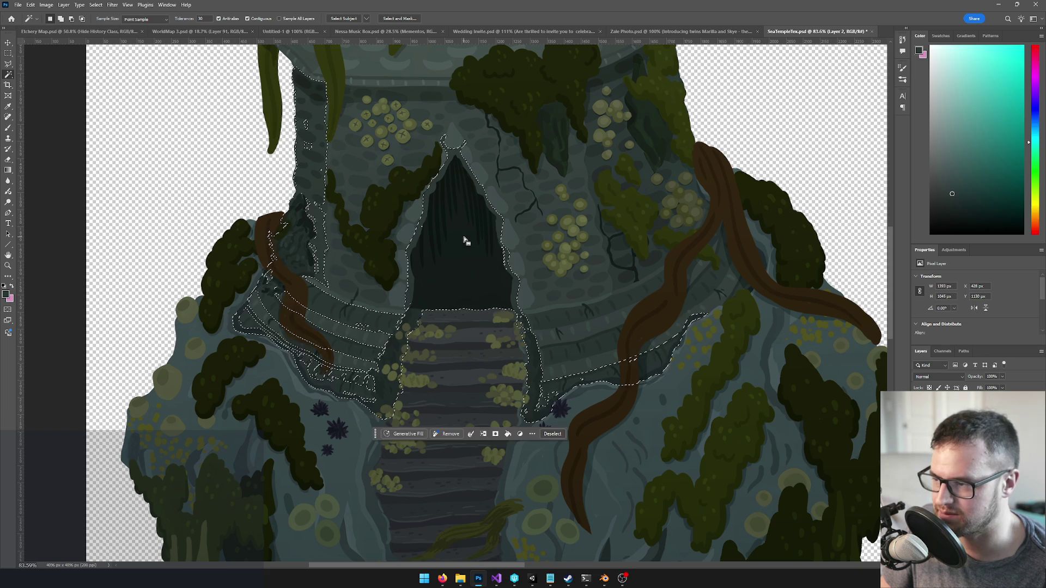
scroll(460, 236, up, 1)
scroll(458, 235, up, 4)
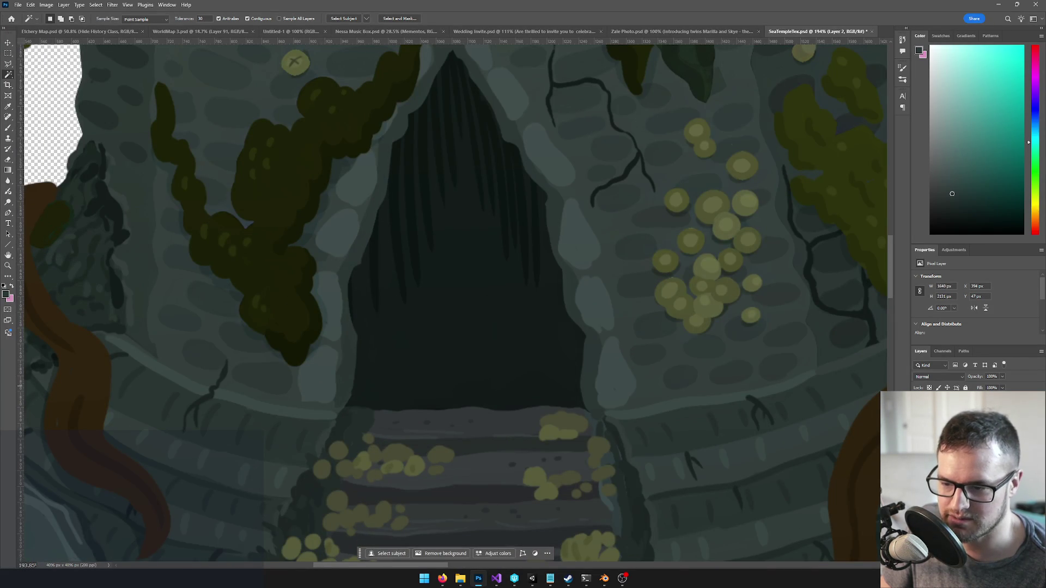
click(452, 274)
key(ctrl+d)
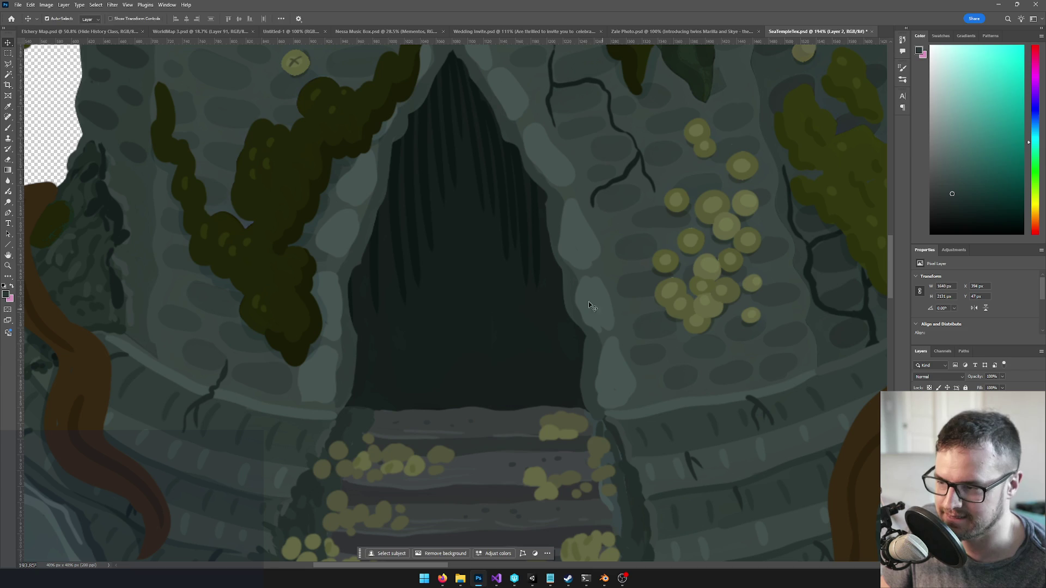
click(493, 308)
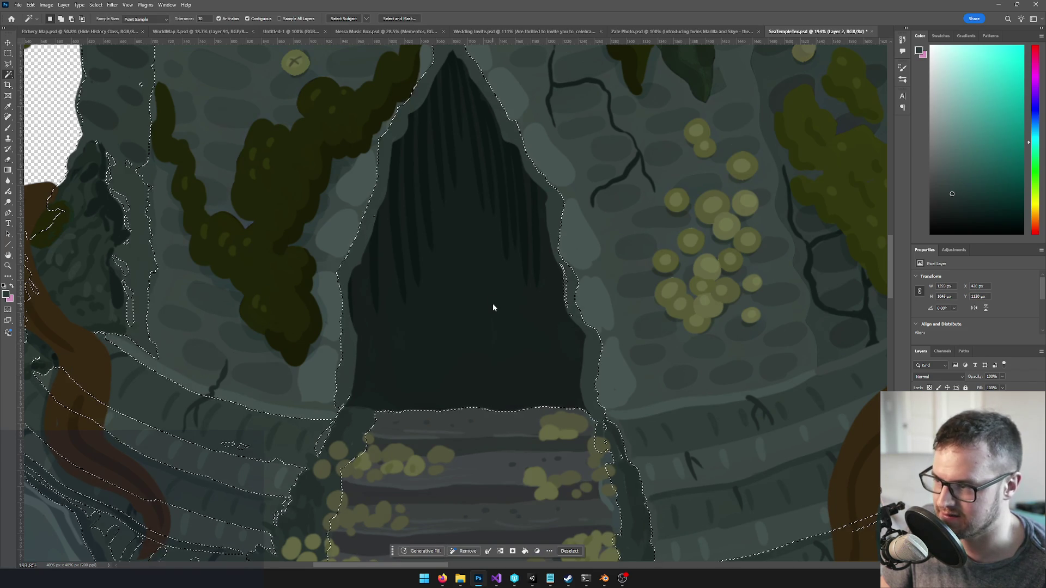
Reselect the dark doorway interior and cut it out onto its own layer
scroll(463, 264, down, 5)
scroll(462, 263, up, 4)
key(ctrl+d)
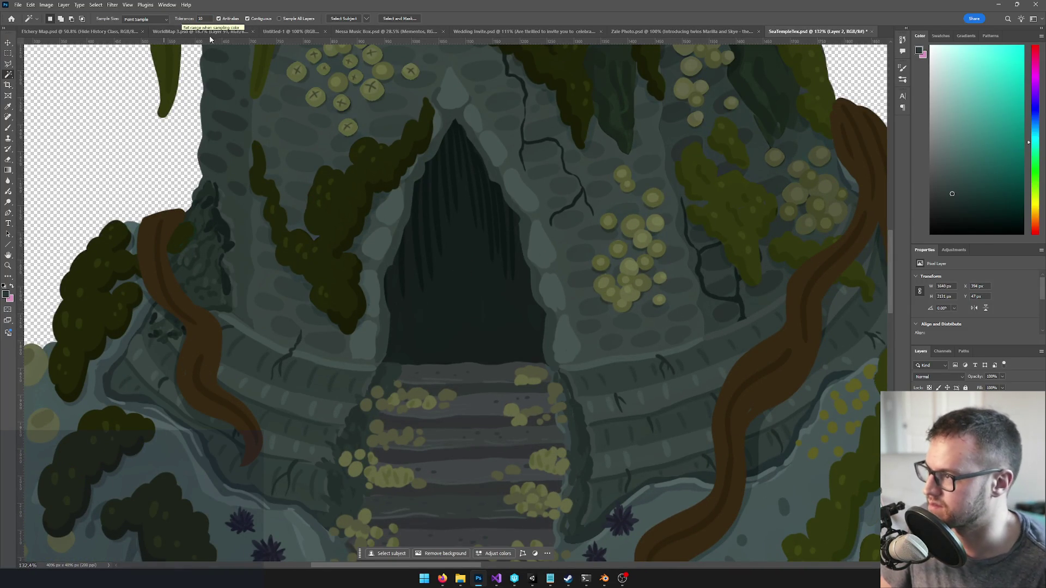
click(474, 262)
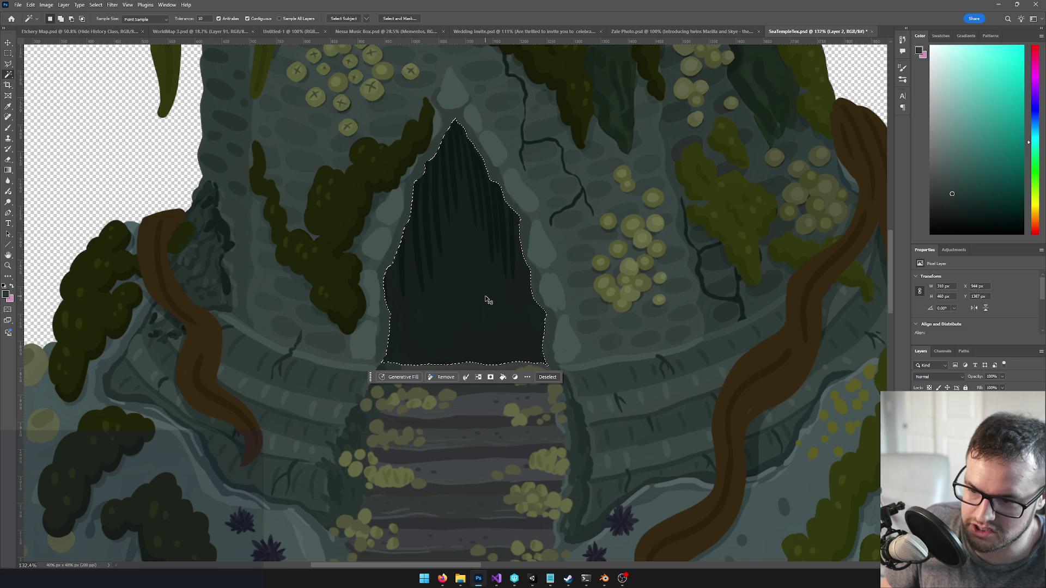
key(ctrl+j)
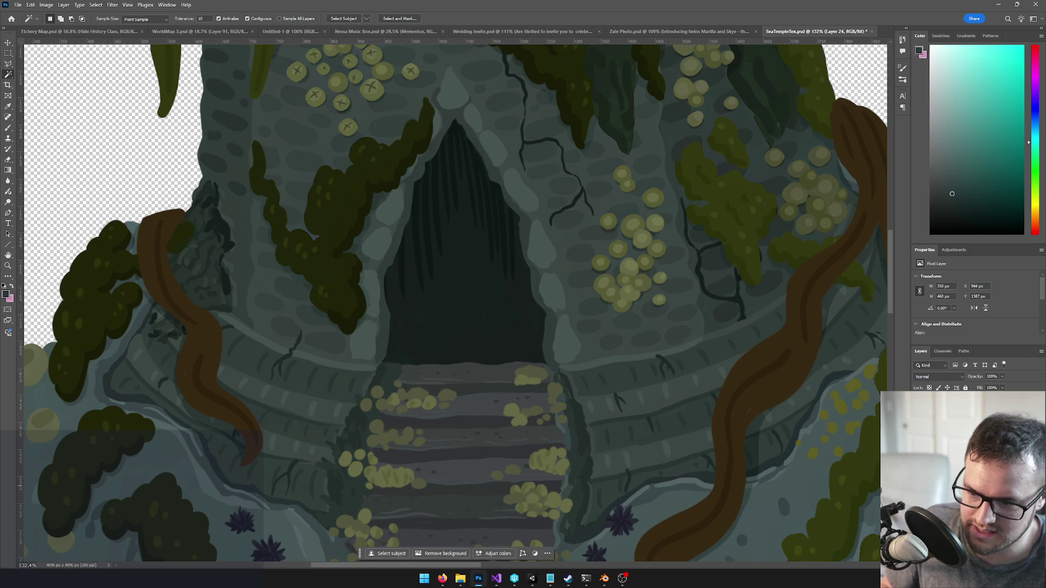
key(ctrl+z)
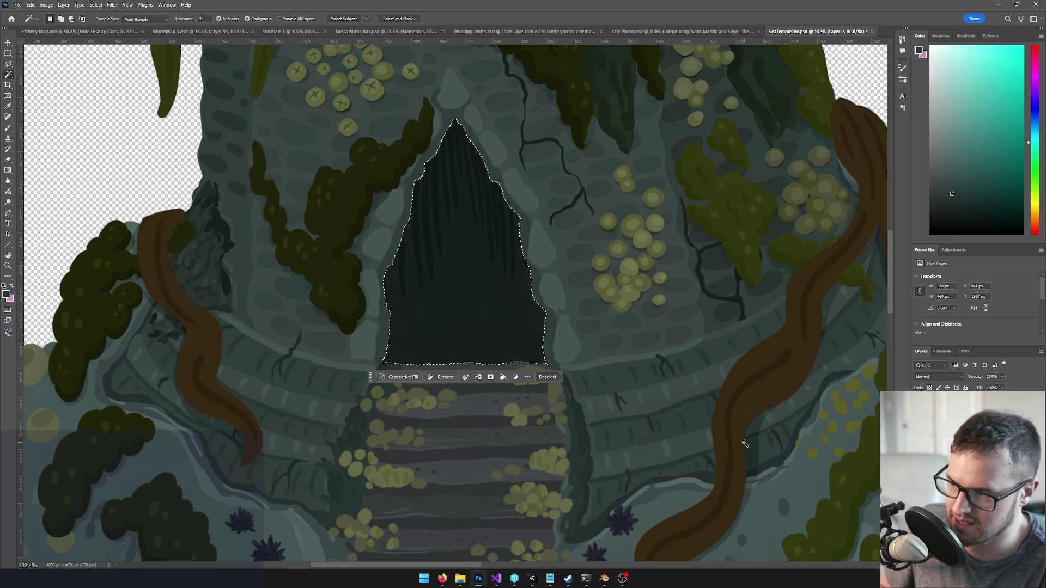
key(ctrl+d)
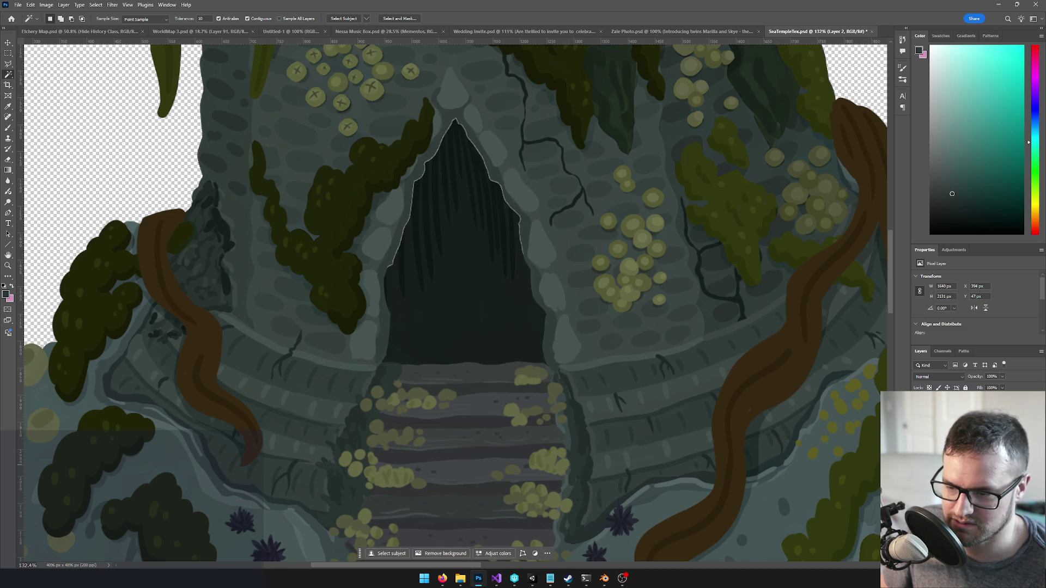
key(ctrl+shift+z)
scroll(643, 334, down, 4)
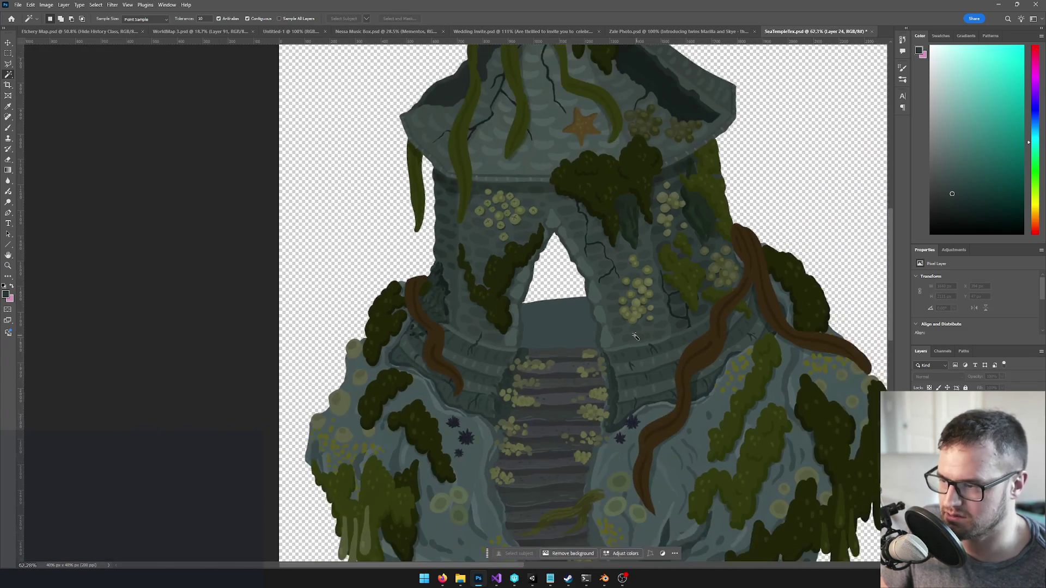
Hide the door fill layer to inspect the doorway, then restore it
scroll(641, 339, down, 1)
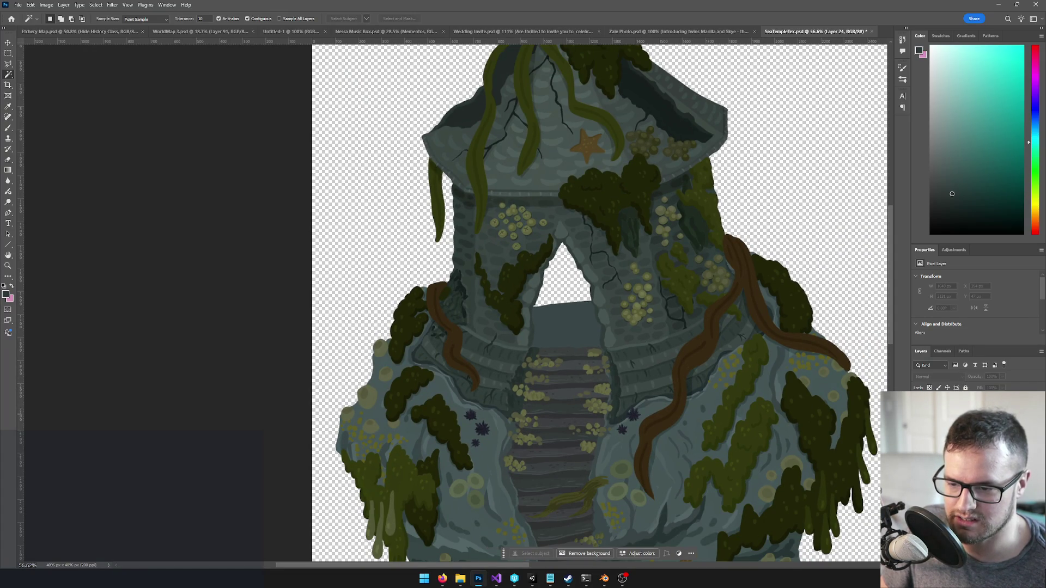
key(alt+[)
key(Delete)
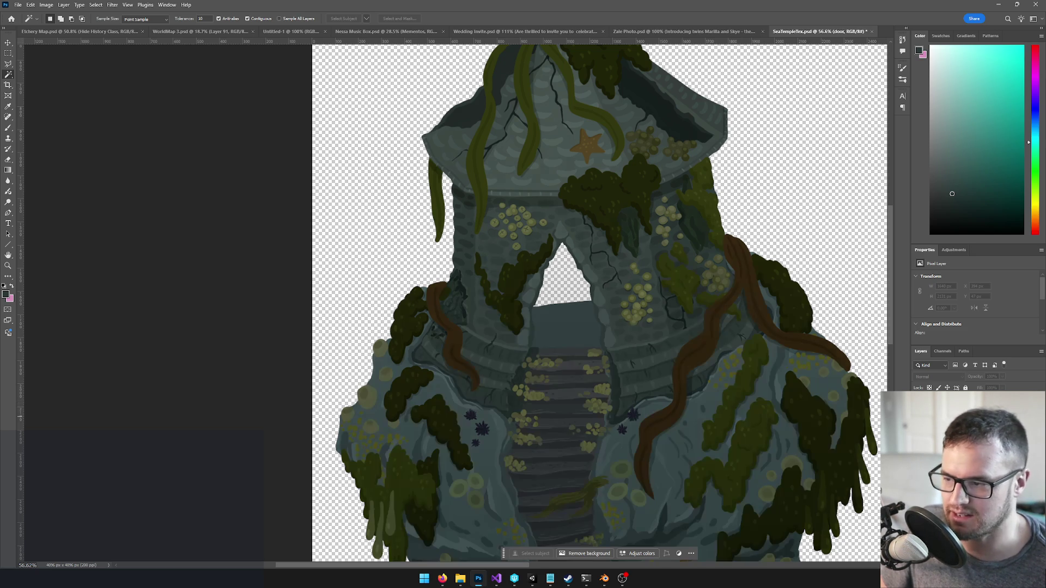
key(ctrl+z)
key(v)
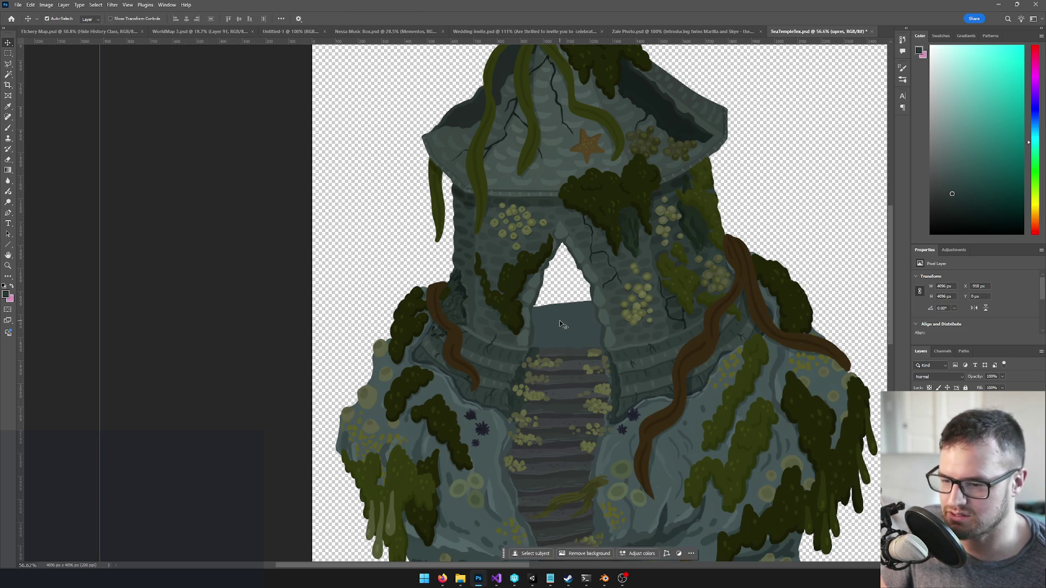
scroll(512, 299, up, 5)
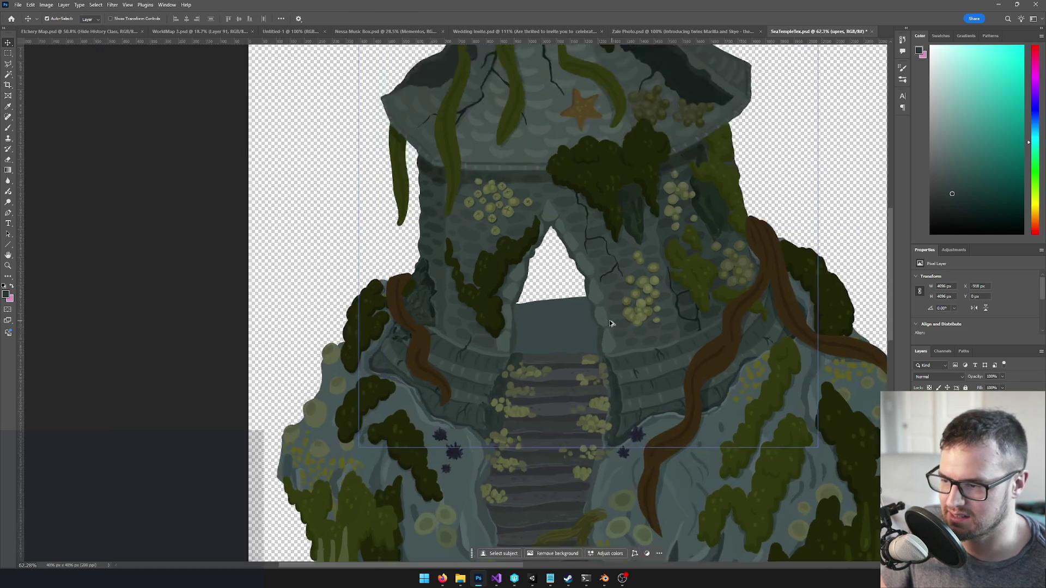
Erase leftover stone at the doorway's edges, then show the dark interior again
key(e)
mouse_move(460, 285)
mouse_down()
mouse_move(541, 269)
mouse_move(562, 334)
mouse_move(578, 339)
mouse_move(505, 356)
mouse_move(488, 346)
mouse_move(430, 350)
mouse_up()
key(ctrl+z)
scroll(521, 366, up, 1)
click(503, 344)
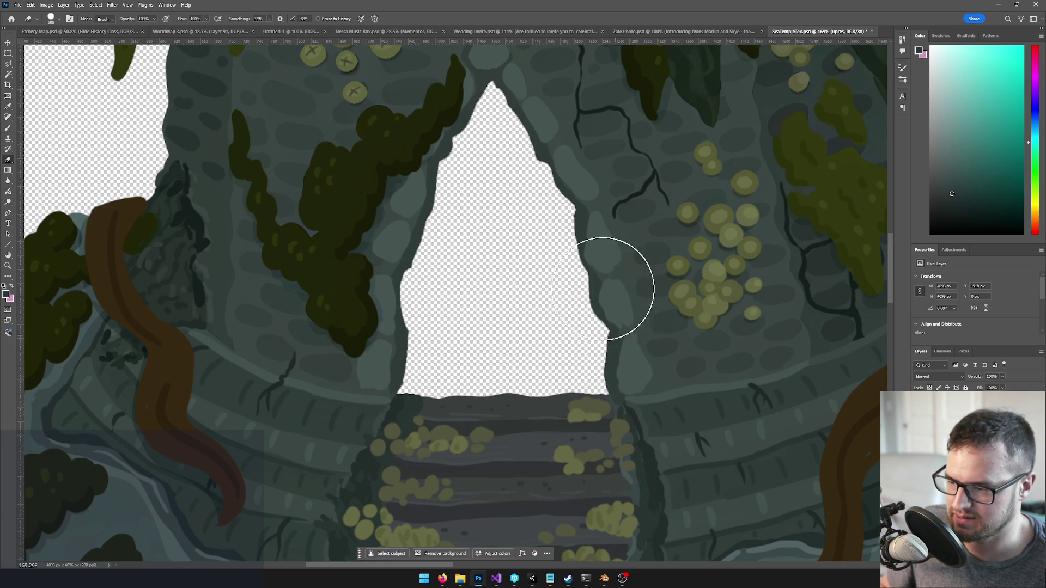
scroll(547, 260, down, 2)
scroll(547, 260, down, 2)
scroll(548, 257, up, 1)
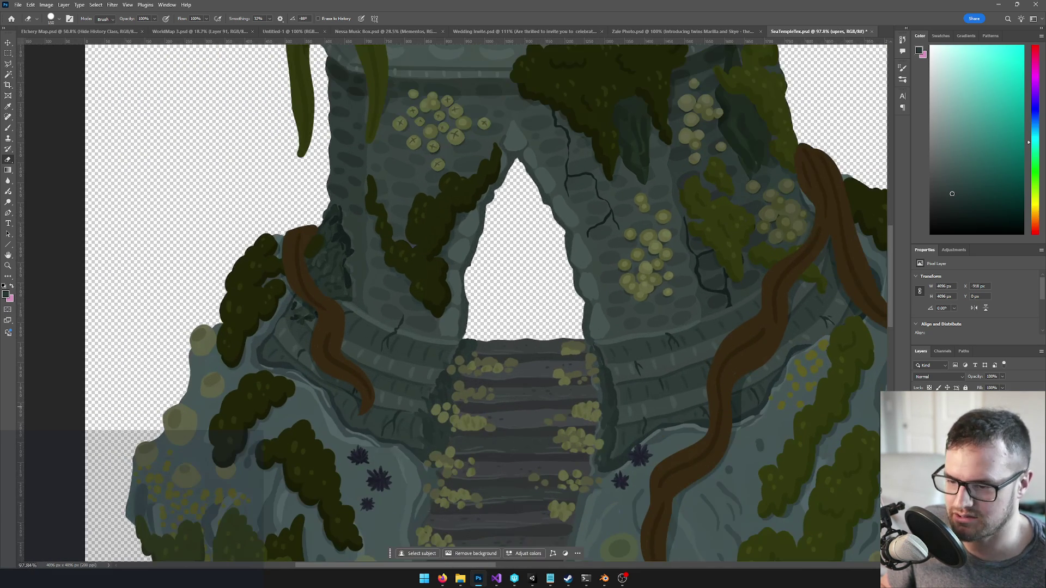
scroll(463, 299, up, 2)
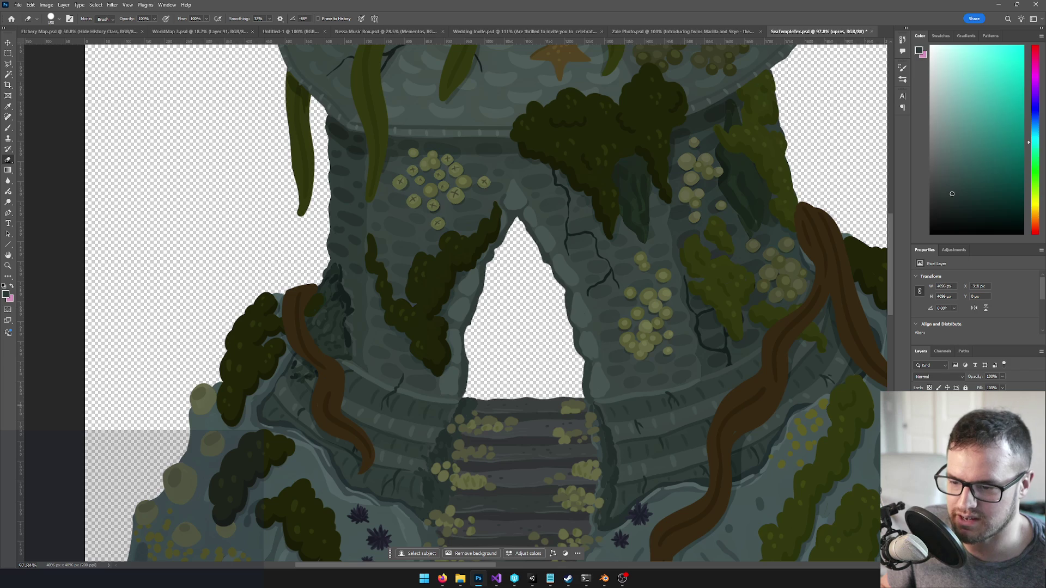
key(ctrl+z)
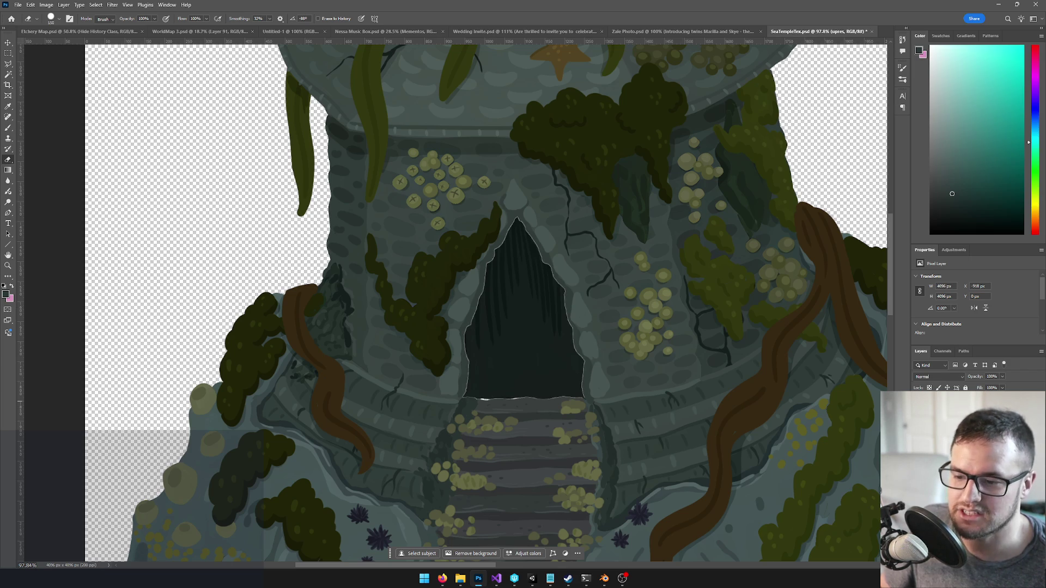
Move the dark door shape out of the doorway to the upper-left canvas
key(v)
click(522, 343)
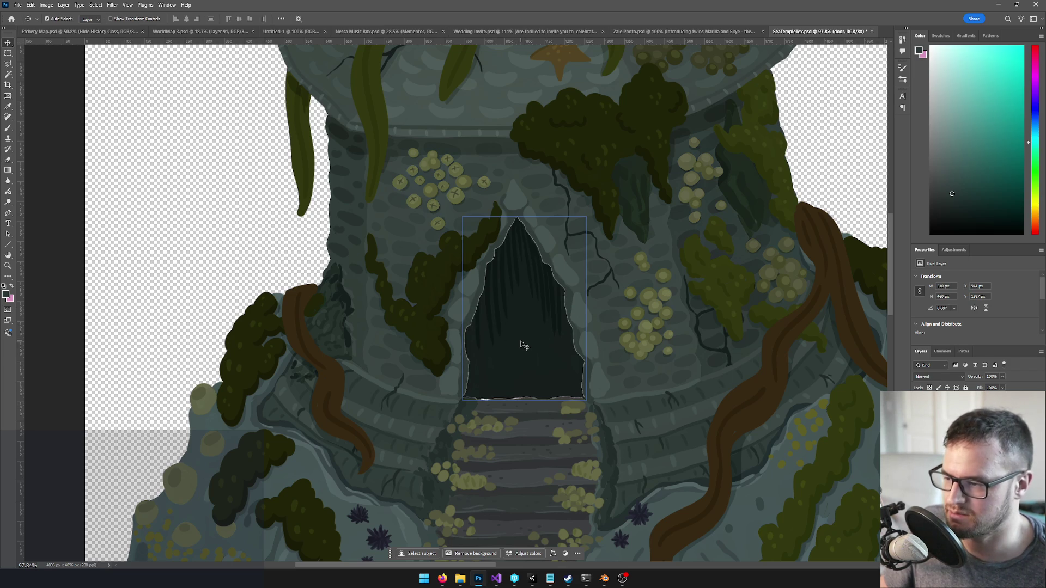
mouse_move(522, 344)
mouse_down()
mouse_move(166, 237)
mouse_move(167, 184)
mouse_move(144, 173)
mouse_up()
scroll(164, 179, down, 3)
drag(245, 169, 460, 282)
scroll(436, 278, up, 3)
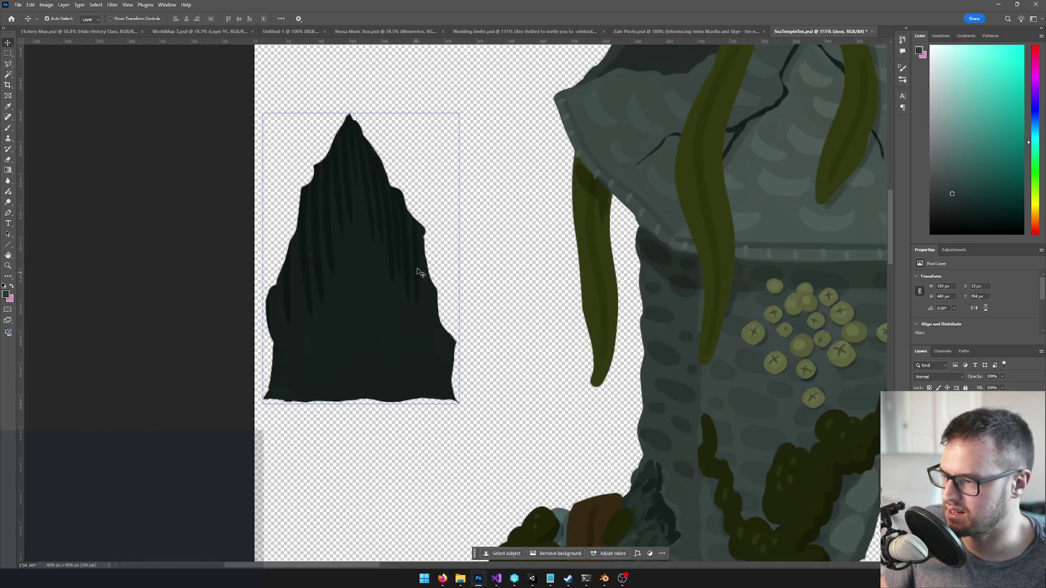
scroll(497, 250, left, 2)
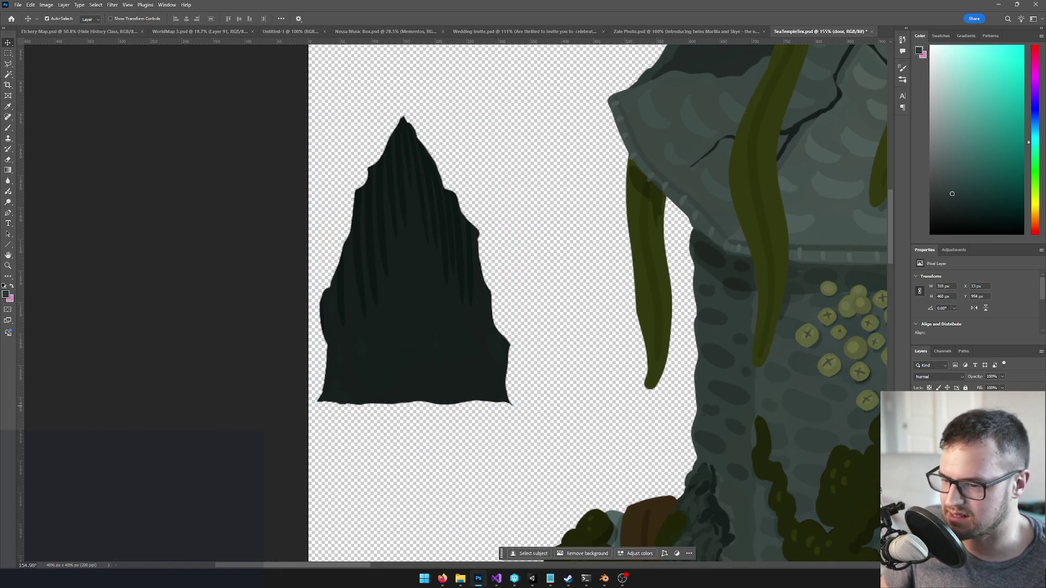
Add a new empty layer and sample the door's dark colour with the Brush
key(ctrl+shift+alt+n)
key(b)
alt+click(409, 259)
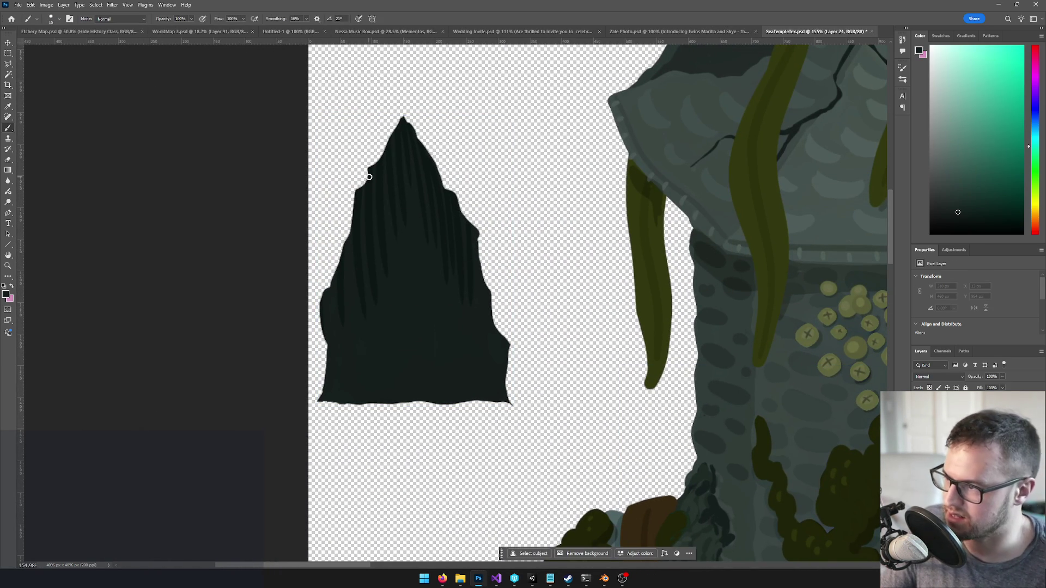
Paint dark strokes along the door's left edge, peak and right edge, forming a rounded hood
mouse_move(371, 173)
mouse_down()
mouse_move(369, 163)
mouse_move(320, 301)
mouse_move(329, 296)
mouse_move(318, 387)
mouse_up()
scroll(344, 244, up, 3)
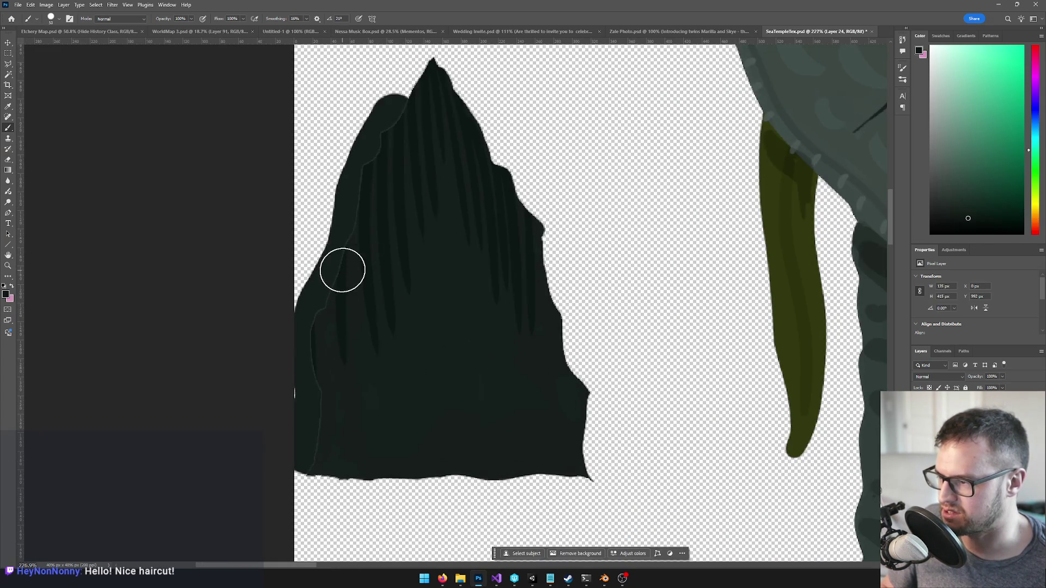
mouse_move(376, 147)
mouse_down()
mouse_move(423, 58)
mouse_move(549, 240)
mouse_move(593, 484)
mouse_move(290, 484)
mouse_move(321, 334)
mouse_up()
scroll(322, 334, down, 3)
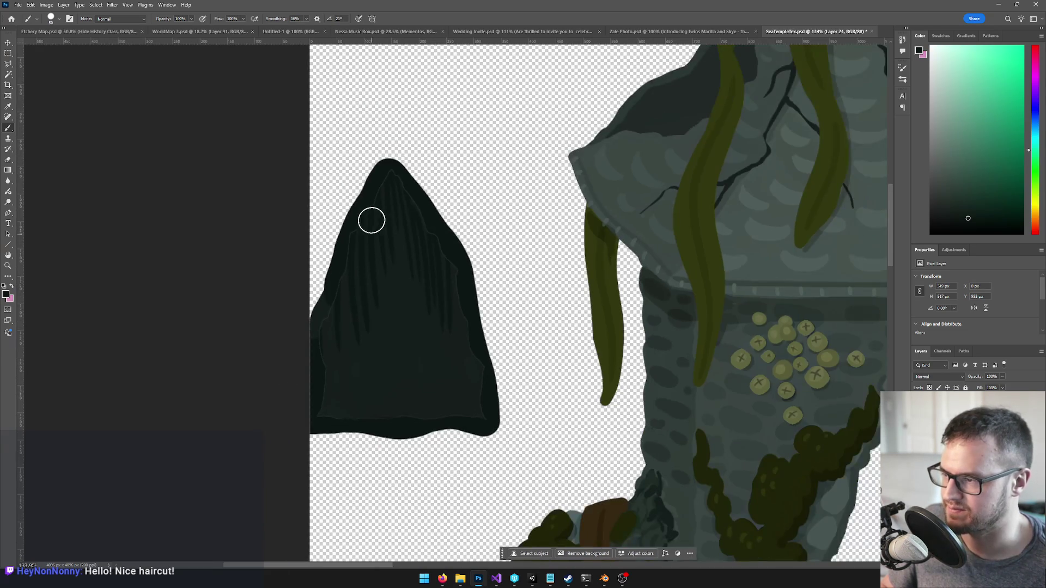
mouse_move(395, 170)
mouse_down()
mouse_move(476, 289)
mouse_move(492, 415)
mouse_up()
mouse_move(315, 347)
mouse_down()
mouse_move(321, 290)
mouse_move(379, 173)
mouse_up()
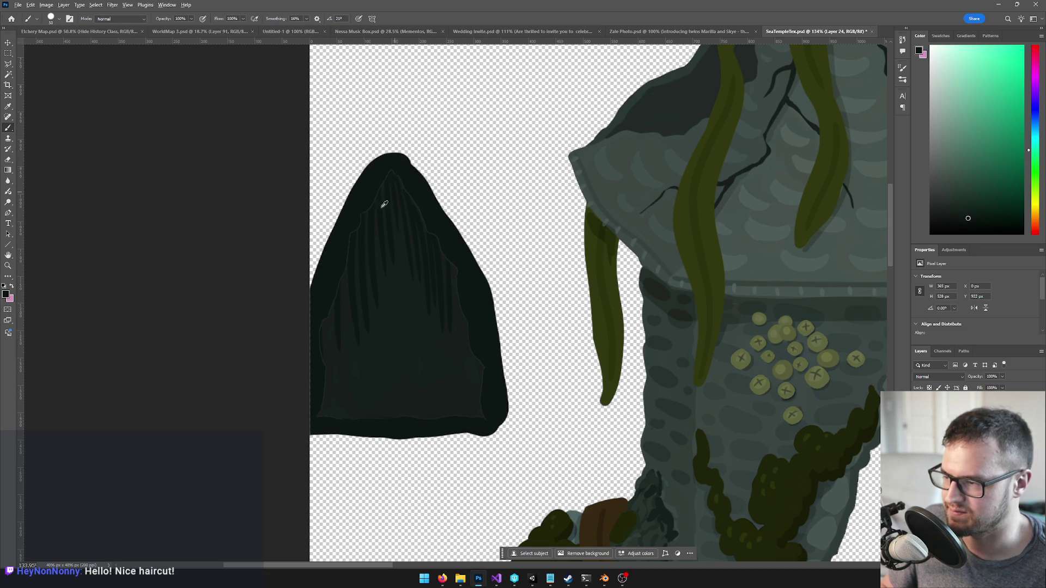
scroll(355, 217, up, 3)
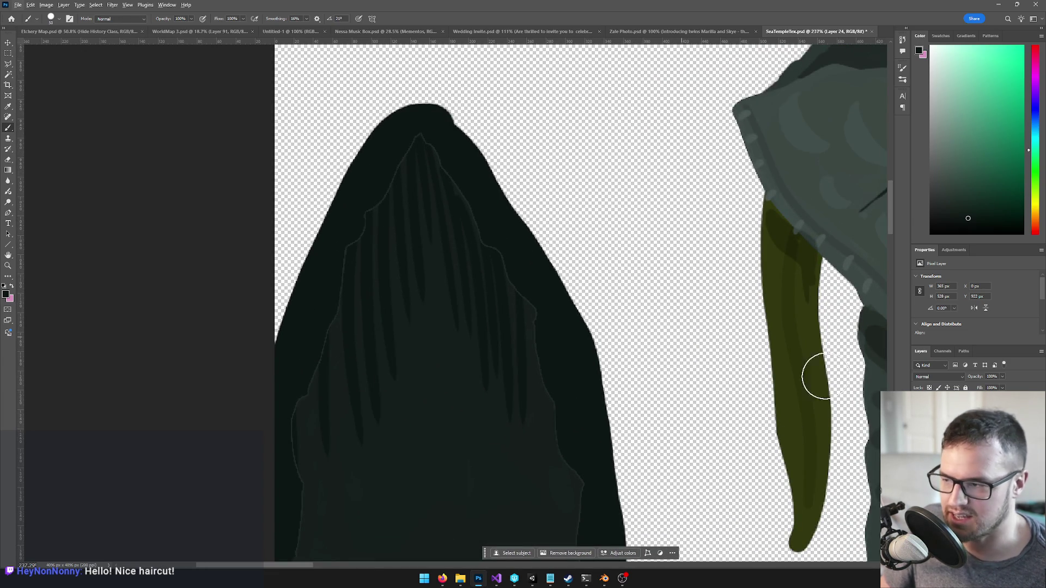
ctrl+click(376, 243)
Apply Layer > Matting > Remove White Matte to the door layer
click(111, 5)
click(108, 5)
click(64, 5)
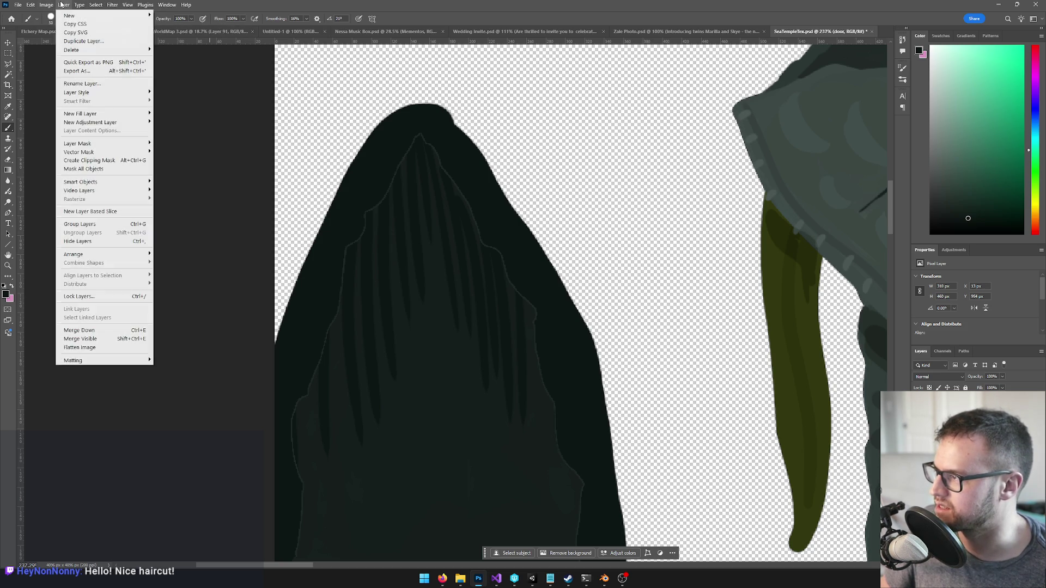
mouse_move(83, 360)
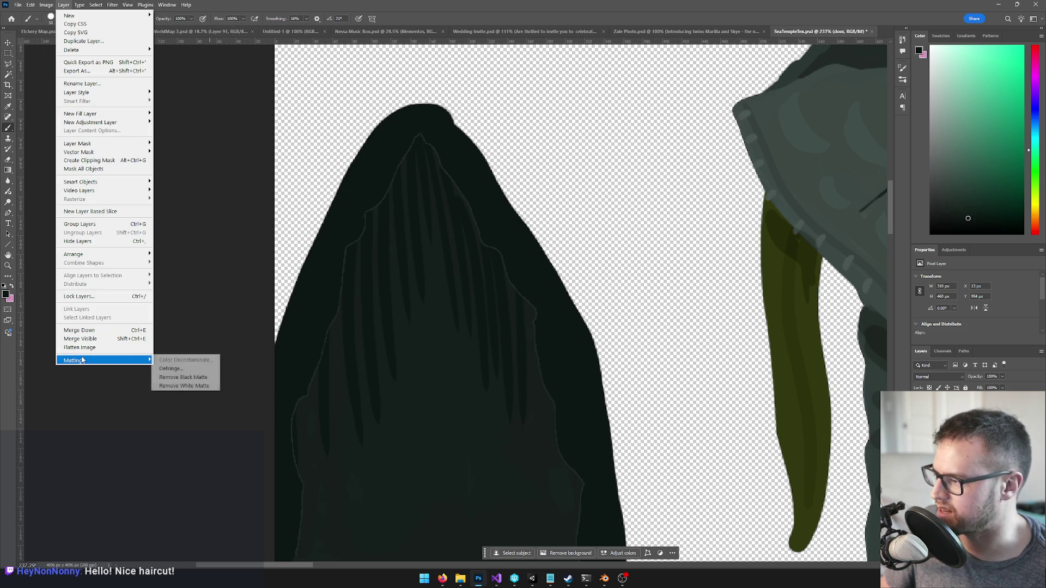
click(188, 388)
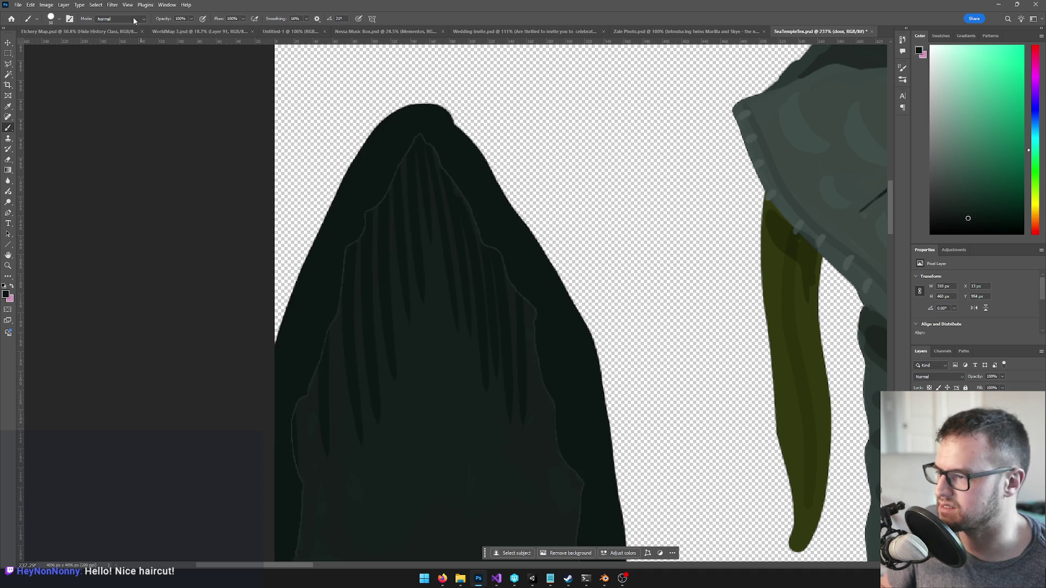
Apply a second Matting cleanup to the door layer with a 4 px width
click(46, 5)
mouse_move(69, 8)
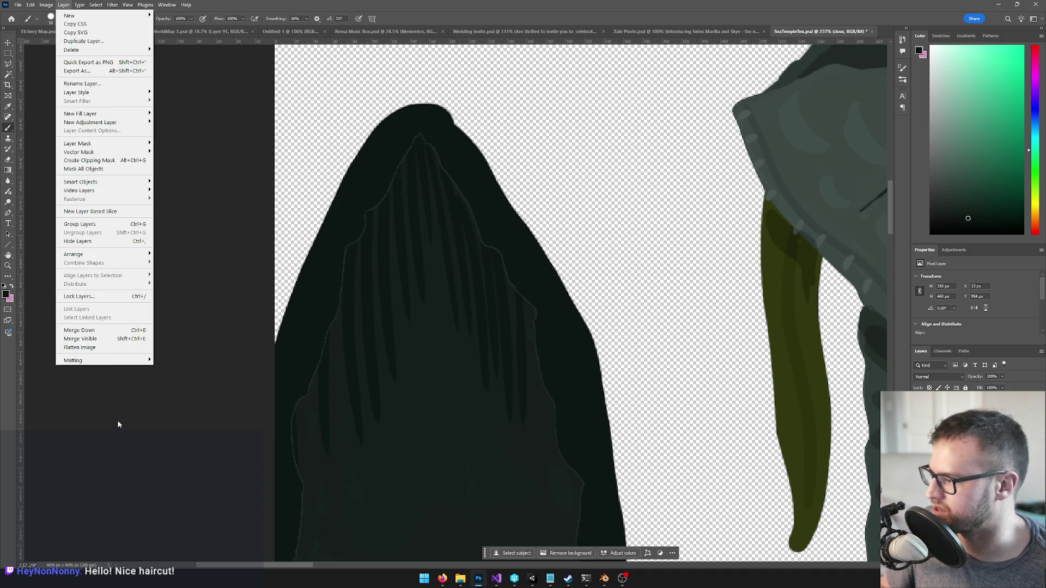
mouse_move(114, 360)
click(185, 370)
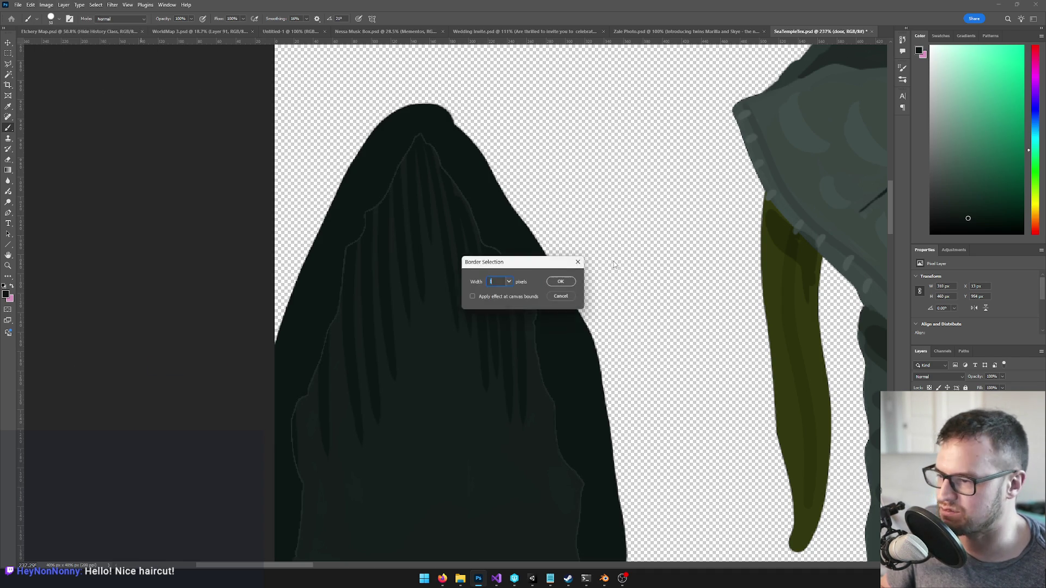
click(566, 281)
scroll(564, 301, down, 2)
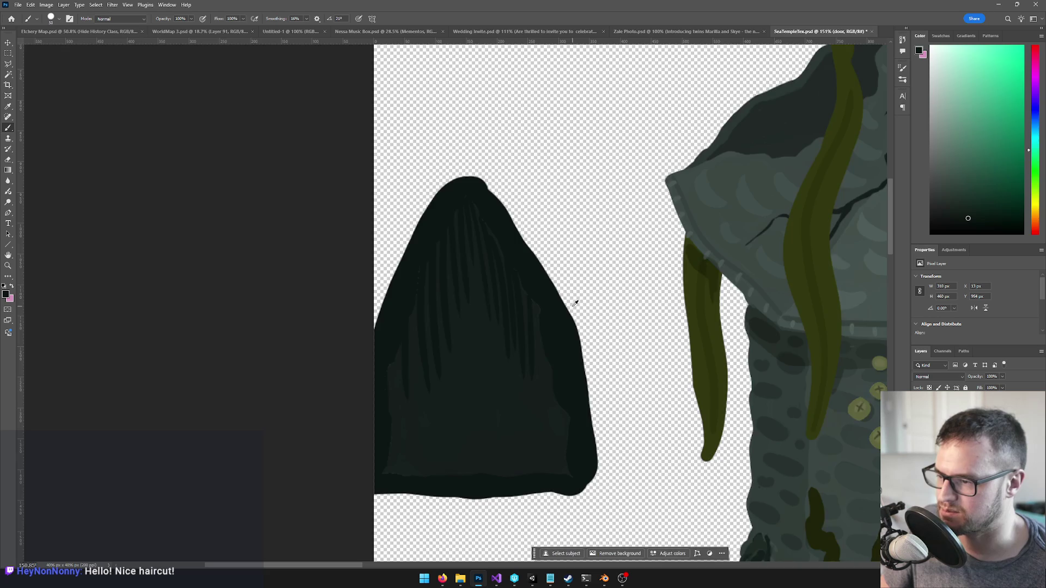
scroll(576, 303, up, 6)
scroll(528, 318, up, 1)
Shrink the brush to 10, add a new layer and paint dark streaks inside the door shape
key(bracketleft)
key(bracketleft)
key(bracketleft)
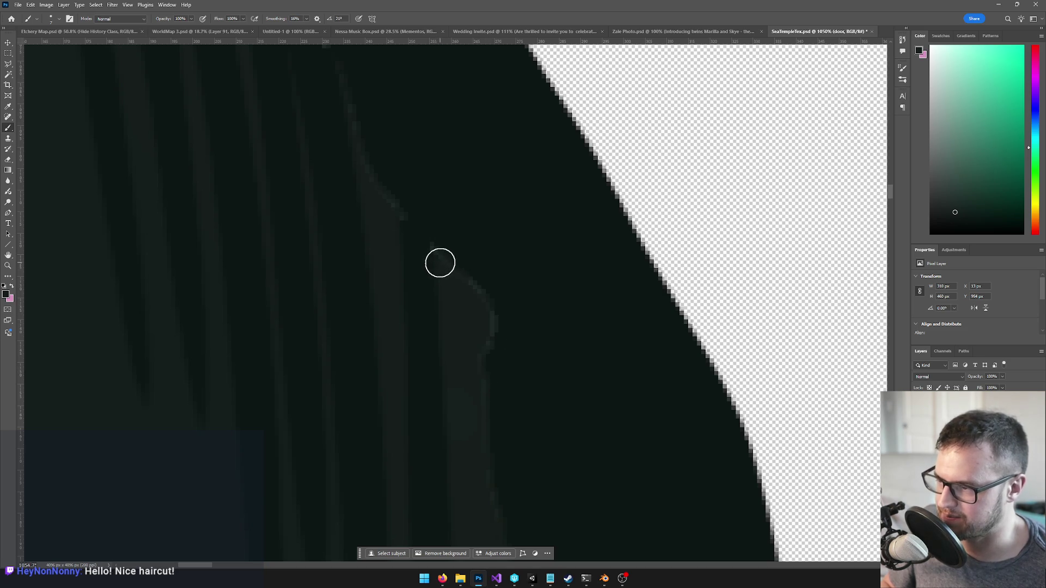
scroll(510, 255, down, 5)
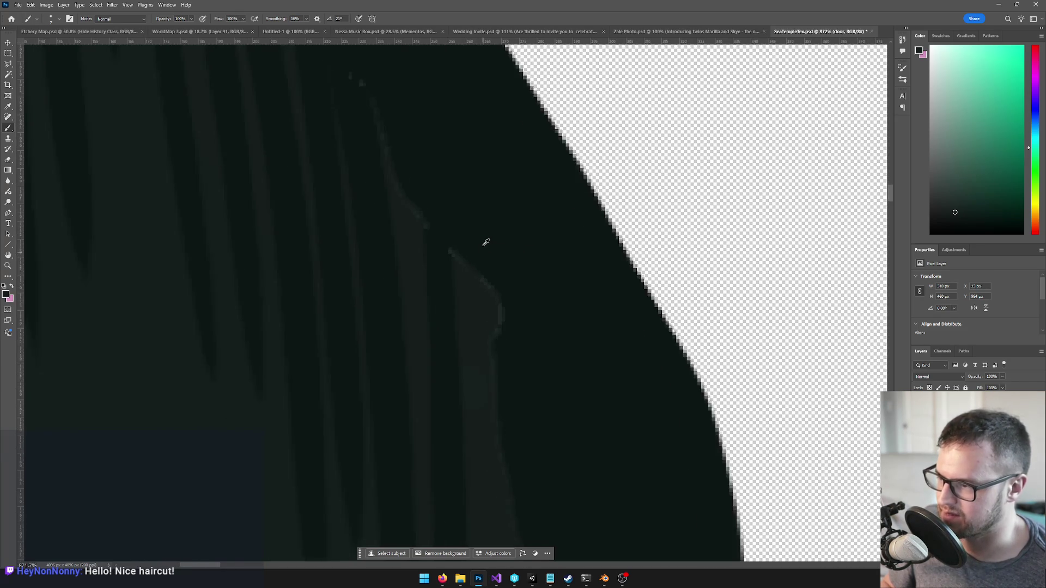
drag(452, 212, 600, 415)
drag(674, 432, 701, 470)
key(ctrl+shift+alt+n)
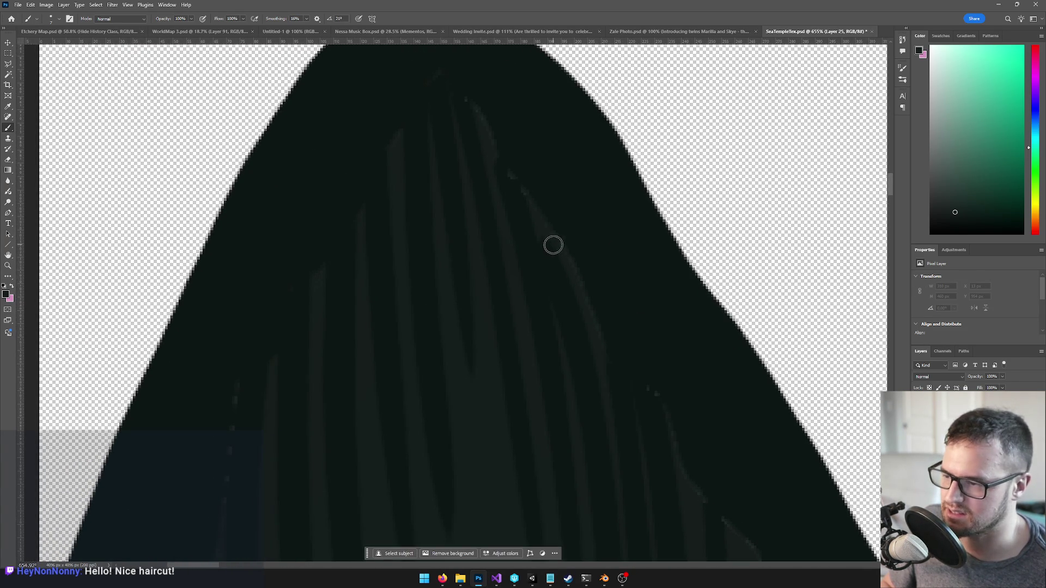
mouse_move(583, 294)
mouse_down()
mouse_move(602, 243)
mouse_move(570, 260)
mouse_up()
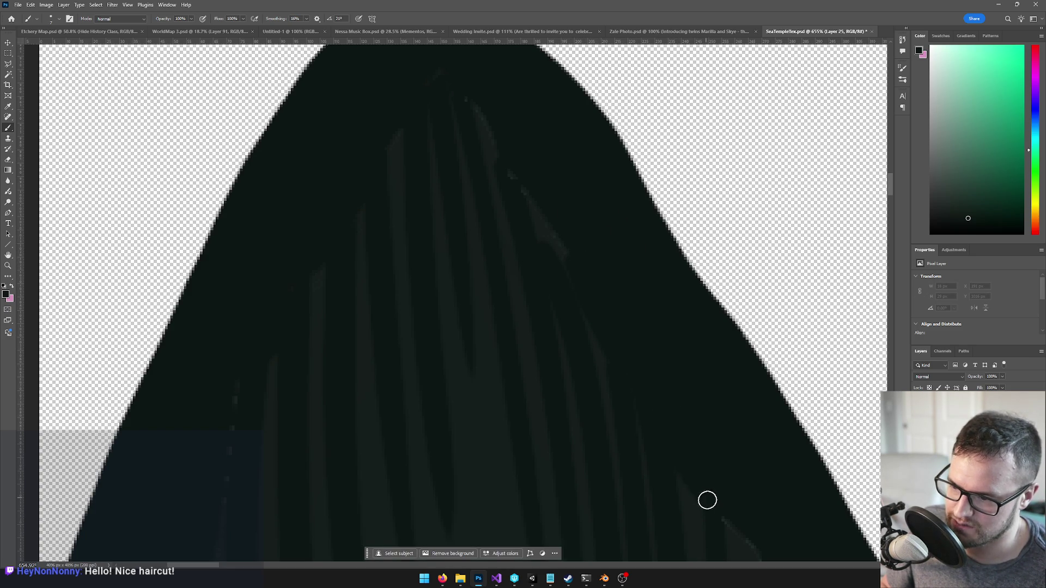
drag(706, 491, 572, 252)
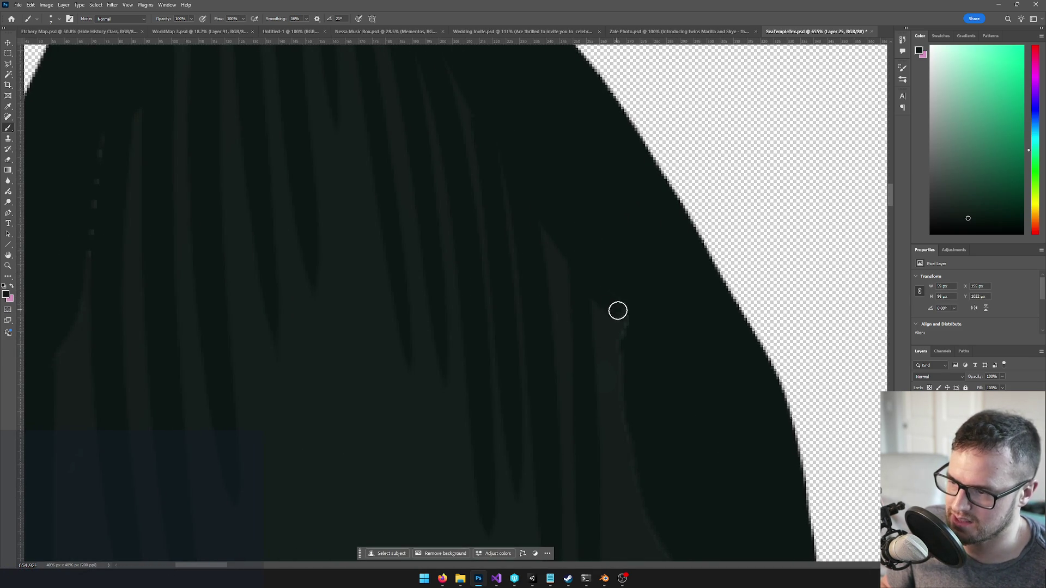
mouse_move(621, 351)
mouse_down()
mouse_move(626, 413)
mouse_move(556, 218)
mouse_up()
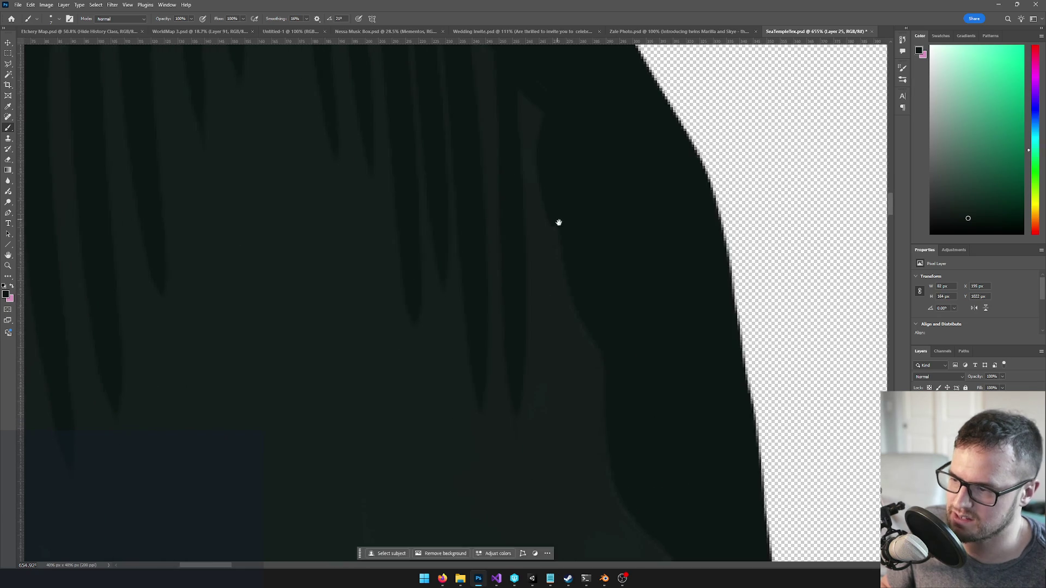
mouse_move(608, 389)
mouse_down()
mouse_move(530, 238)
mouse_move(572, 198)
mouse_move(566, 218)
mouse_up()
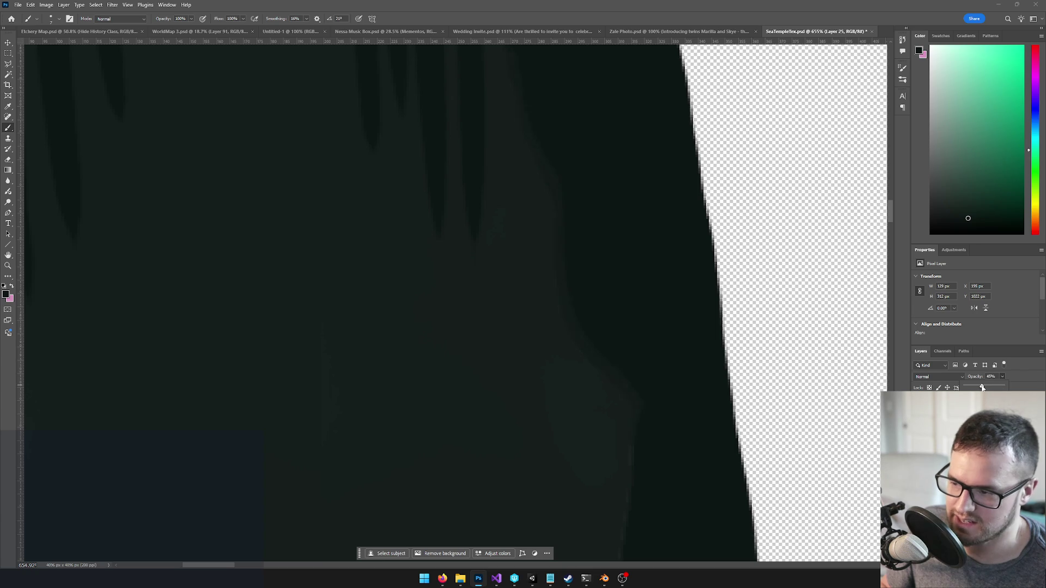
Enlarge the brush and paint soft shading along the bottom of the door shape
scroll(605, 259, down, 3)
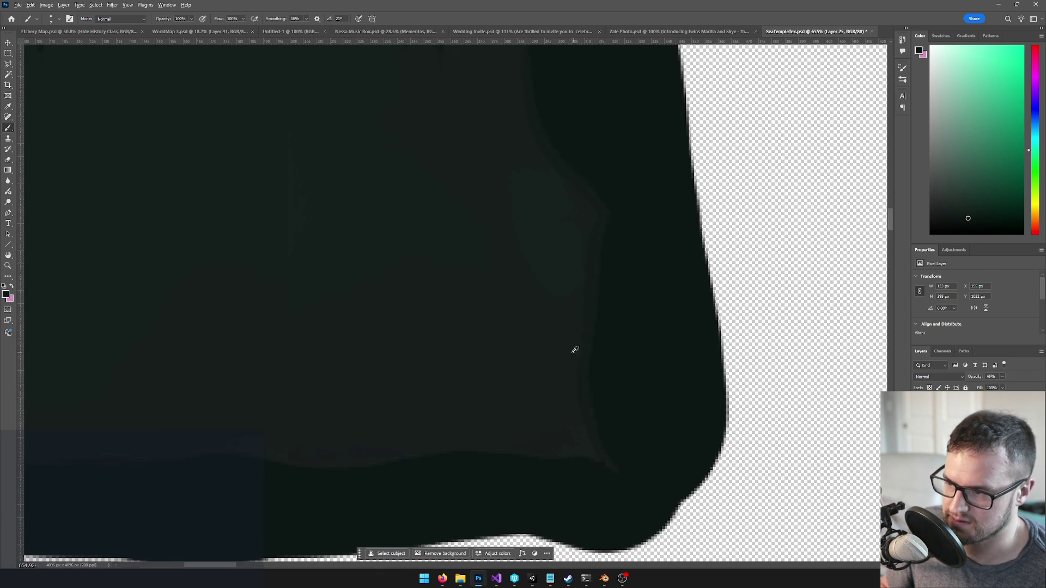
scroll(575, 349, down, 4)
drag(366, 280, 572, 280)
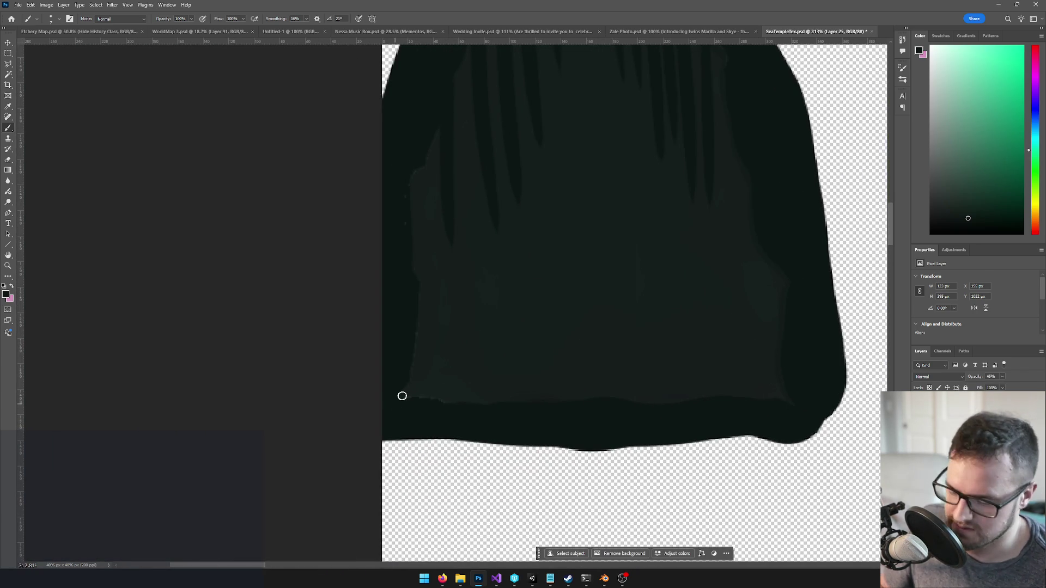
key(bracketright)
key(bracketright)
key(bracketright)
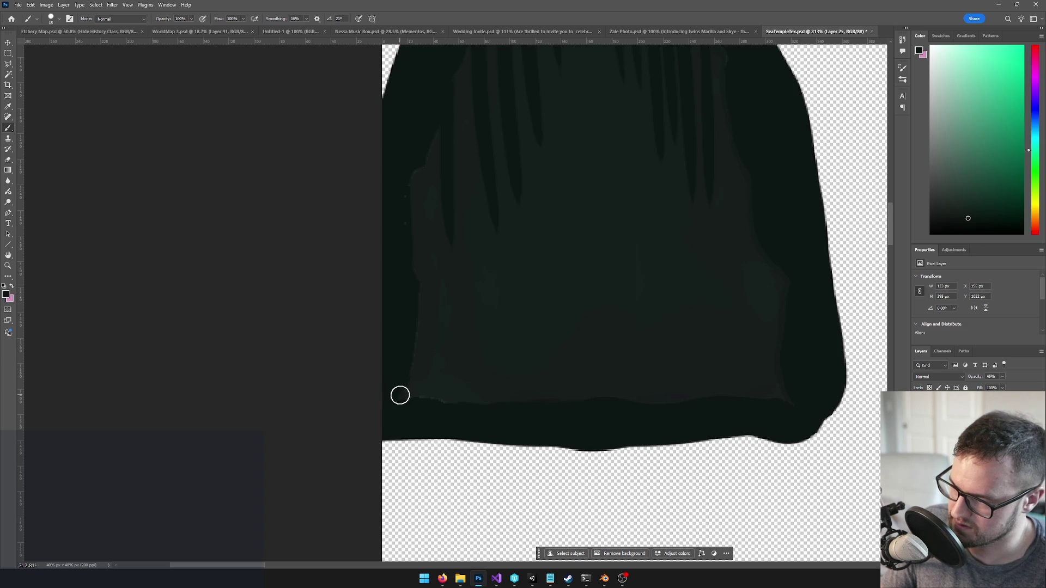
mouse_move(646, 402)
mouse_down()
mouse_move(789, 401)
mouse_move(623, 404)
mouse_up()
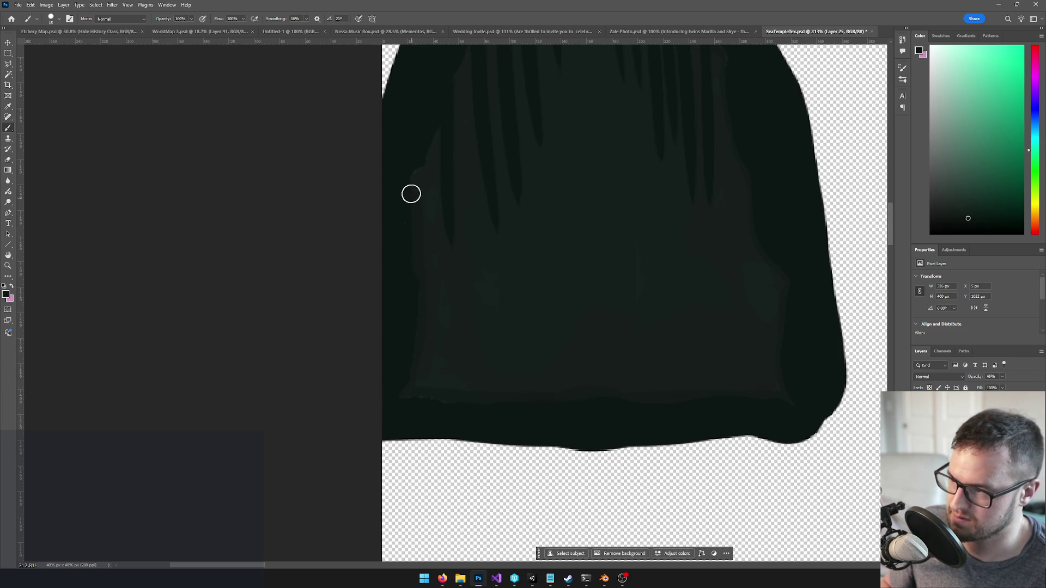
drag(435, 150, 453, 321)
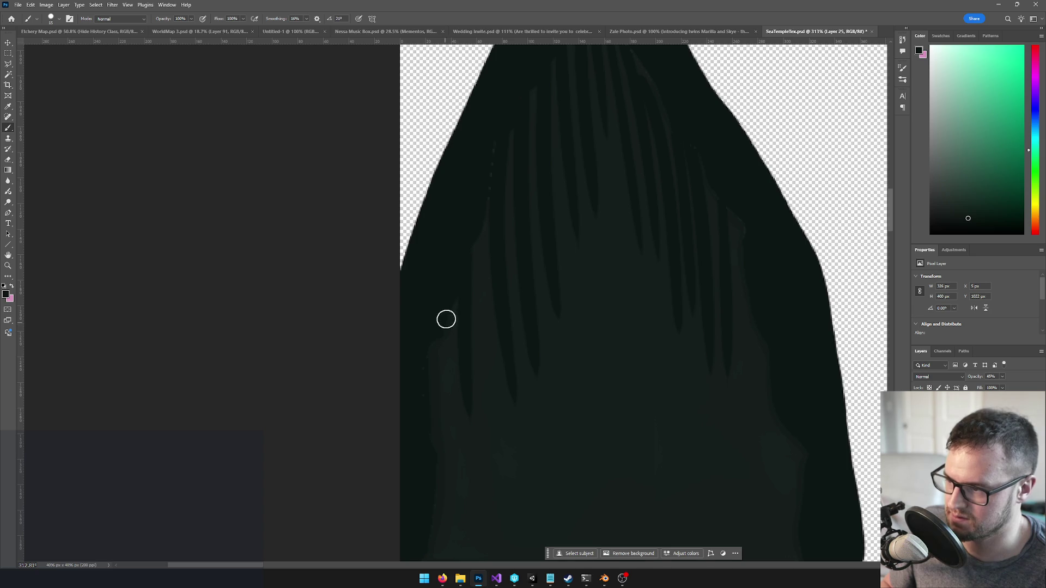
drag(490, 140, 440, 316)
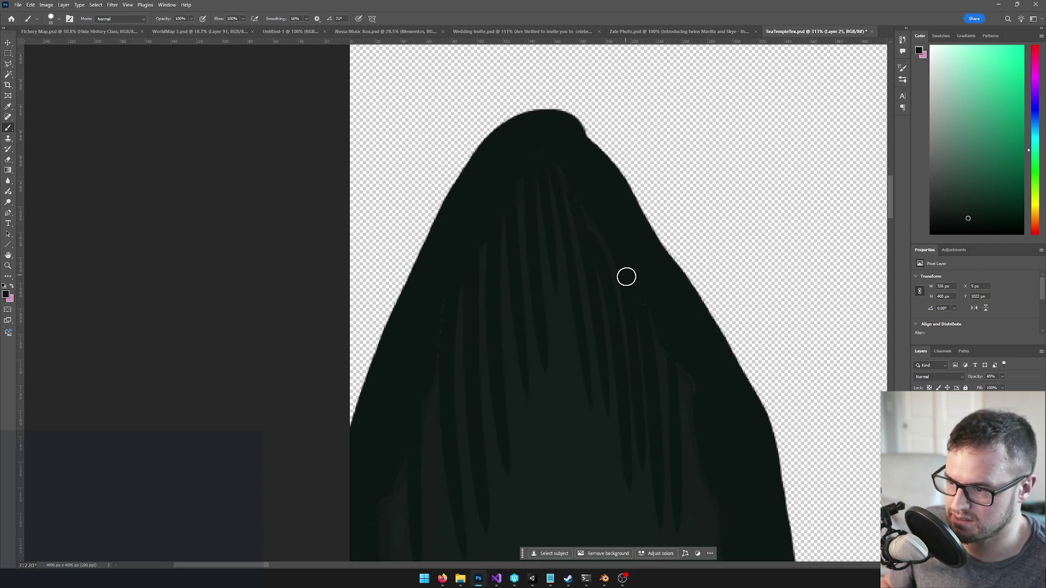
scroll(680, 324, down, 10)
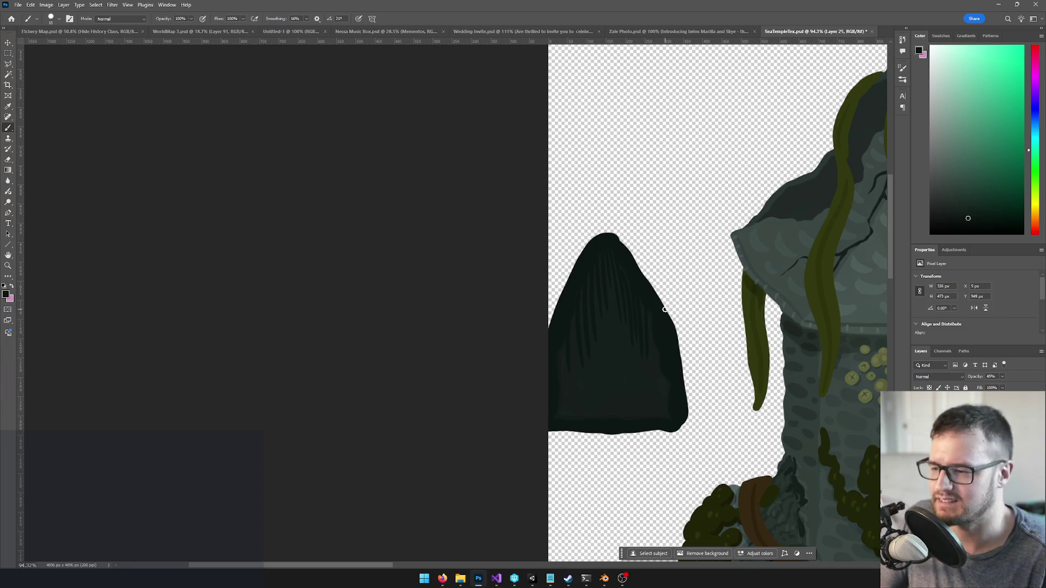
scroll(635, 280, up, 6)
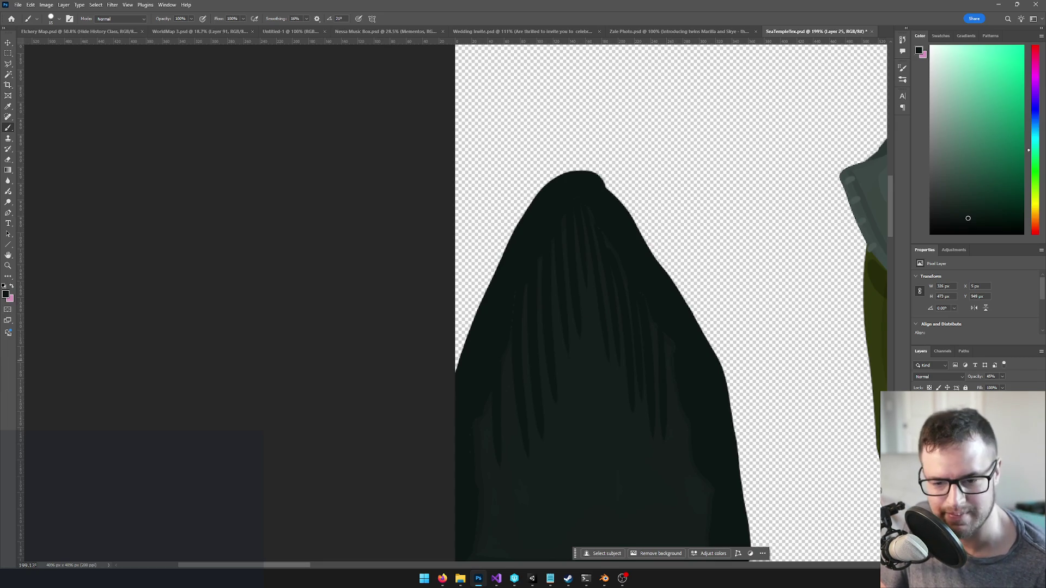
key(alt+Tab)
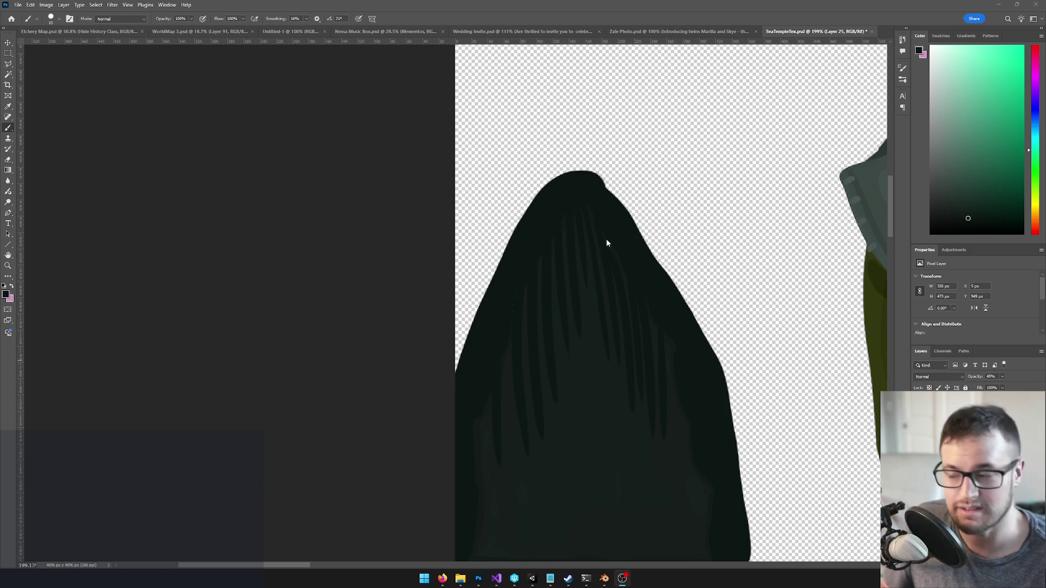
scroll(586, 179, up, 5)
scroll(616, 289, up, 2)
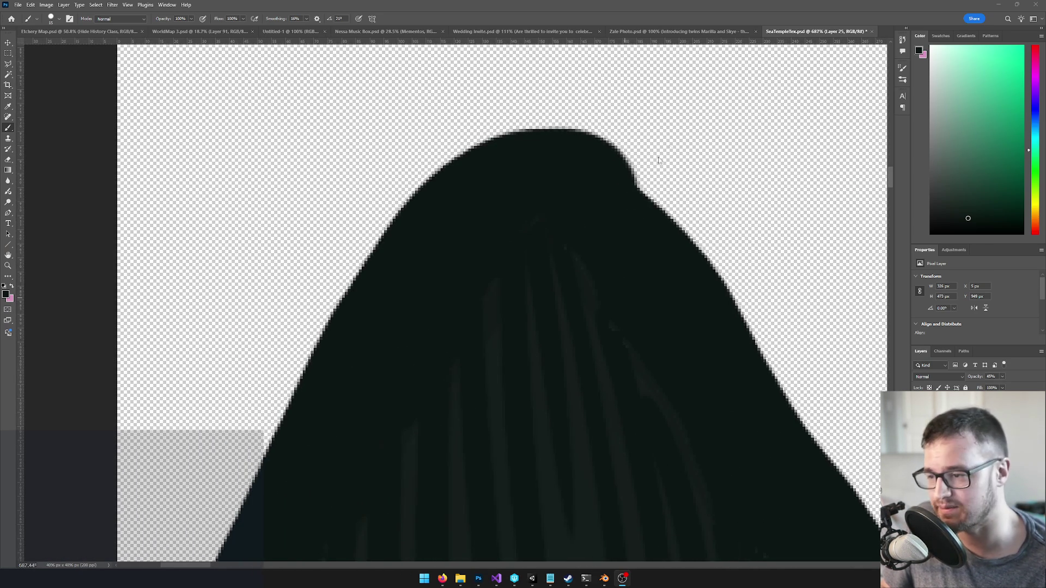
scroll(625, 185, up, 1)
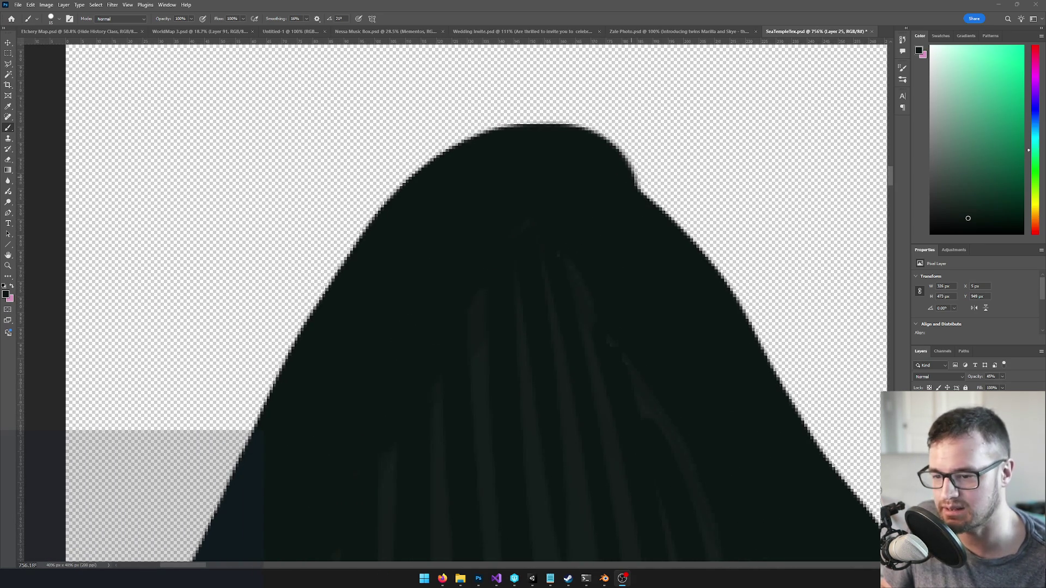
key(alt+Tab)
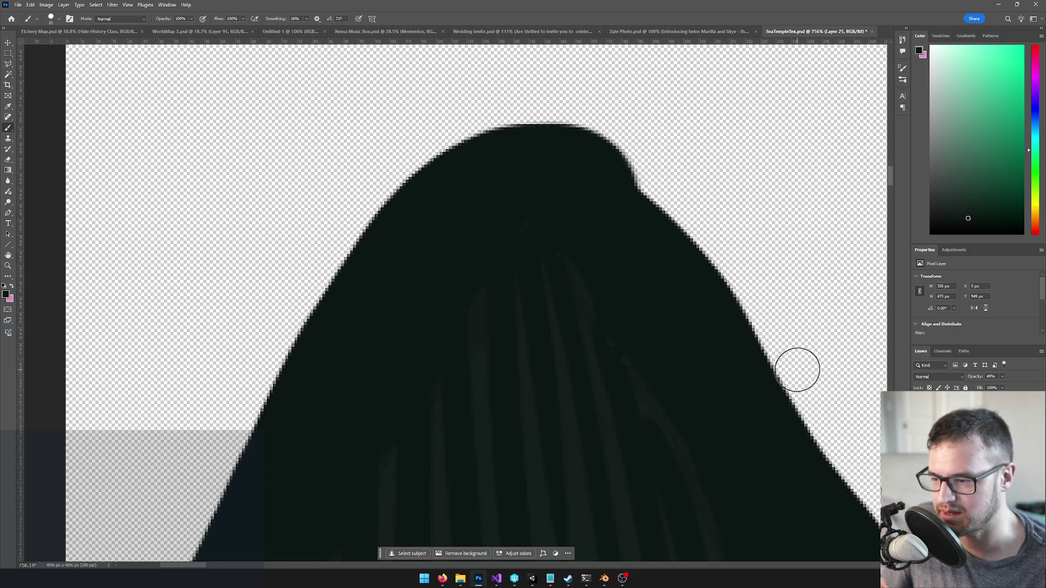
scroll(572, 317, up, 1)
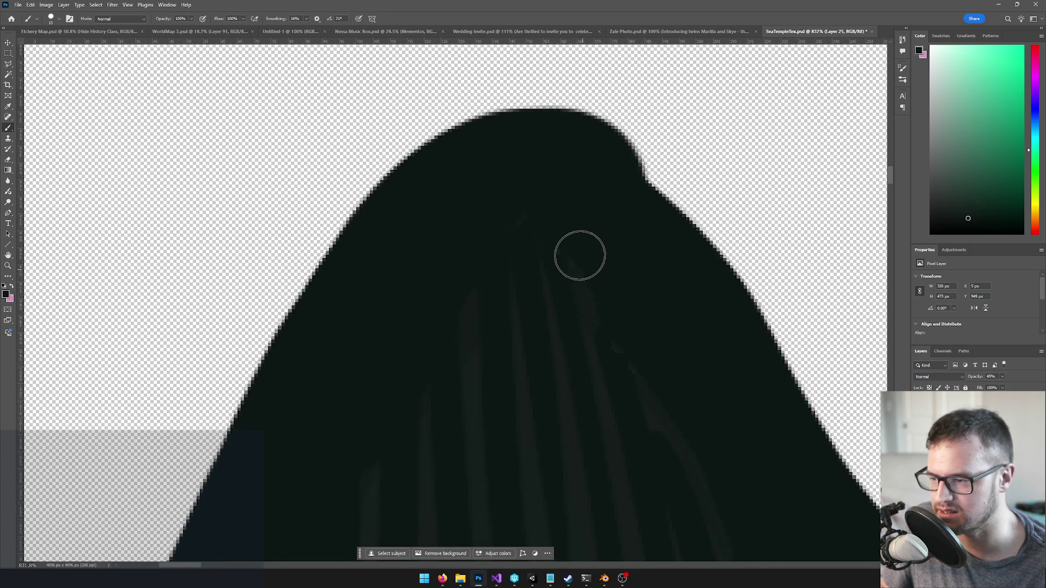
scroll(597, 271, down, 3)
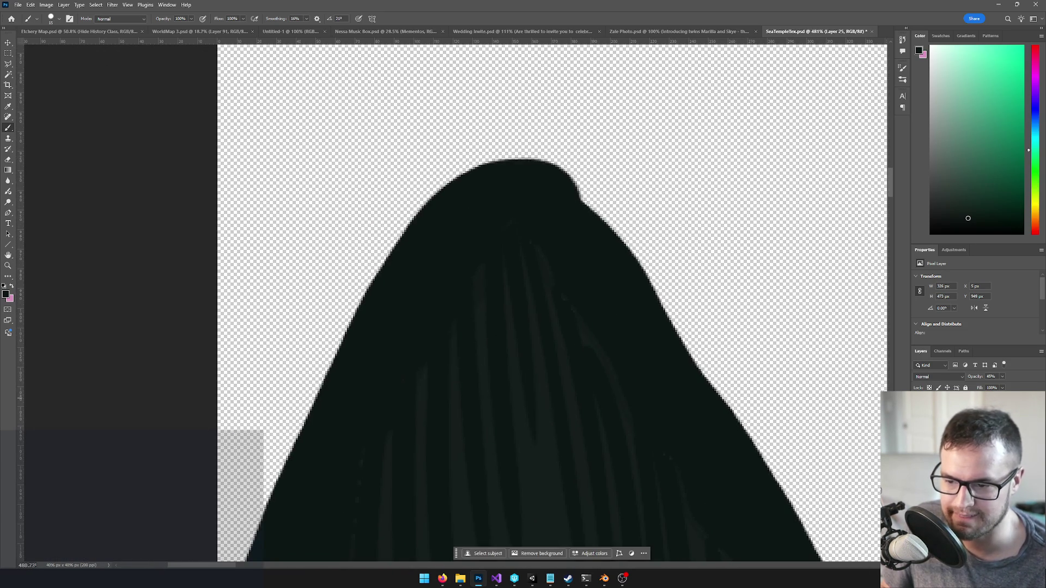
scroll(616, 335, down, 5)
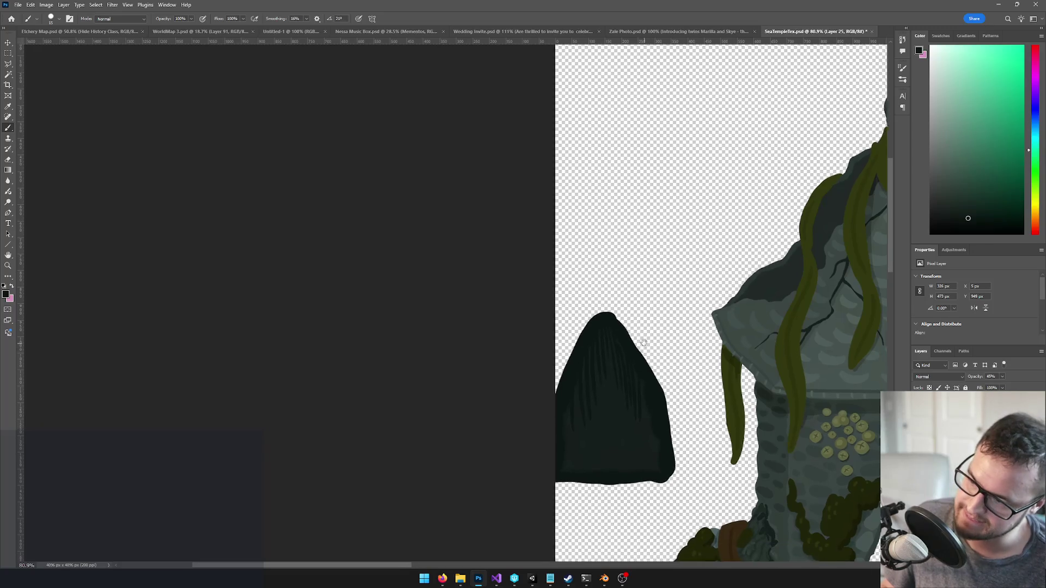
scroll(585, 313, up, 4)
scroll(566, 305, up, 4)
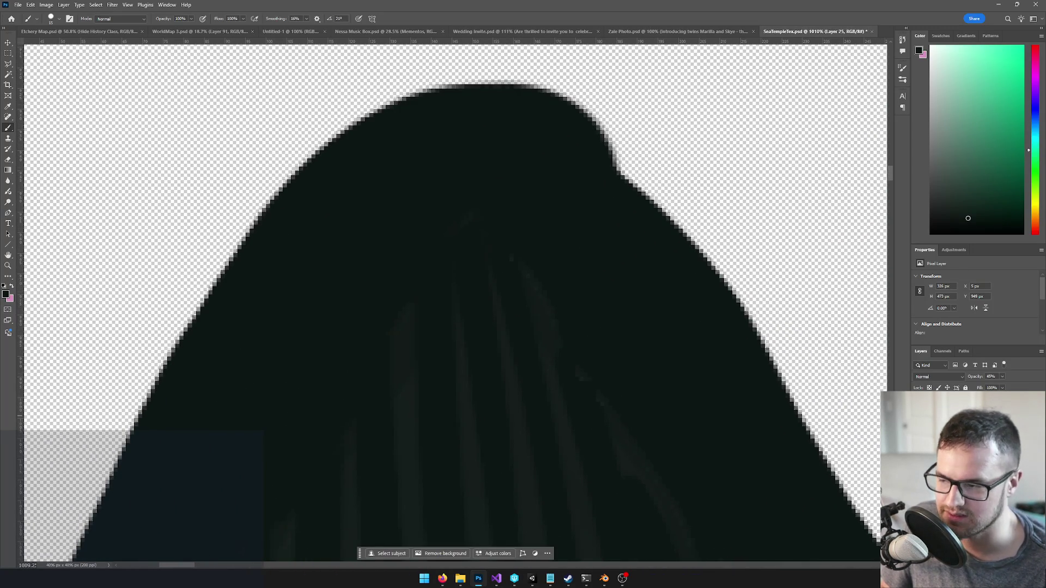
scroll(583, 333, down, 1)
ctrl+click(600, 320)
With a small Eraser, clean up the streaks along the door shape's right edge
key(e)
key(bracketleft)
key(bracketleft)
key(bracketleft)
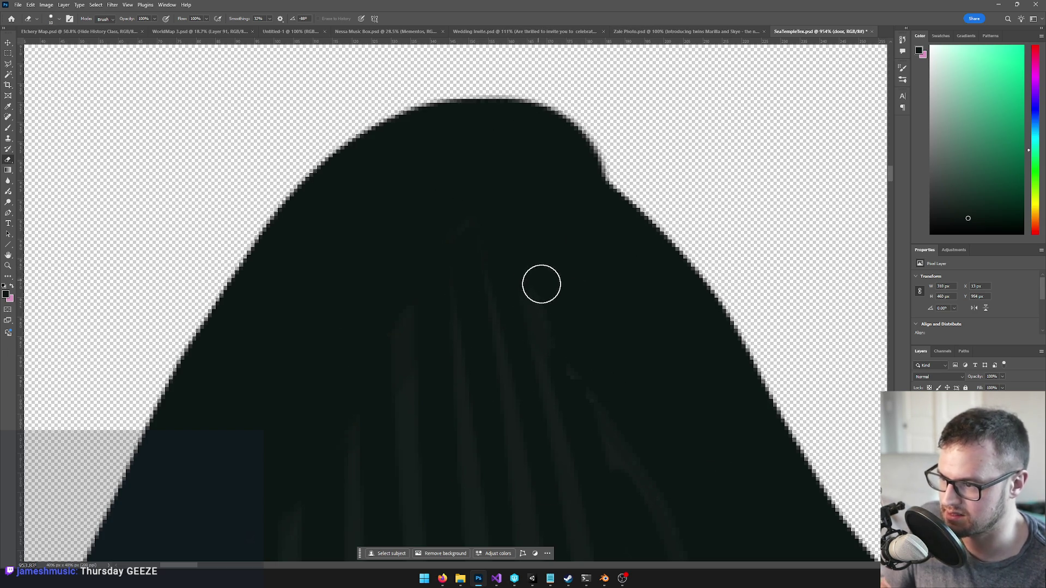
scroll(590, 276, down, 4)
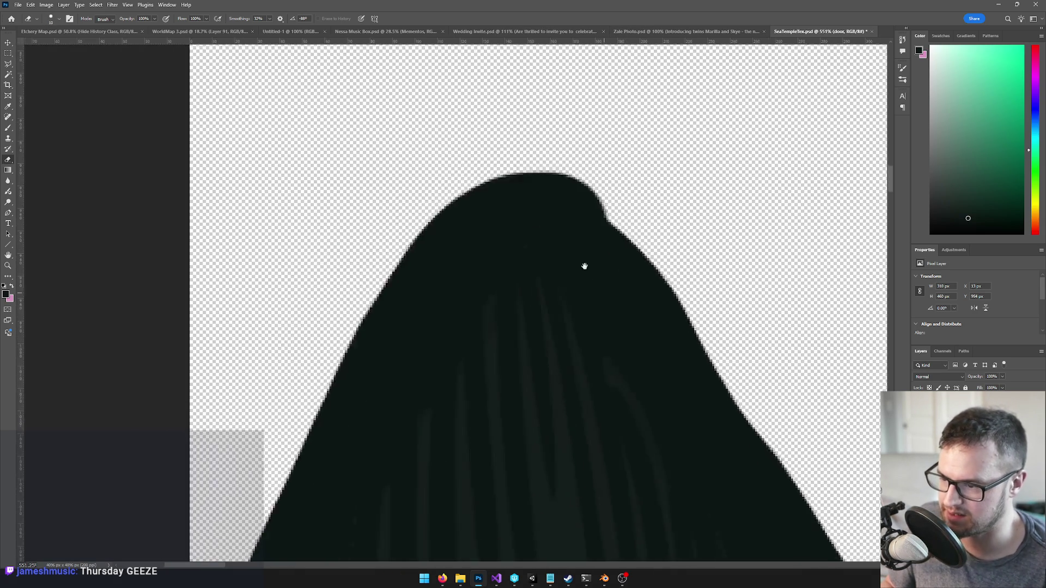
scroll(561, 263, up, 2)
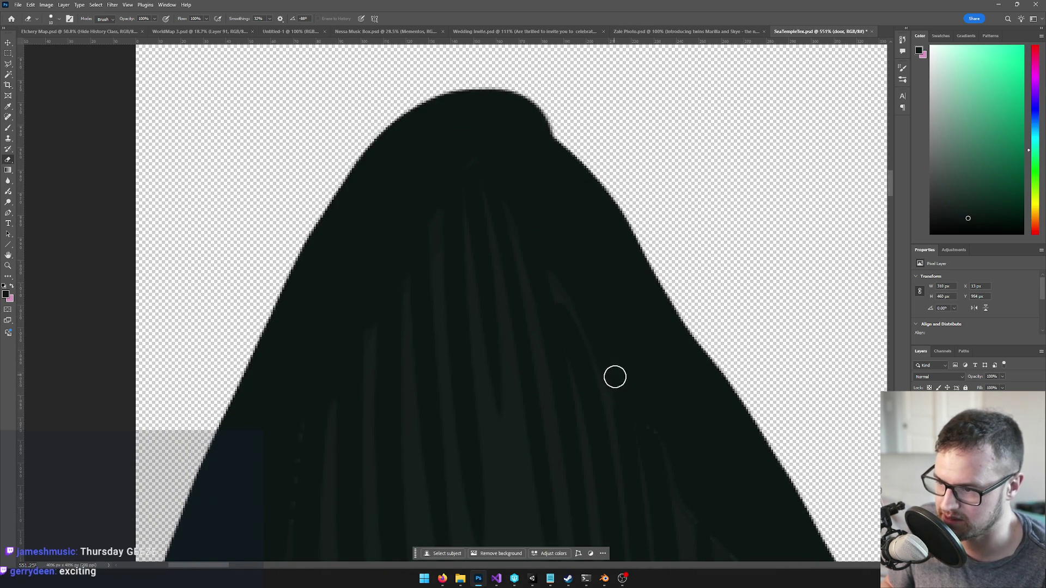
drag(664, 431, 474, 113)
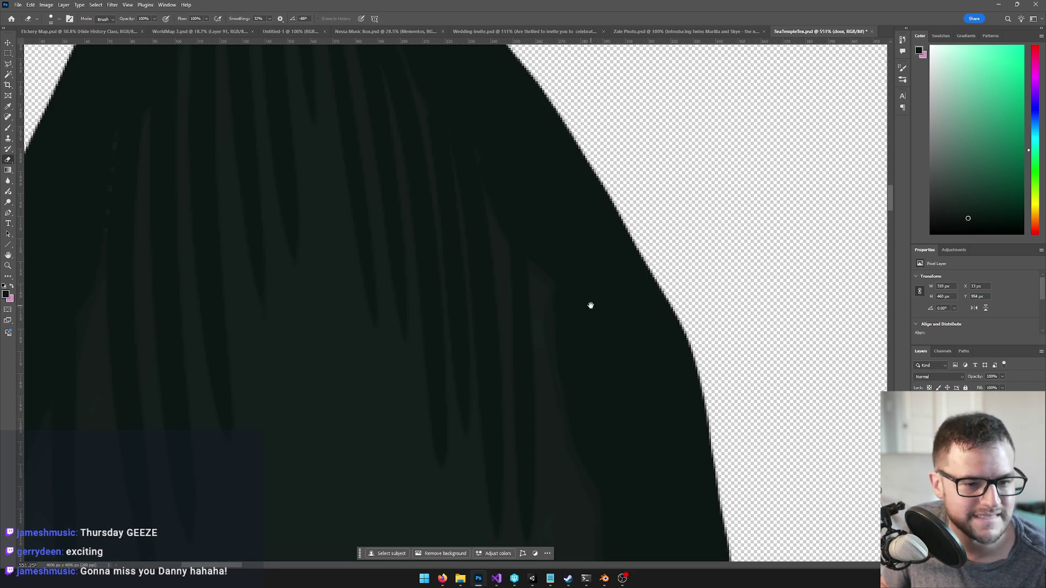
drag(590, 305, 590, 295)
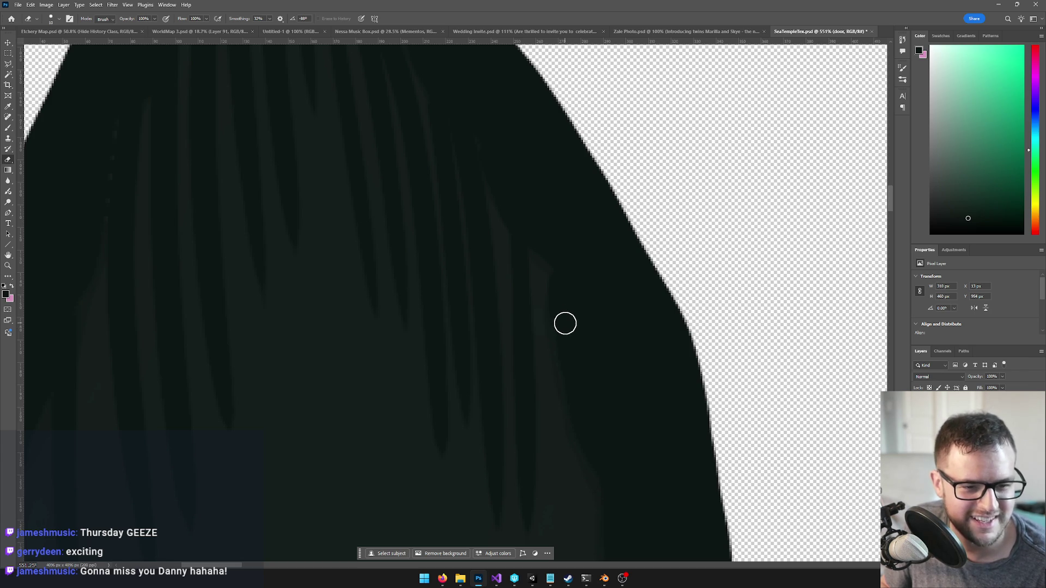
scroll(567, 317, up, 4)
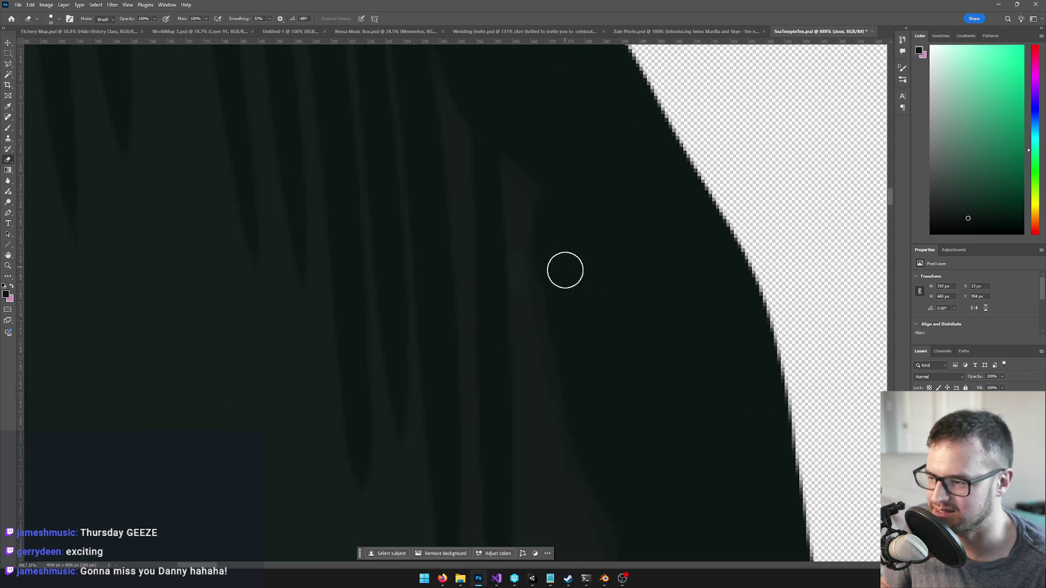
drag(561, 336, 514, 206)
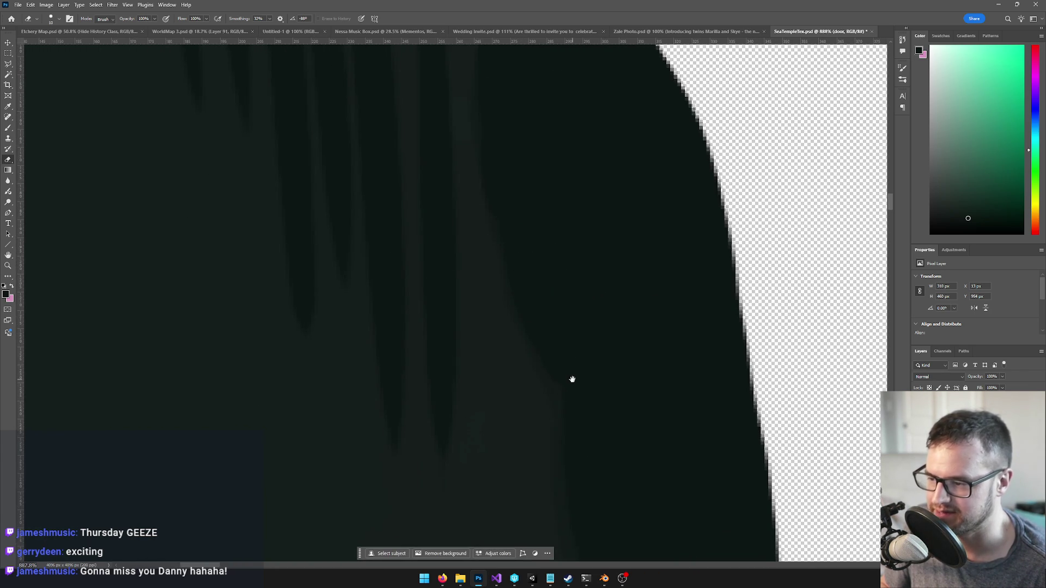
drag(571, 378, 537, 218)
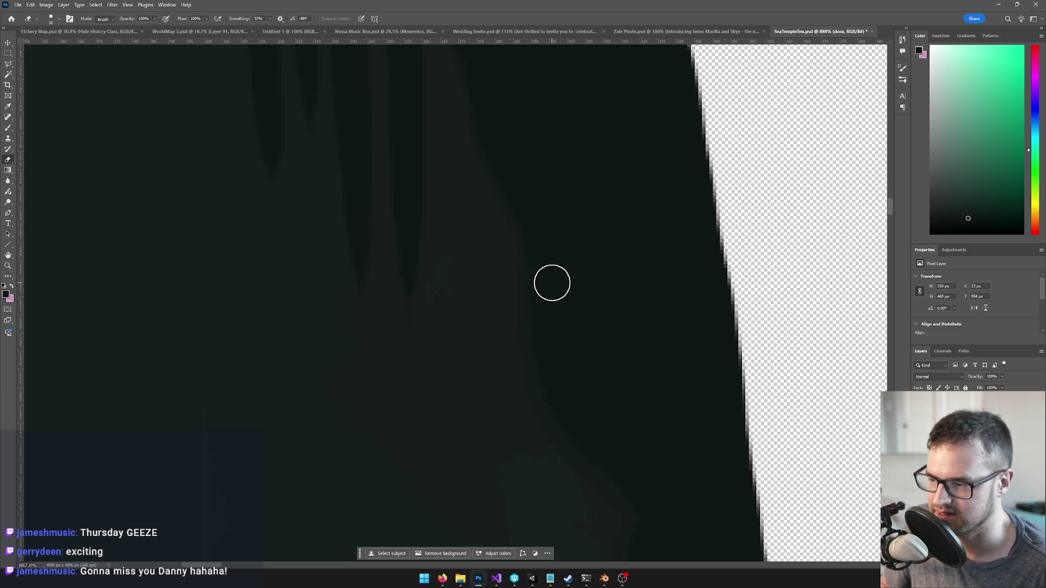
drag(576, 280, 549, 221)
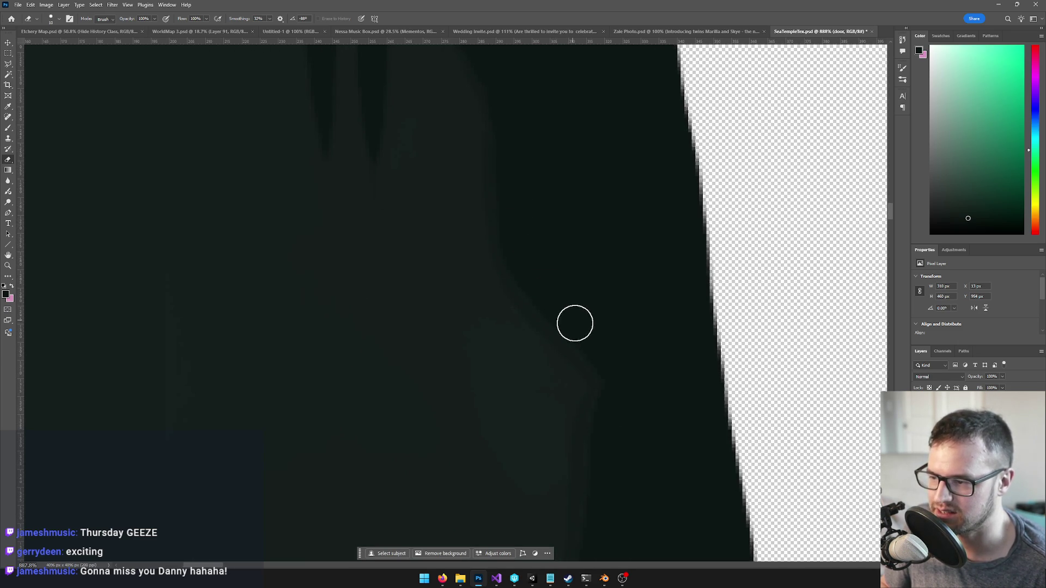
drag(611, 265, 626, 215)
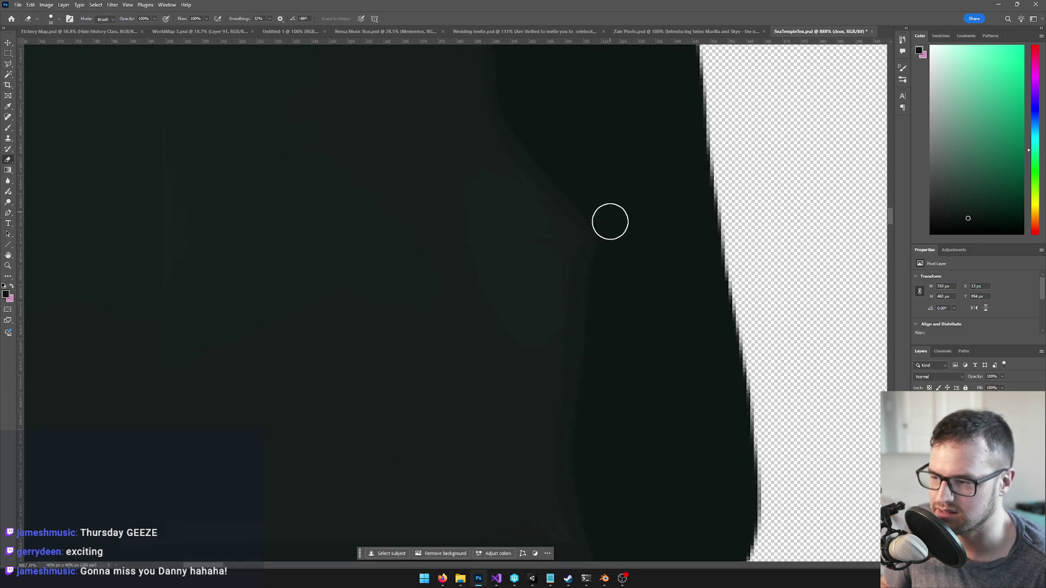
drag(630, 276, 643, 204)
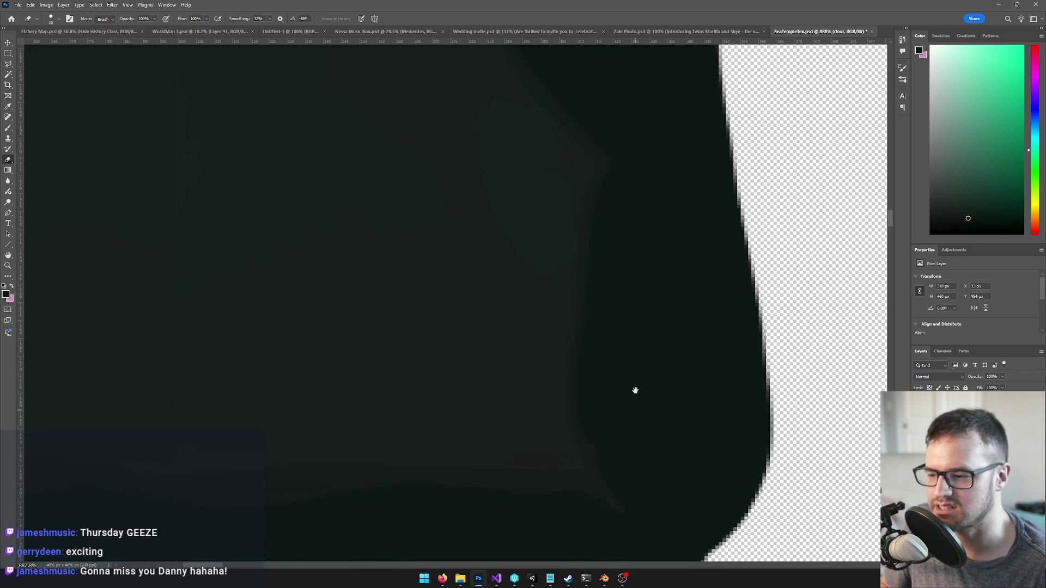
drag(635, 406, 640, 336)
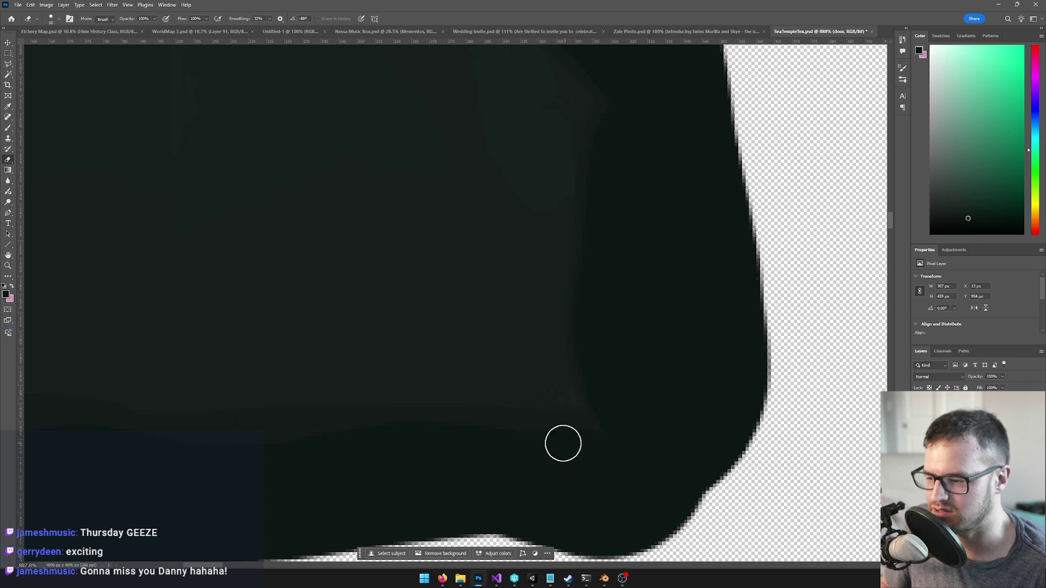
Clean up the dark streaks along the door shape's bottom and left side
drag(485, 416, 688, 373)
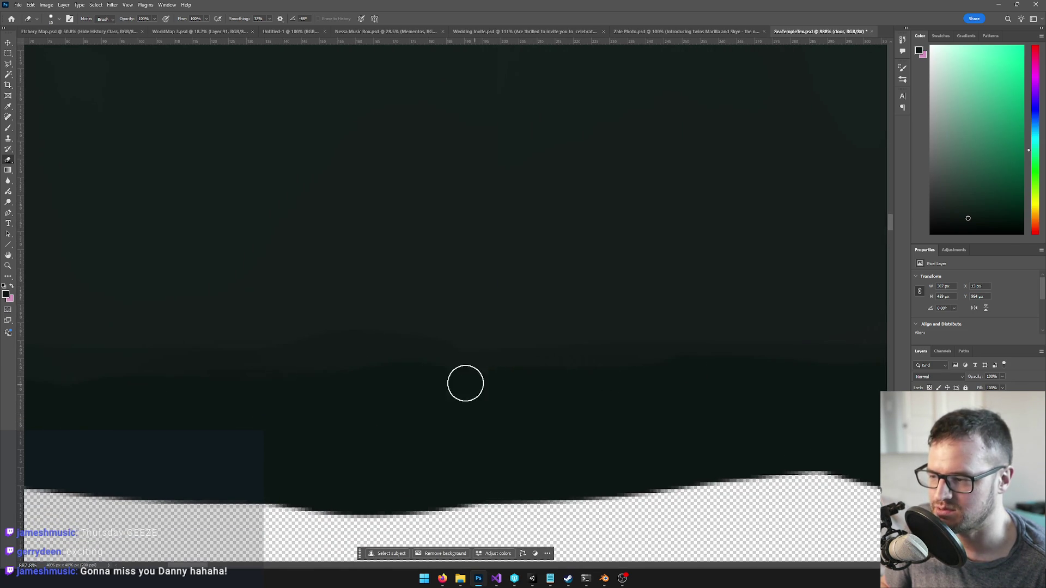
drag(448, 348, 593, 350)
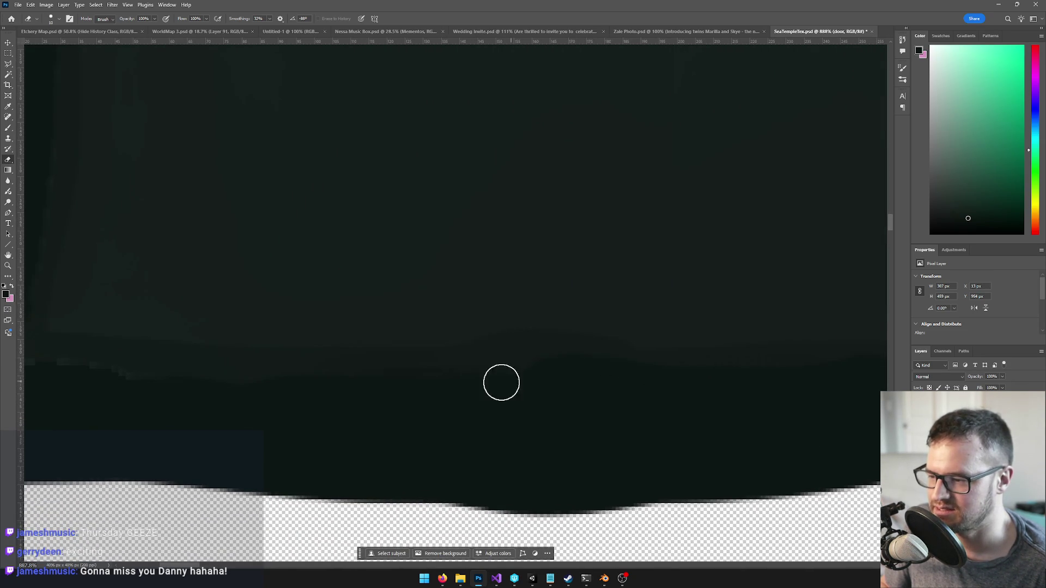
drag(395, 362, 513, 362)
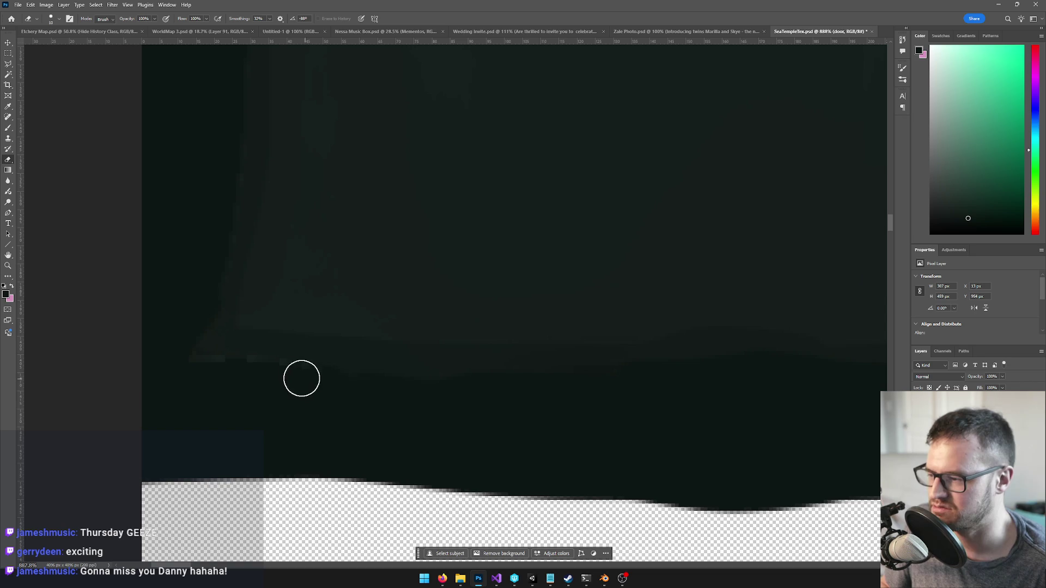
drag(182, 367, 427, 341)
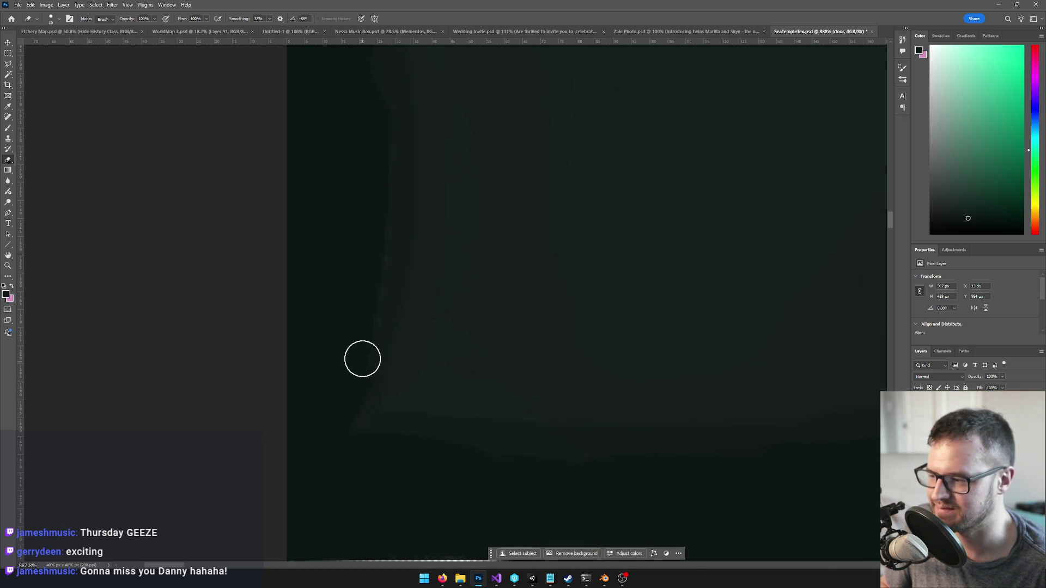
drag(369, 295, 367, 411)
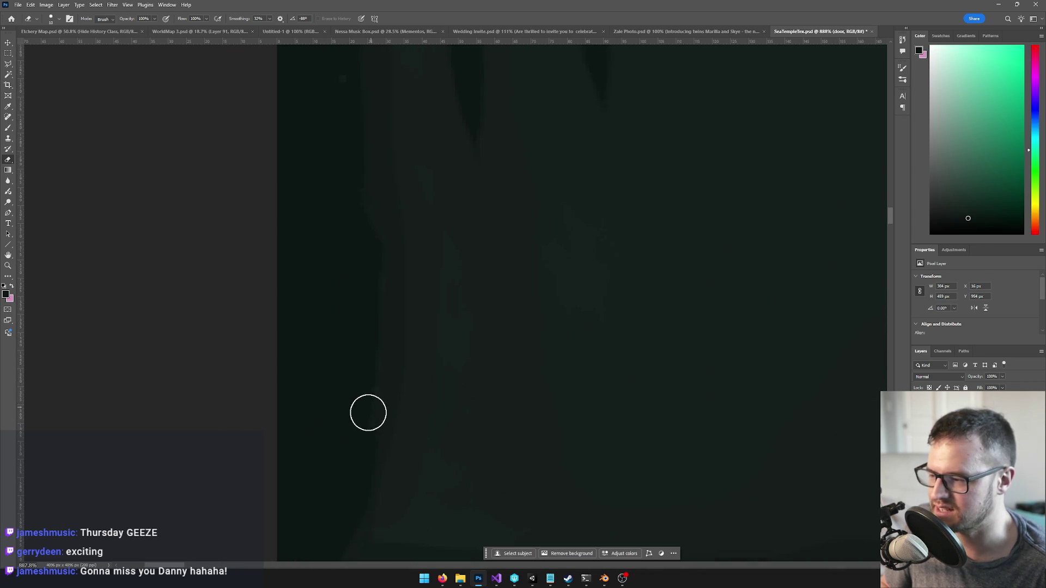
drag(360, 280, 365, 360)
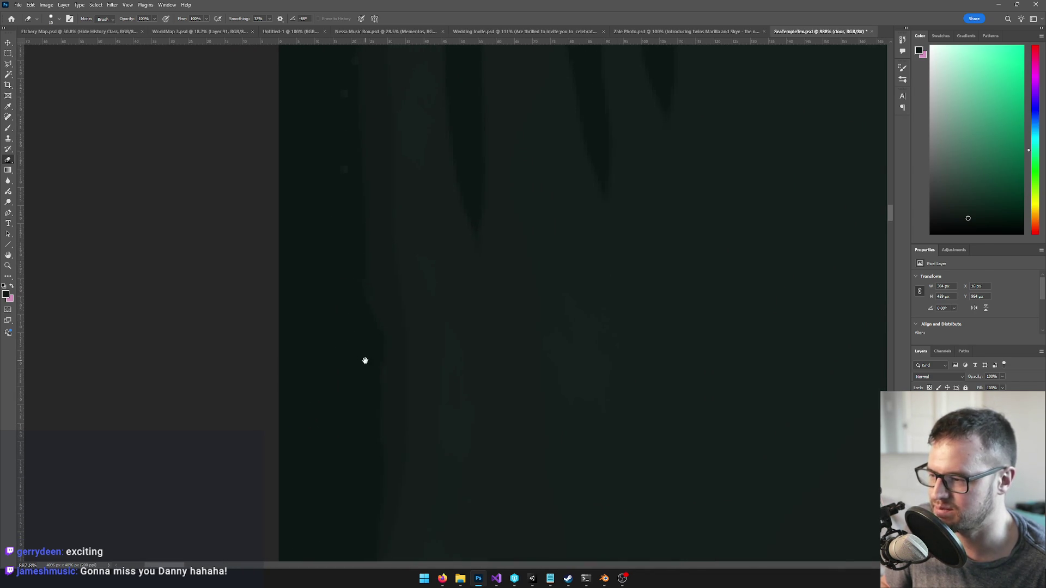
drag(362, 315, 353, 329)
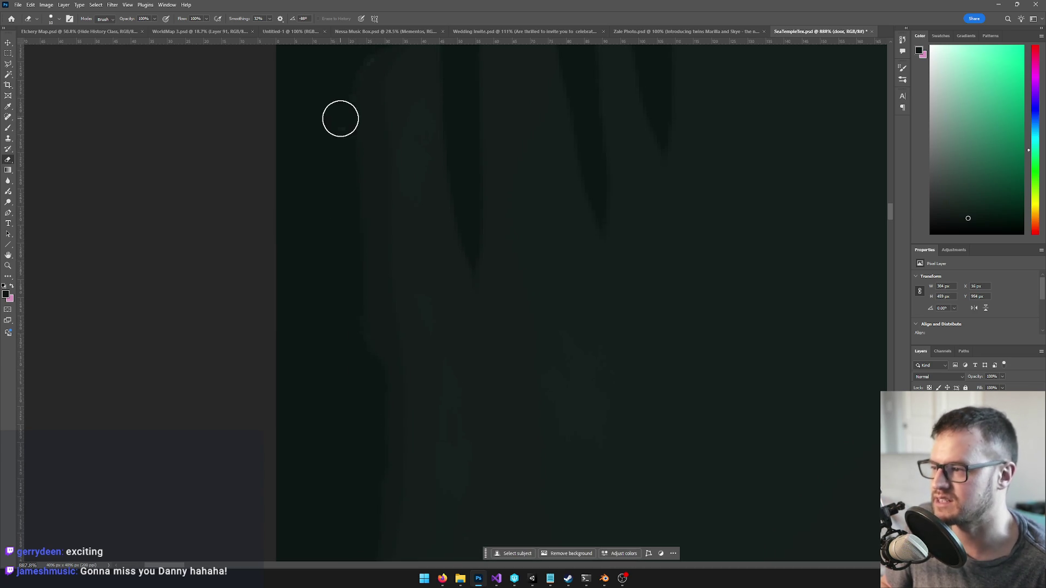
drag(318, 229, 316, 322)
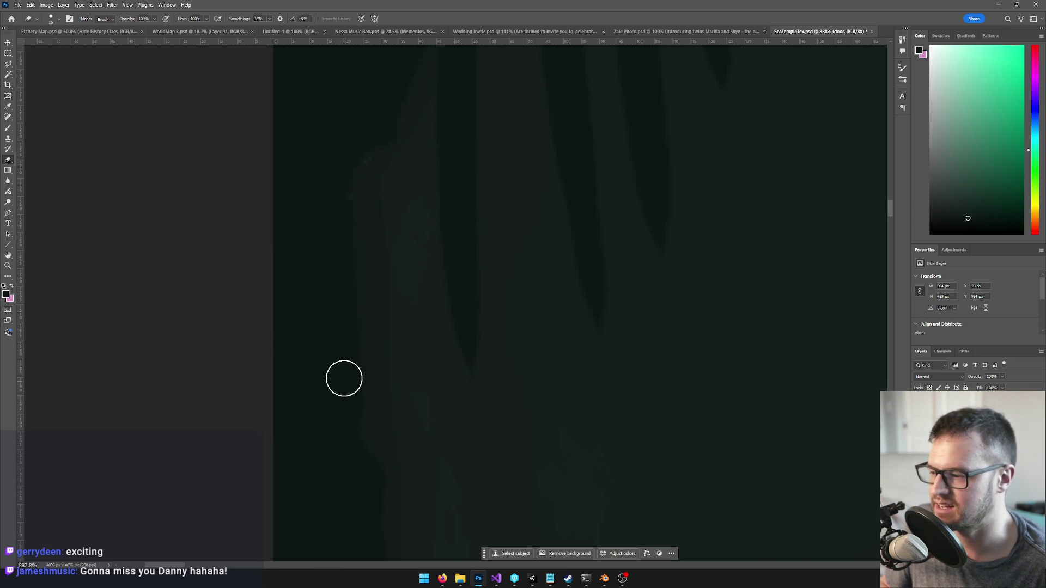
drag(357, 142, 332, 304)
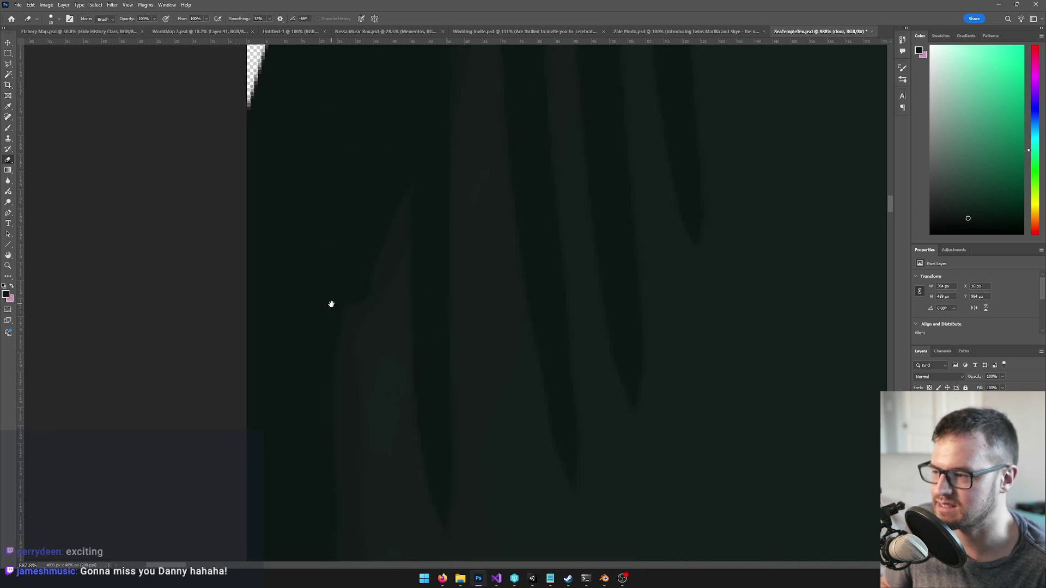
drag(382, 230, 346, 352)
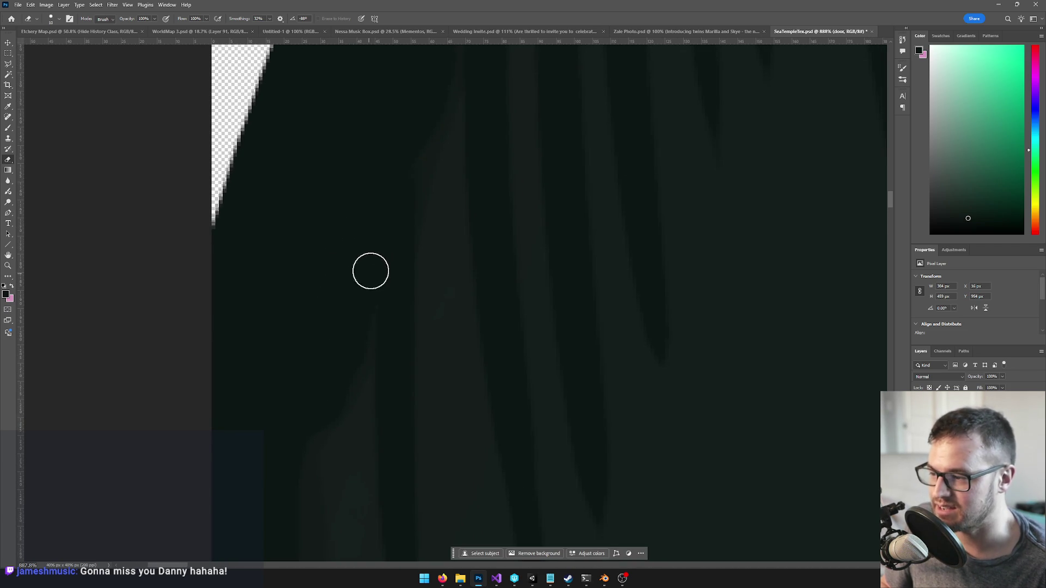
scroll(436, 173, down, 5)
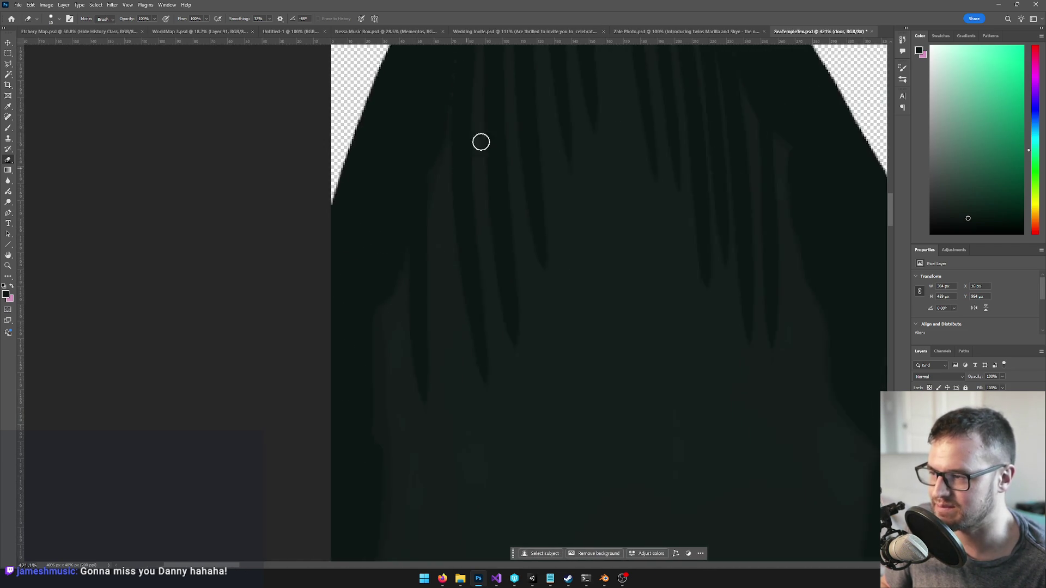
Zoom around the door shape and toggle the dark fill layer off and on to compare
scroll(416, 168, up, 3)
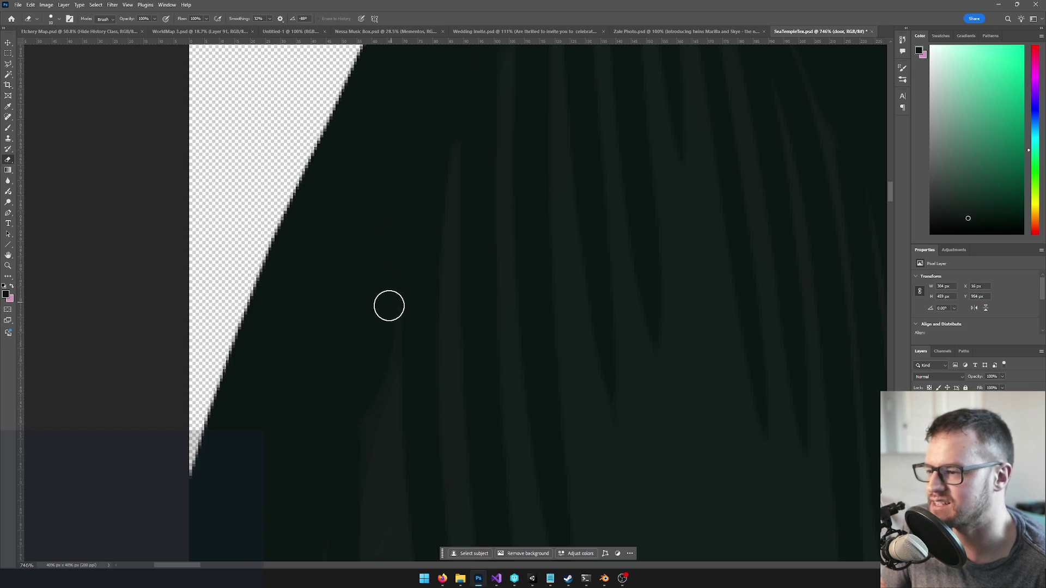
scroll(388, 334, right, 3)
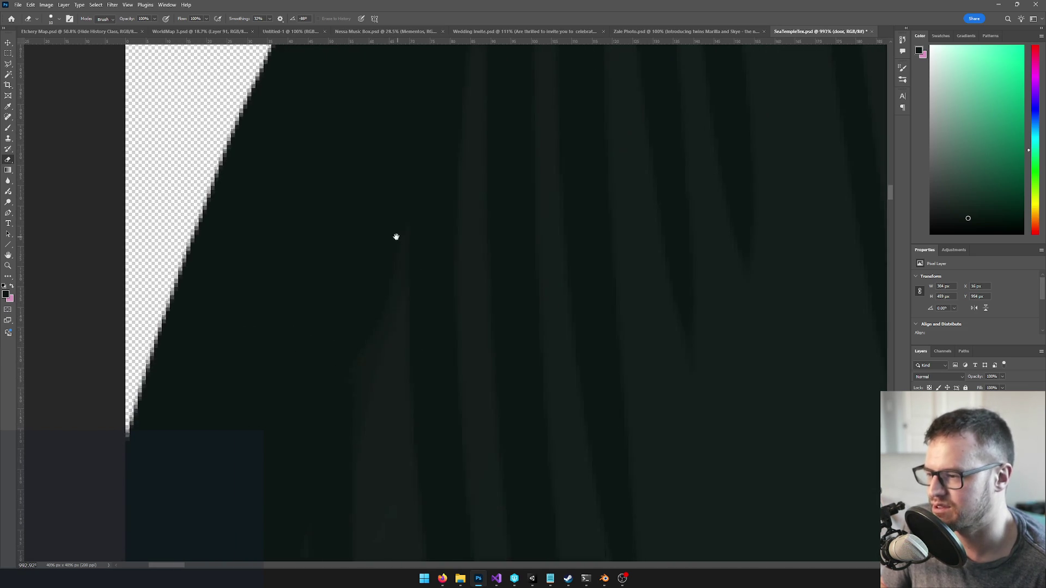
scroll(468, 211, down, 2)
scroll(468, 211, down, 3)
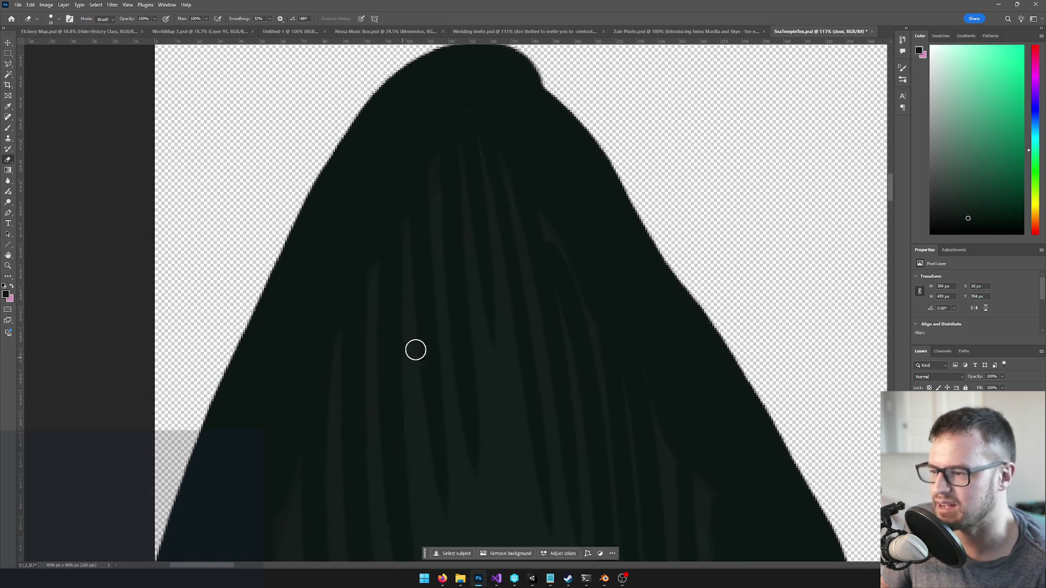
scroll(581, 257, down, 3)
scroll(566, 327, down, 3)
scroll(549, 332, up, 3)
scroll(549, 332, down, 3)
scroll(563, 316, up, 2)
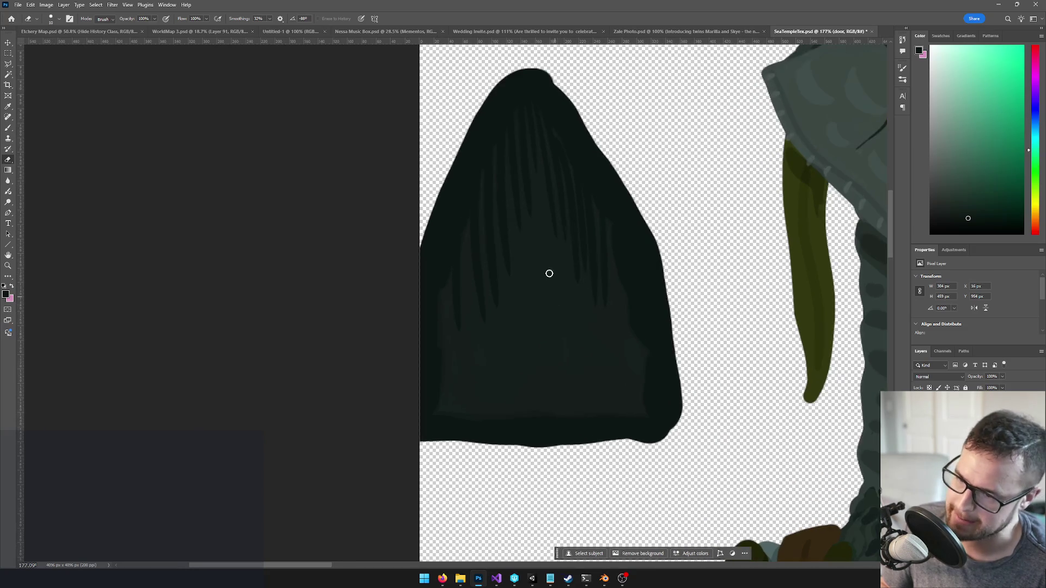
click(919, 406)
click(919, 405)
click(919, 406)
click(919, 405)
Review the door hood beside the temple painting and save SeaTempleTex.psd
scroll(504, 306, up, 2)
scroll(526, 306, down, 2)
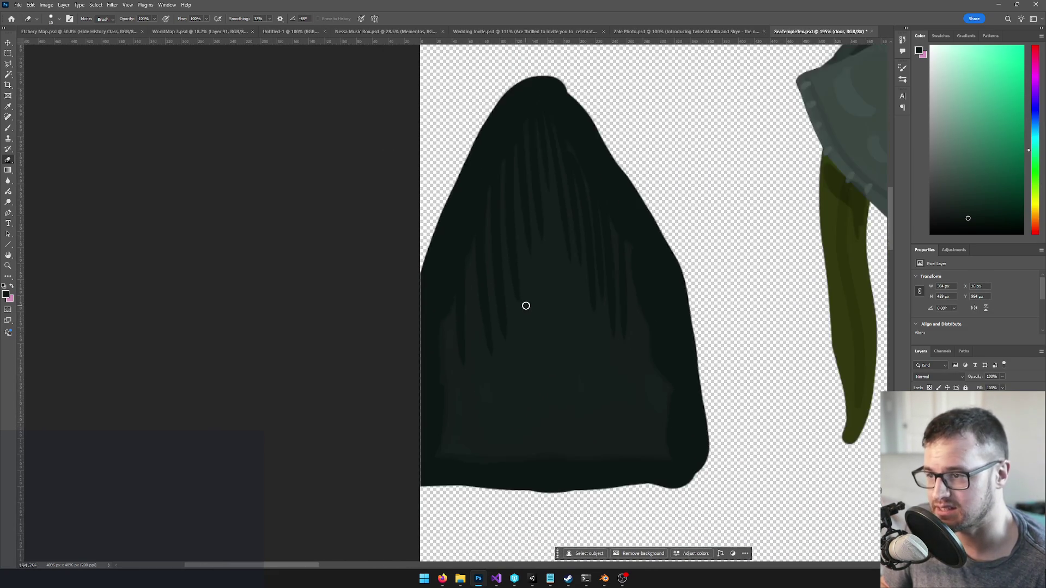
scroll(551, 180, up, 2)
scroll(567, 196, down, 1)
scroll(567, 196, up, 6)
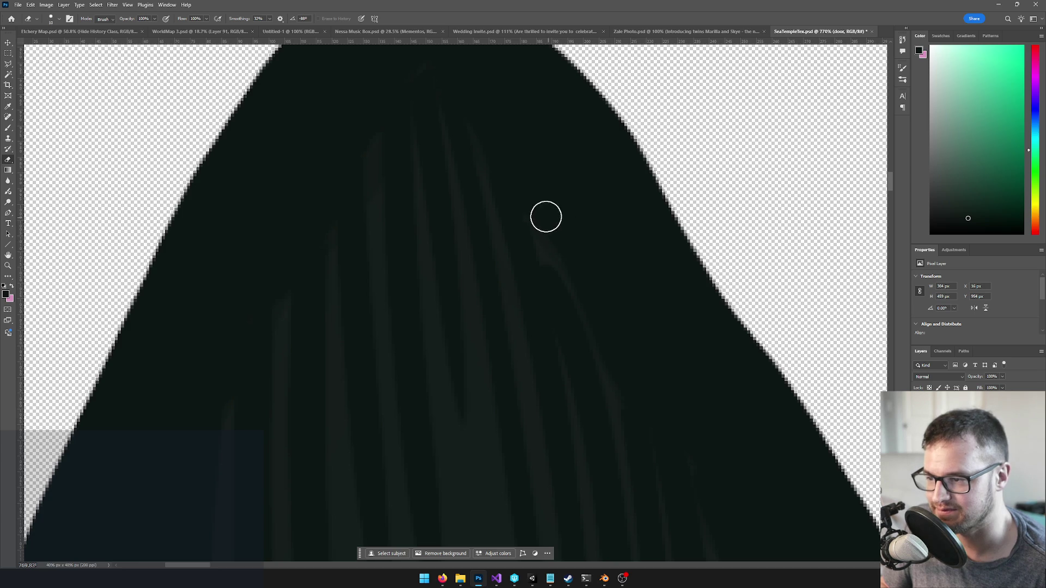
scroll(599, 311, down, 5)
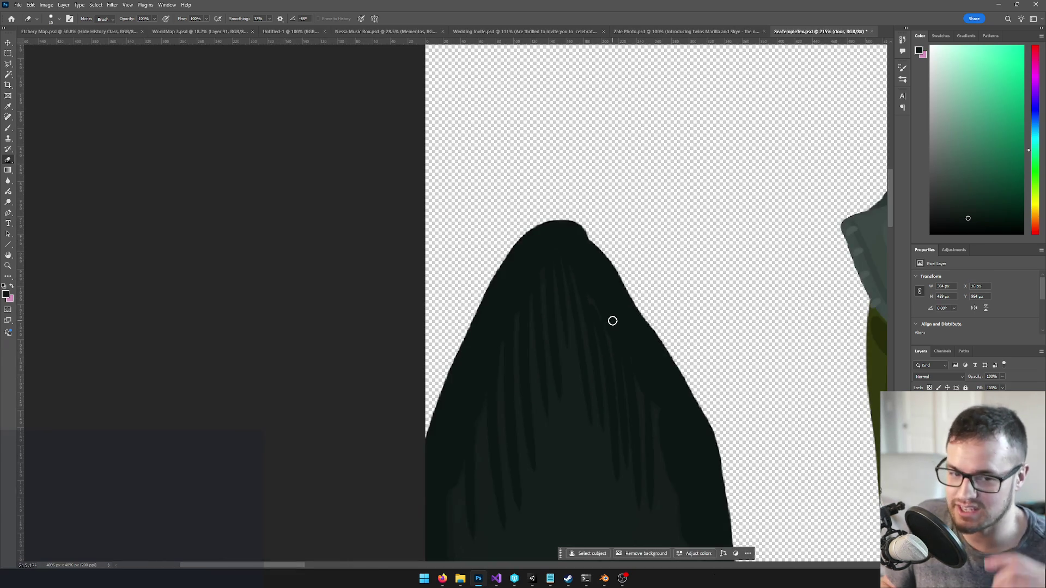
scroll(614, 318, down, 2)
scroll(566, 256, up, 1)
scroll(559, 258, down, 1)
scroll(559, 259, down, 1)
scroll(572, 261, up, 2)
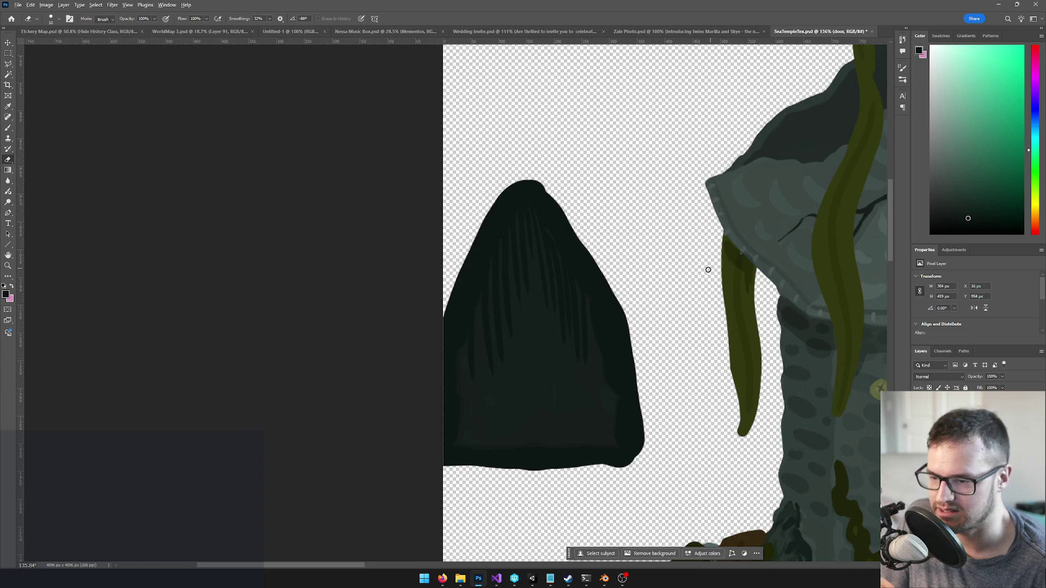
scroll(681, 250, down, 3)
key(ctrl+s)
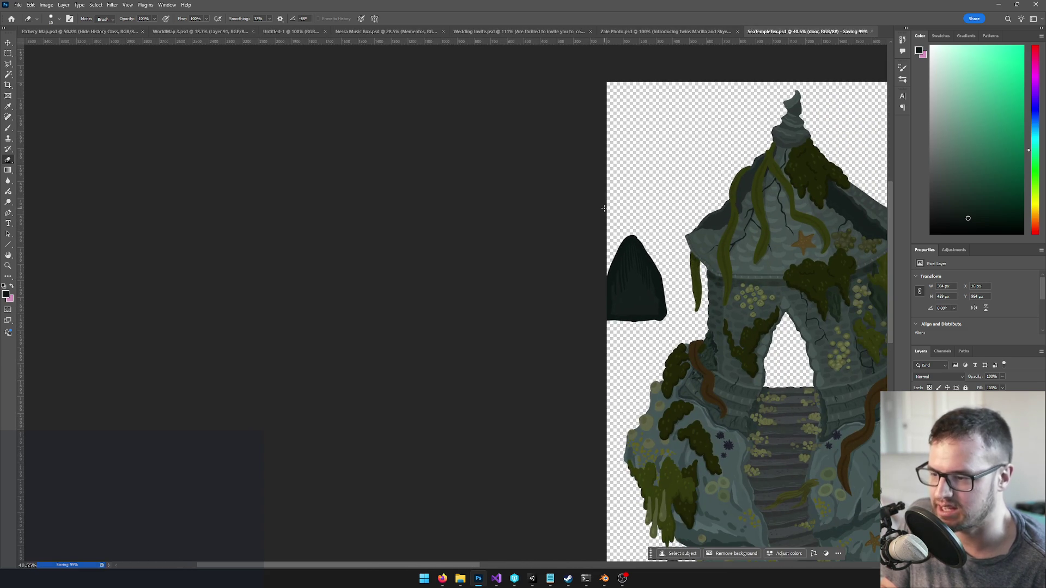
Touch up the arch area of the texture in Photoshop and save it
click(604, 578)
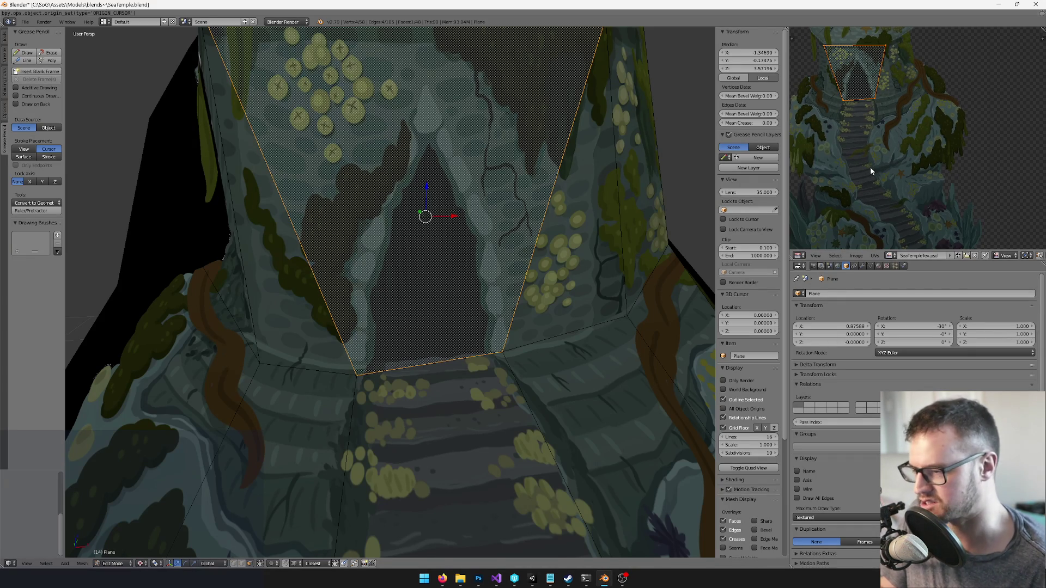
scroll(531, 293, down, 8)
key(alt+Tab)
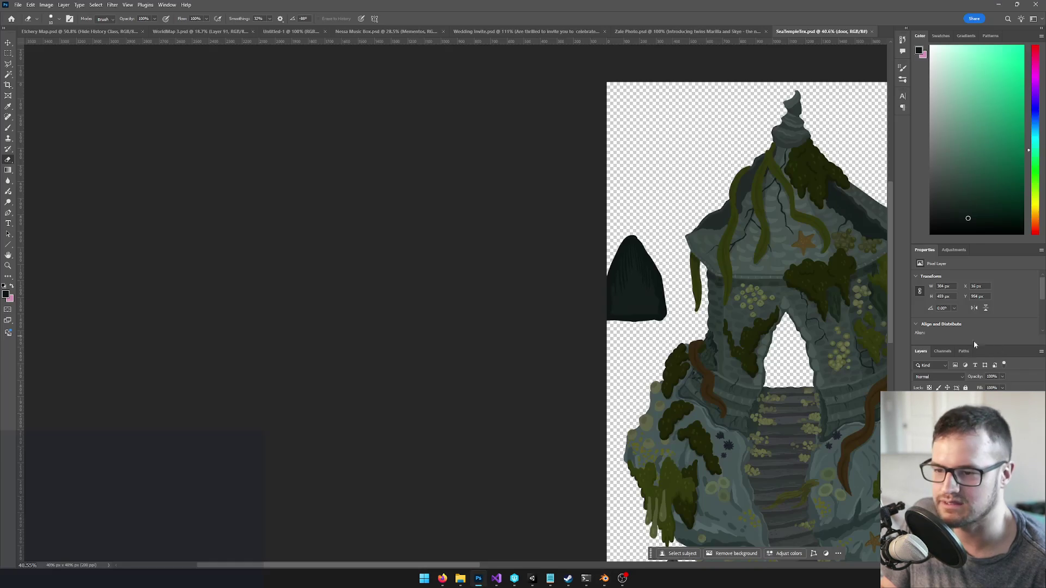
click(859, 364)
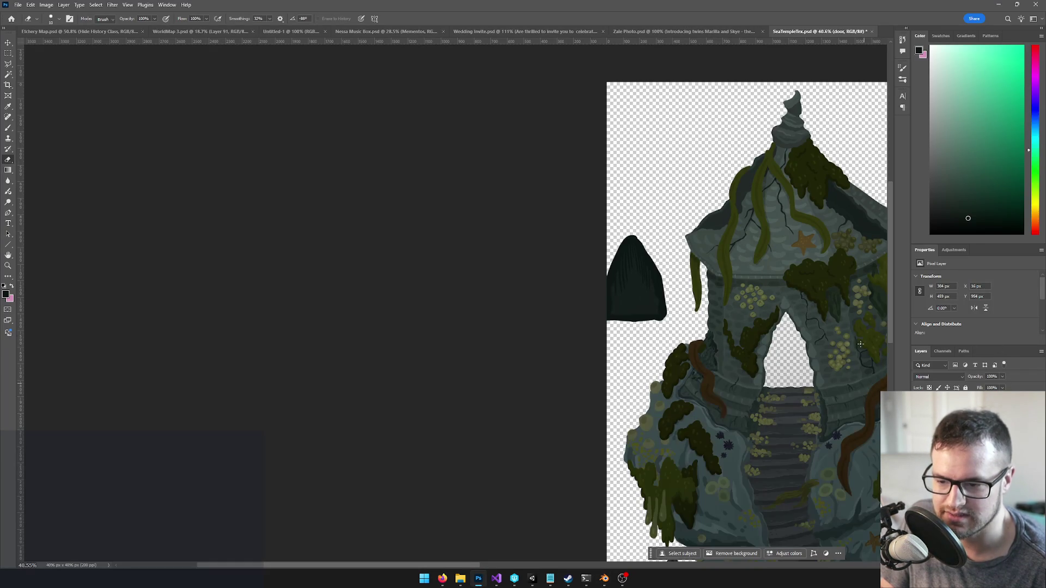
key(ctrl+s)
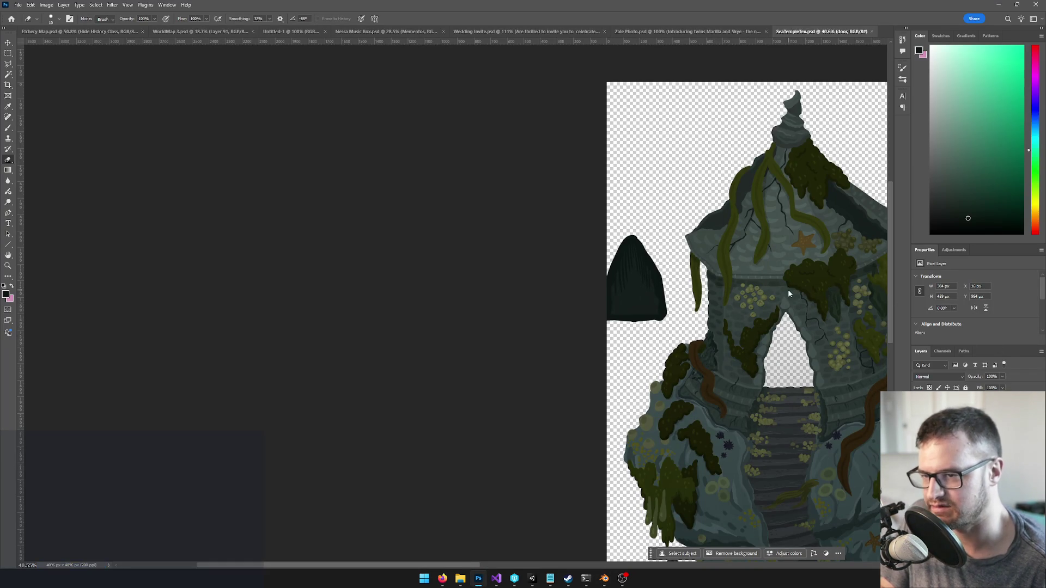
key(alt+Tab)
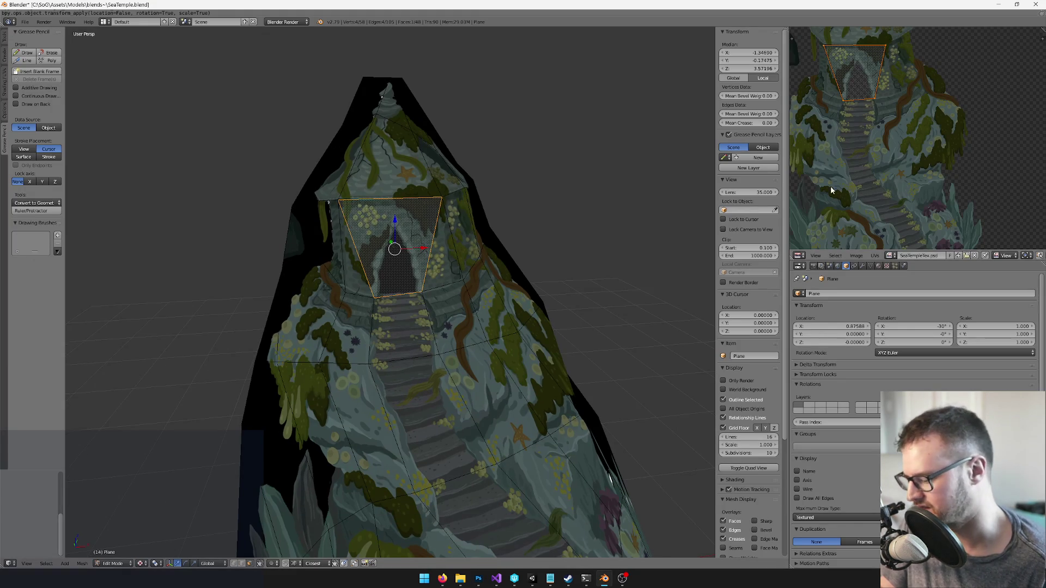
Rotate the whole mesh 90 degrees around X to stand it upright
key(ctrl+z)
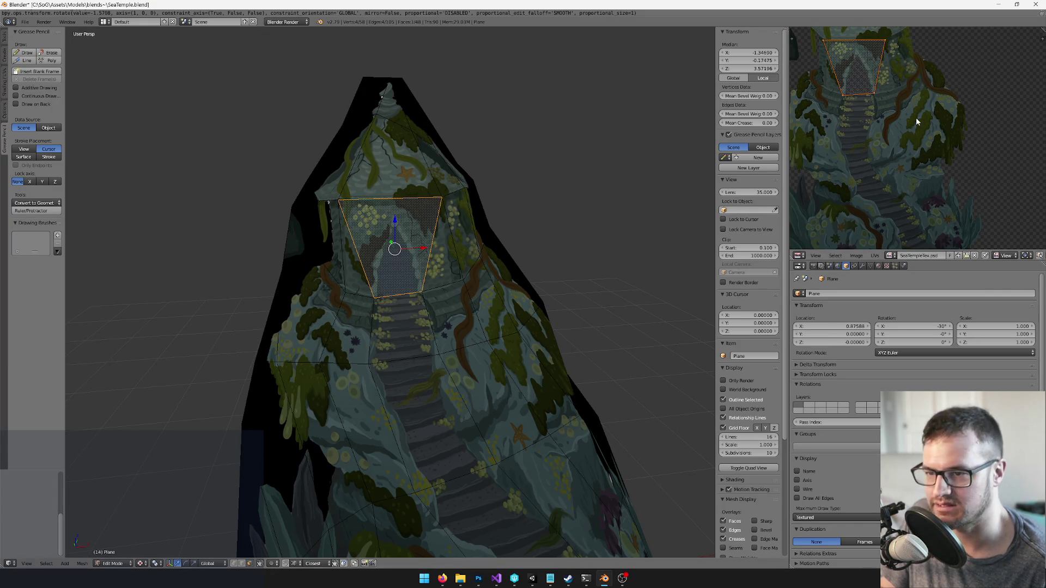
scroll(207, 193, up, 5)
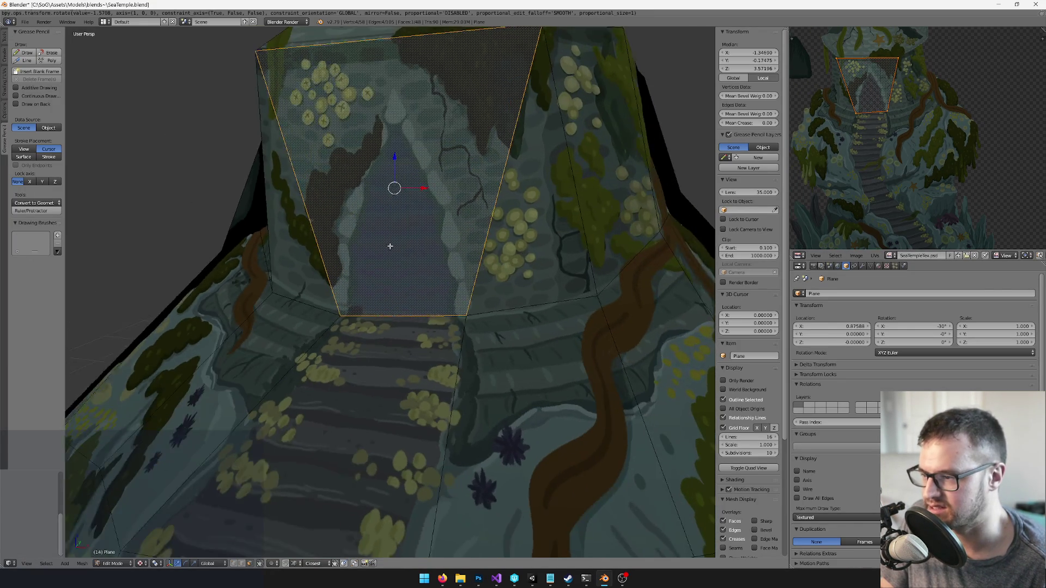
key(a)
scroll(207, 193, down, 5)
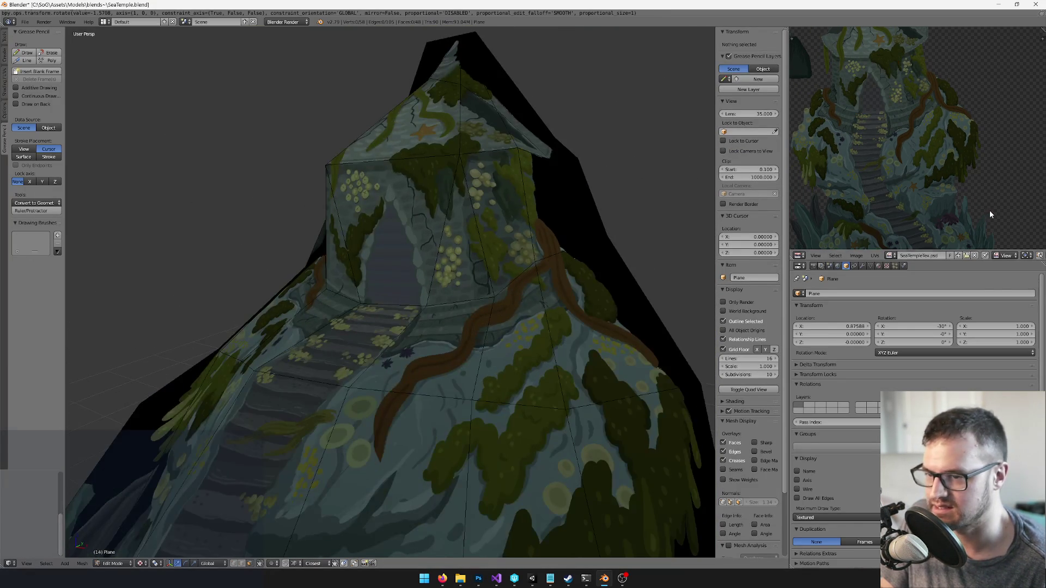
scroll(975, 196, down, 4)
scroll(967, 190, up, 3)
key(a)
key(r)
key(x)
key(9)
key(0)
key(Return)
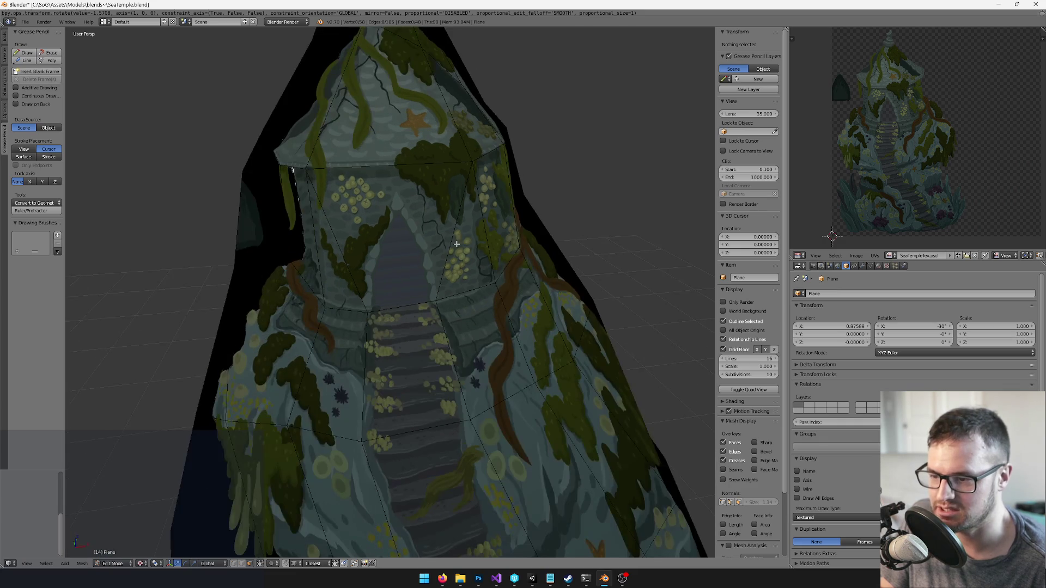
Enable Transparency on the temple material so the doorway shows through
key(Tab)
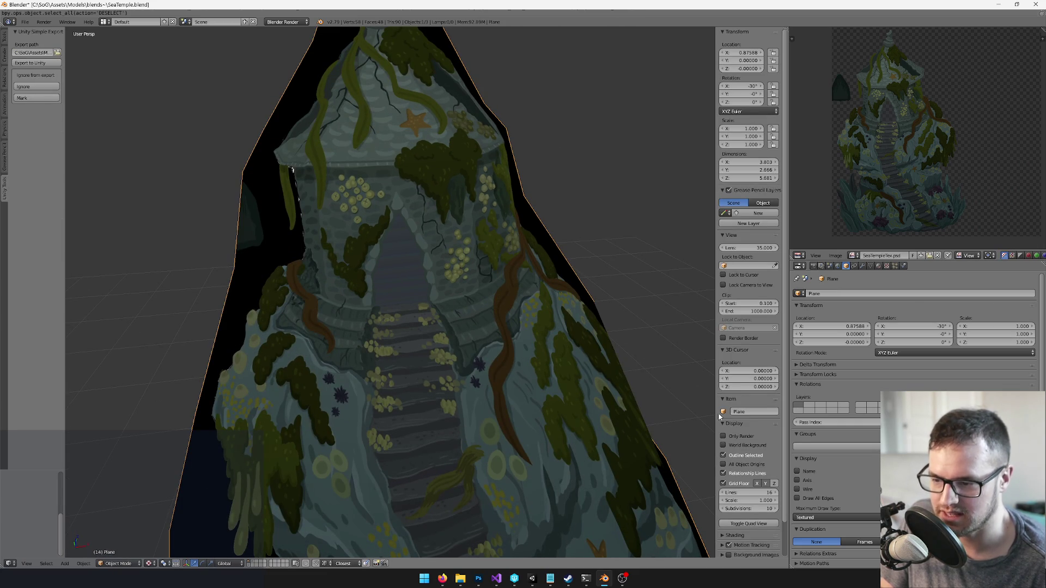
click(878, 266)
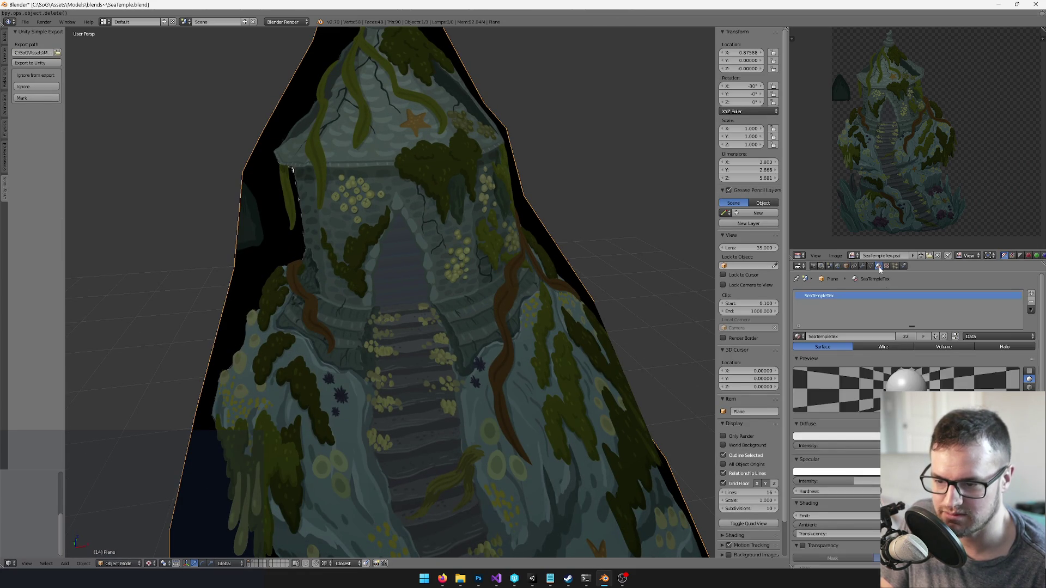
scroll(817, 398, down, 4)
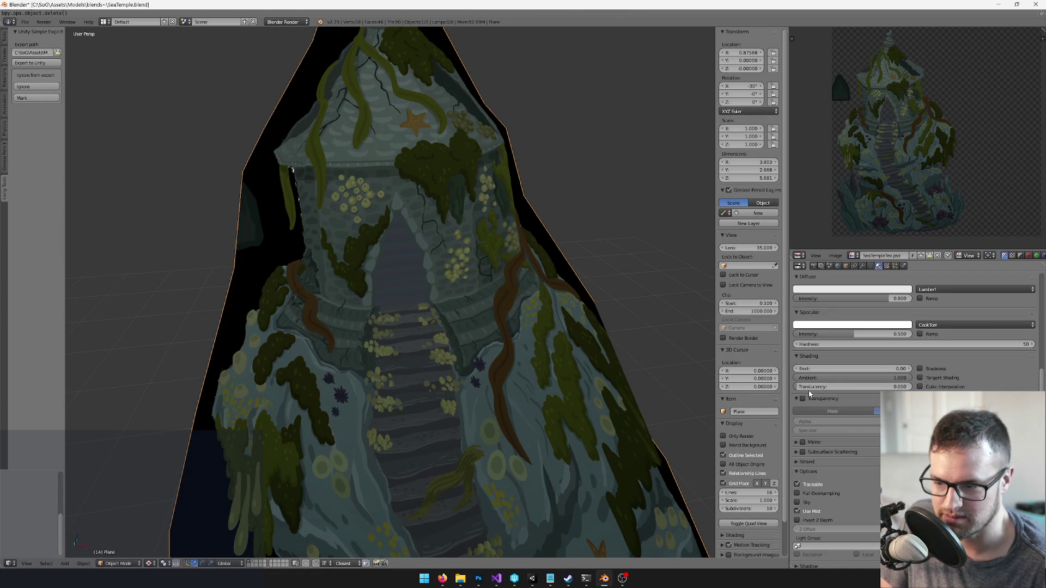
click(802, 399)
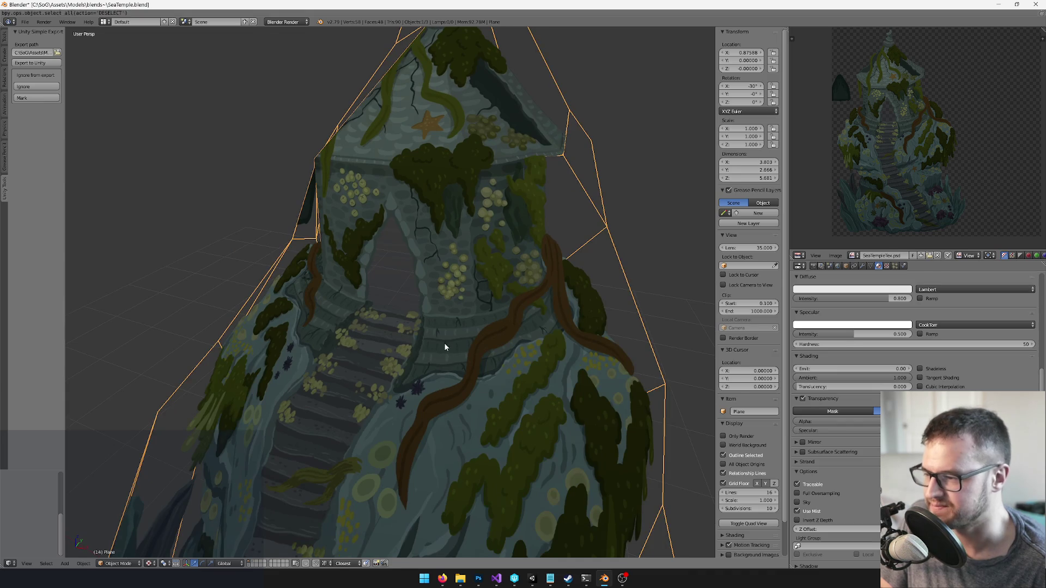
Extrude the face at the doorway floor into a new face
key(Tab)
right_click(326, 350)
scroll(482, 275, down, 3)
key(e)
click(497, 277)
scroll(497, 277, up, 3)
key(Tab)
key(Tab)
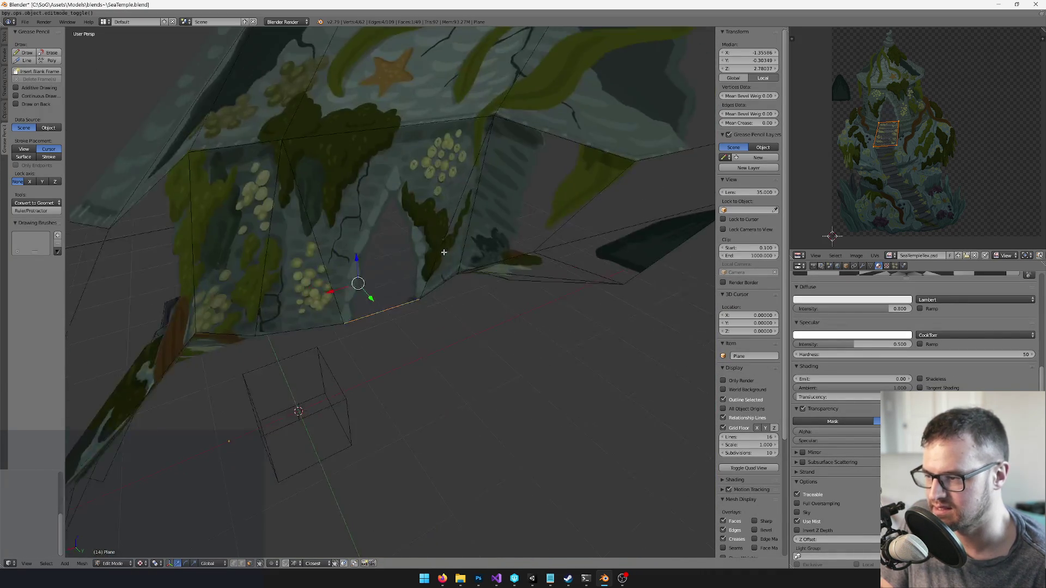
Lower the new face onto the floor and duplicate the plane's top edge
scroll(444, 253, up, 2)
key(g)
click(427, 357)
drag(428, 358, 455, 318)
mouse_move(419, 277)
mouse_down()
mouse_move(452, 287)
mouse_move(490, 266)
mouse_move(470, 257)
mouse_move(447, 306)
mouse_move(544, 257)
mouse_up()
right_click(452, 287)
key(shift+d)
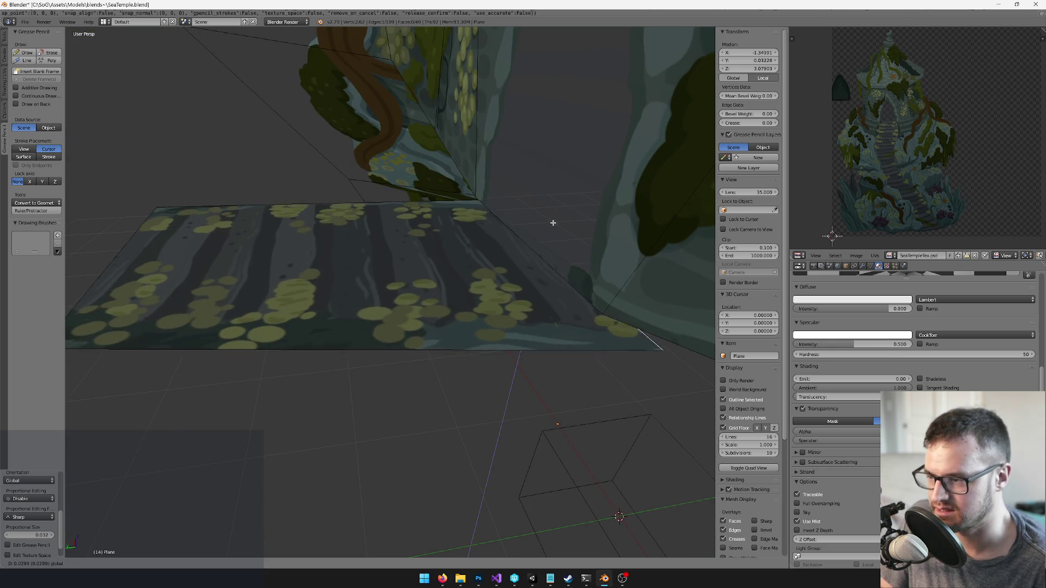
click(551, 219)
mouse_move(550, 219)
mouse_down()
mouse_move(511, 221)
mouse_move(475, 253)
mouse_up()
drag(351, 290, 350, 292)
Flatten the duplicated edge with a Z scale and nudge it along Y
key(s)
key(z)
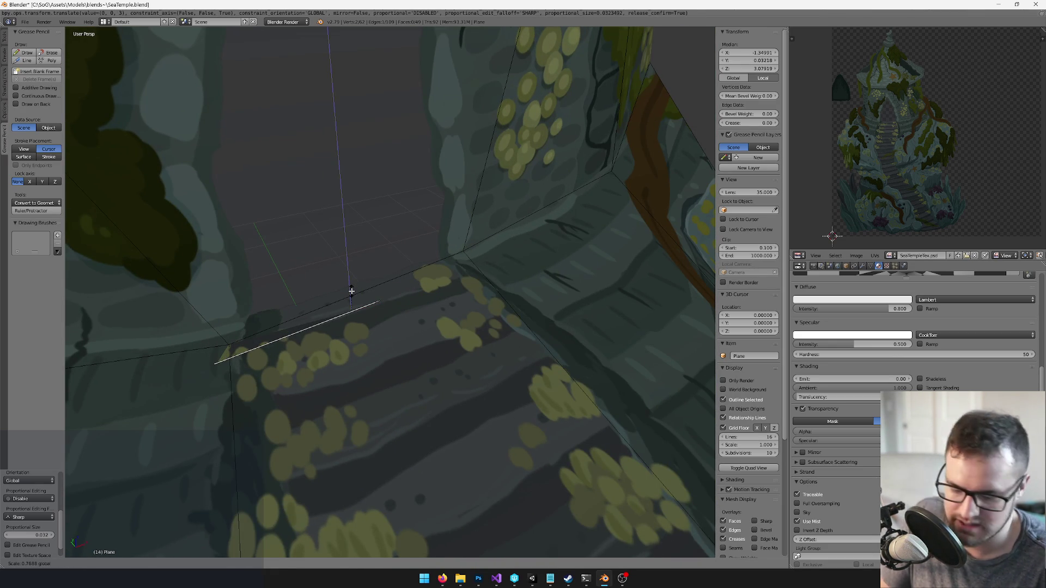
click(412, 280)
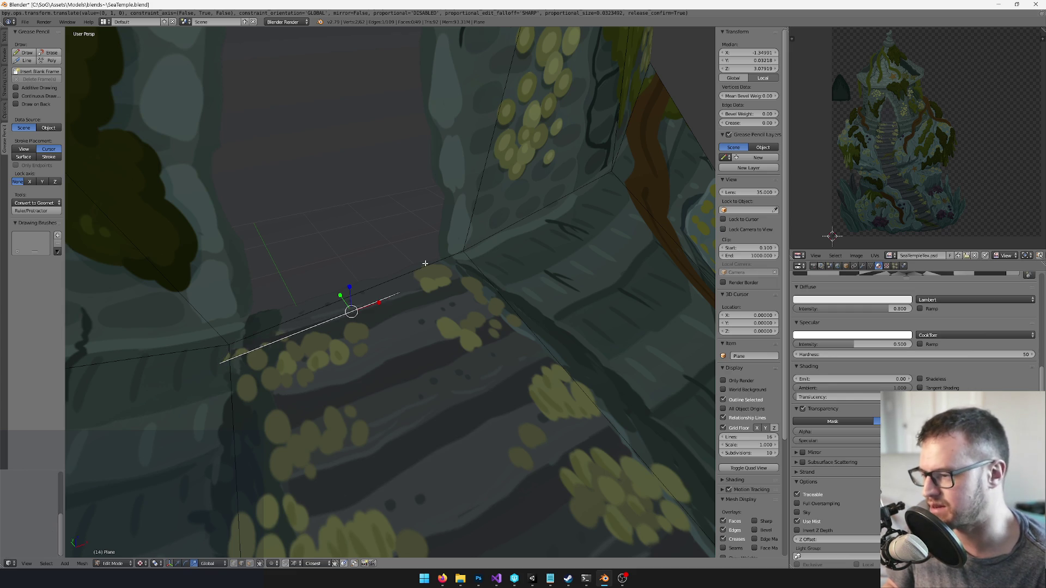
scroll(411, 282, up, 3)
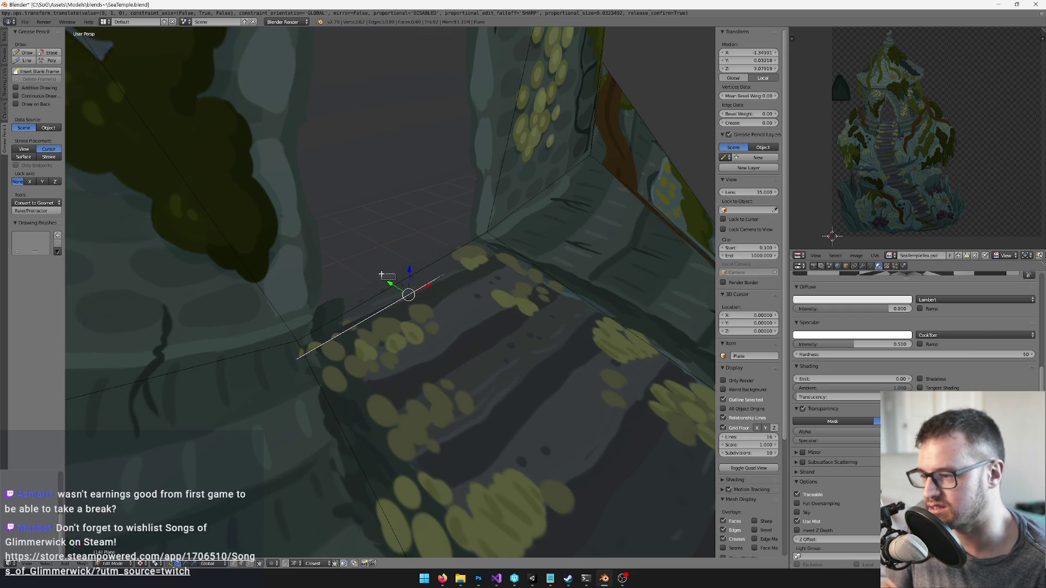
drag(391, 281, 393, 279)
click(417, 281)
scroll(460, 278, down, 5)
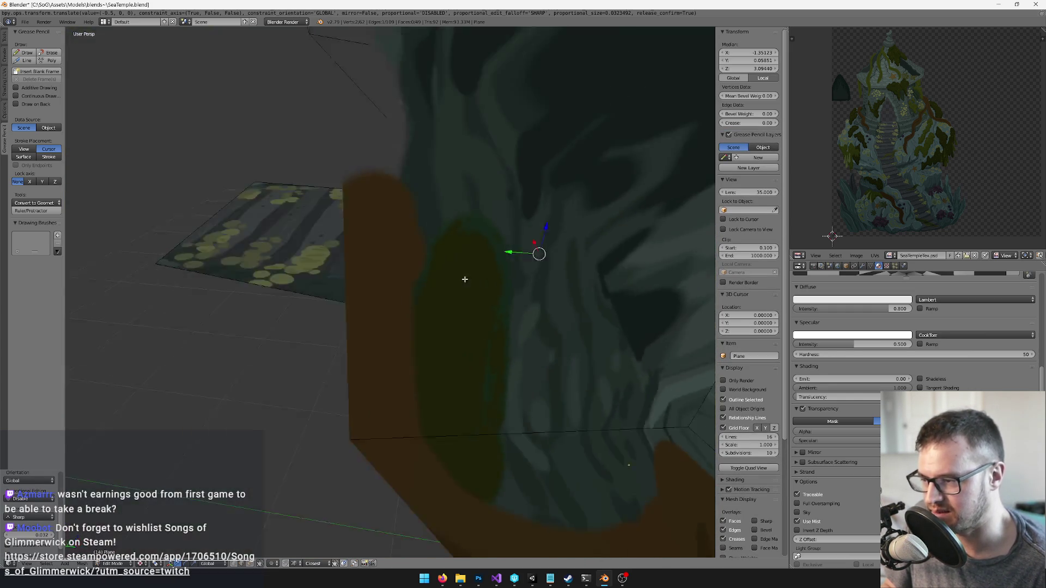
scroll(453, 359, up, 5)
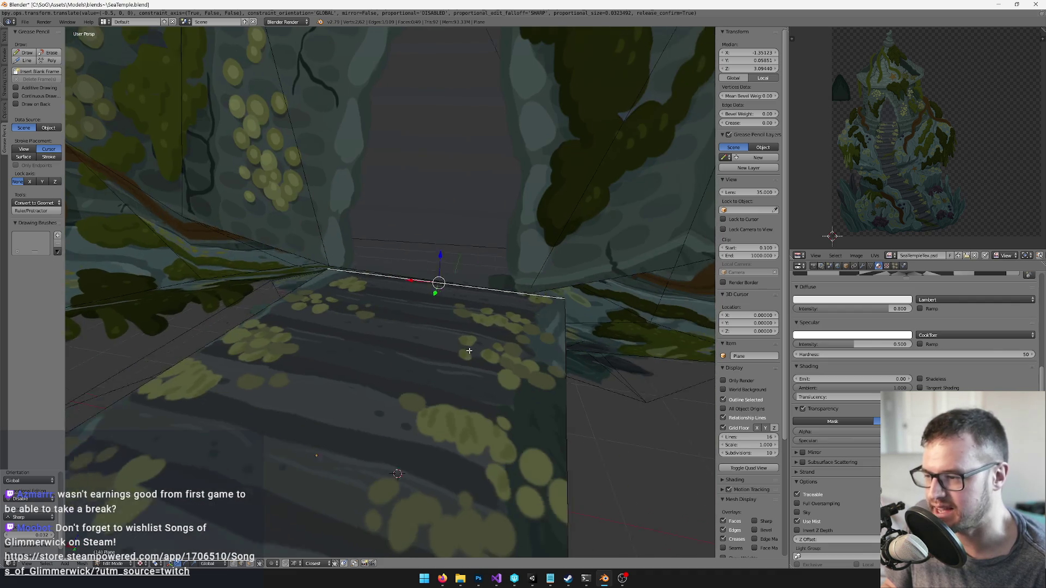
scroll(438, 337, up, 1)
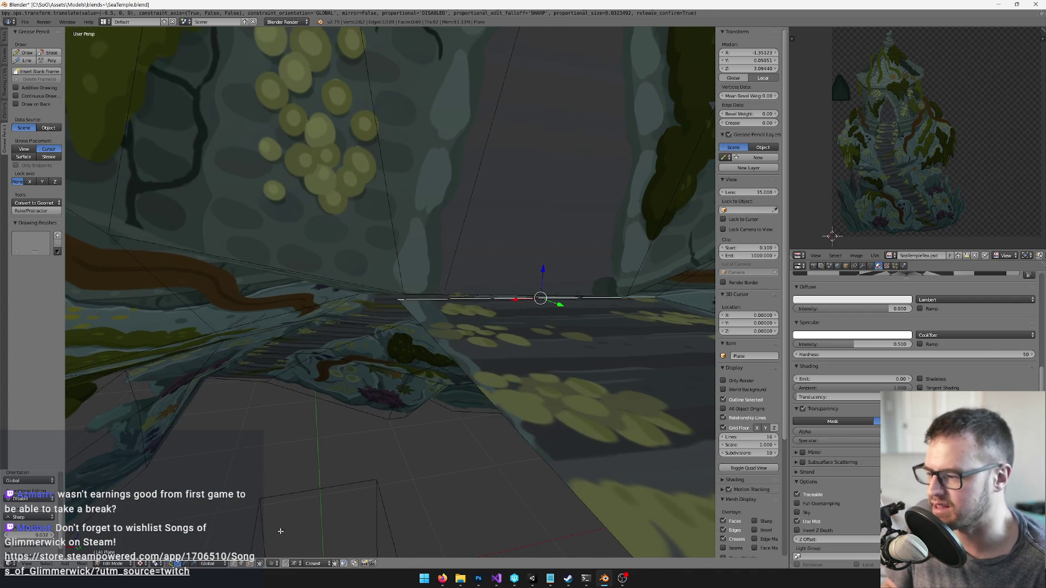
Shift a corner vertex by -0.5 and -0.25 on Y, then slide it along X
right_click(400, 300)
text(gy-.5)
key(Return)
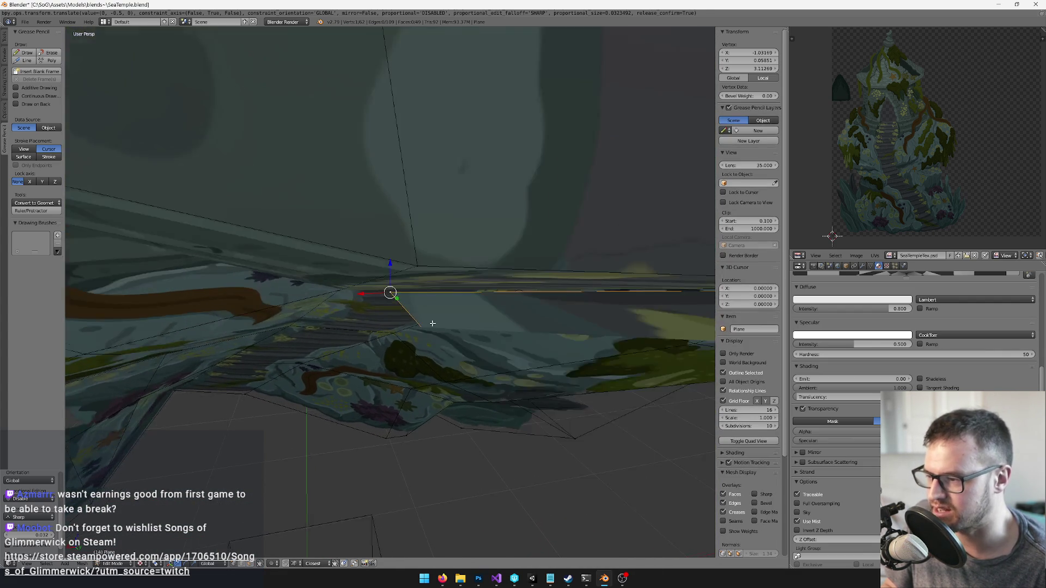
drag(499, 367, 449, 342)
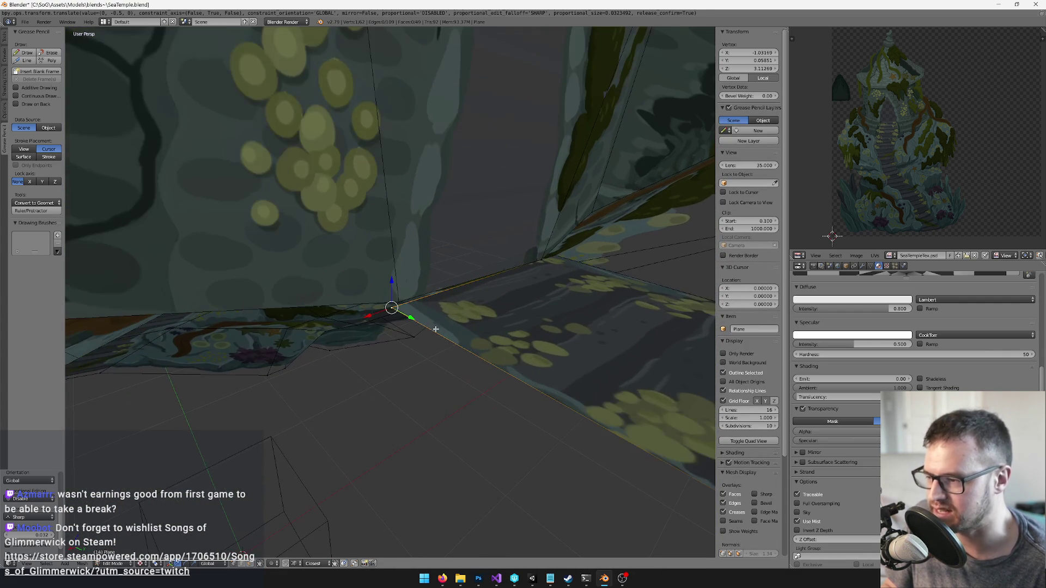
text(gz)
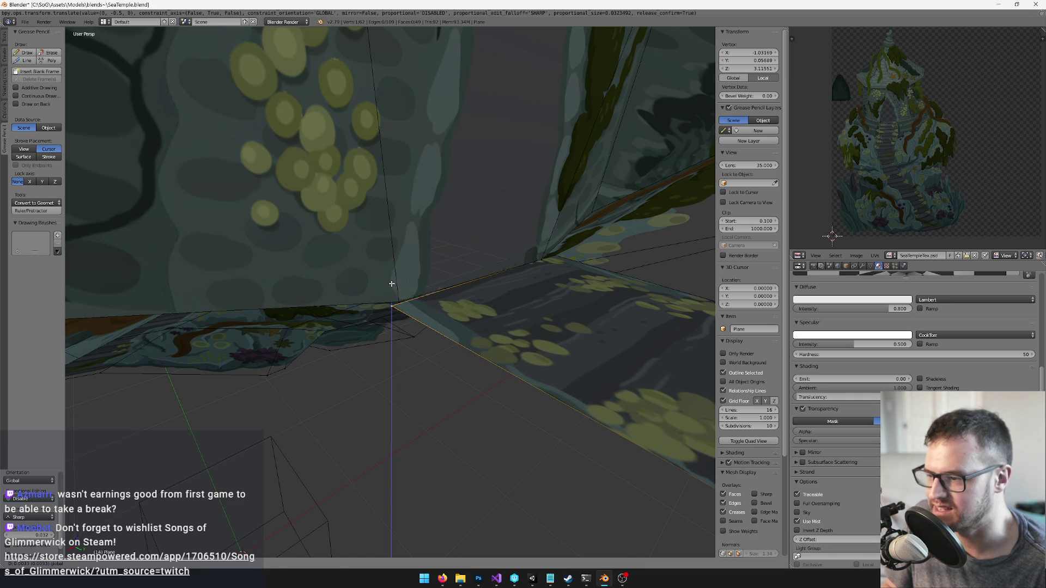
text(y-.25)
key(Return)
mouse_move(389, 289)
mouse_down()
mouse_move(362, 304)
mouse_move(357, 283)
mouse_up()
key(g)
key(x)
click(359, 305)
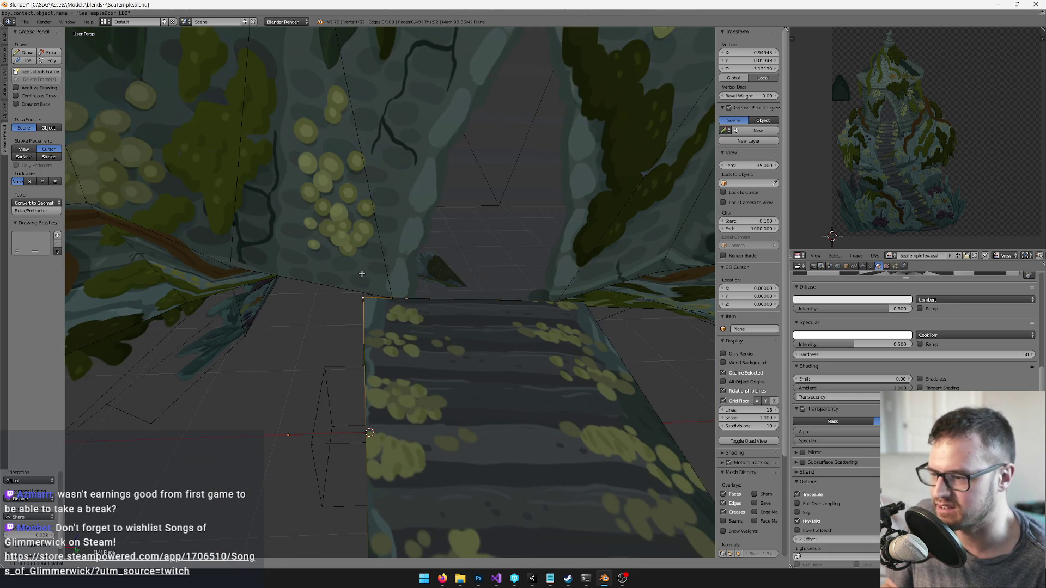
Select the plane's right-edge vertices and move that edge along X
scroll(361, 274, down, 6)
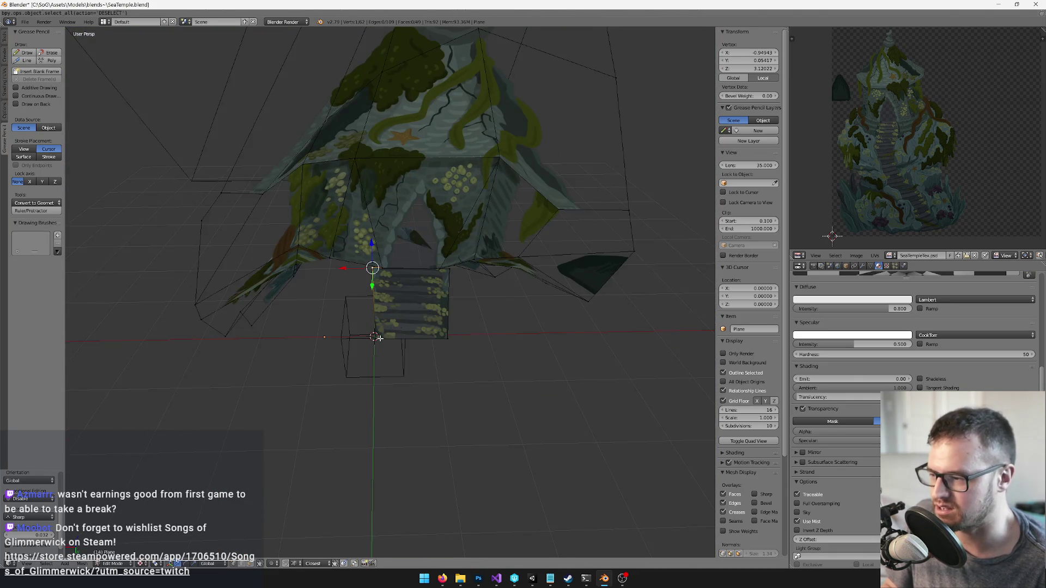
shift+click(439, 315)
scroll(481, 362, up, 5)
mouse_move(481, 362)
mouse_down()
mouse_move(495, 361)
mouse_move(506, 340)
mouse_move(523, 344)
mouse_move(455, 355)
mouse_move(381, 327)
mouse_up()
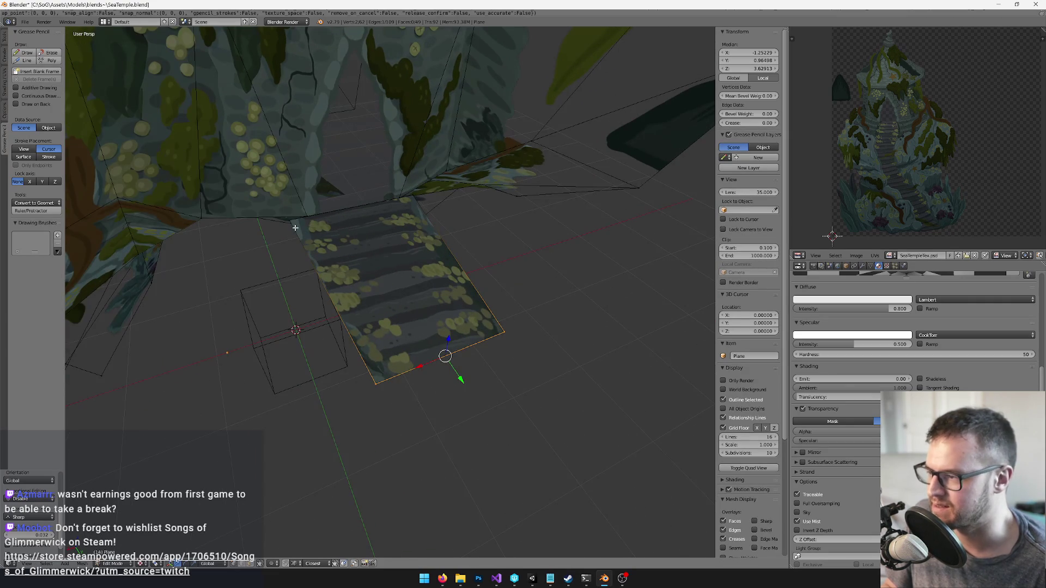
shift+right_click(342, 313)
shift+right_click(374, 381)
mouse_move(374, 381)
mouse_down()
mouse_move(266, 261)
mouse_move(236, 282)
mouse_up()
right_click(430, 198)
shift+right_click(480, 342)
key(g)
key(x)
click(436, 256)
Adjust a corner vertex and move the plane's left edge along X
key(a)
mouse_move(435, 256)
mouse_down()
mouse_move(437, 232)
mouse_move(466, 238)
mouse_move(424, 227)
mouse_up()
right_click(437, 229)
key(alt+s)
click(431, 233)
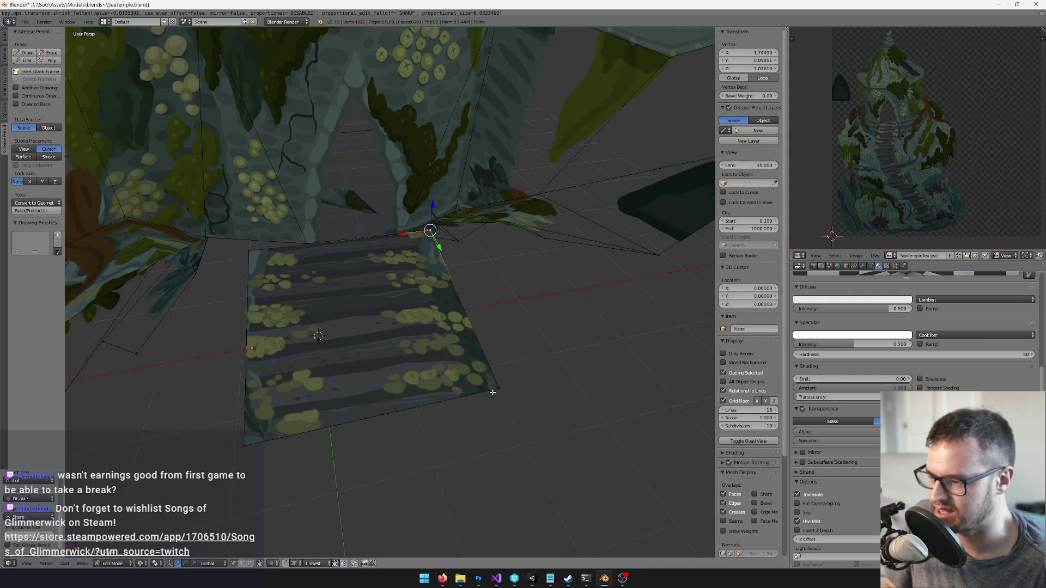
drag(468, 392, 449, 396)
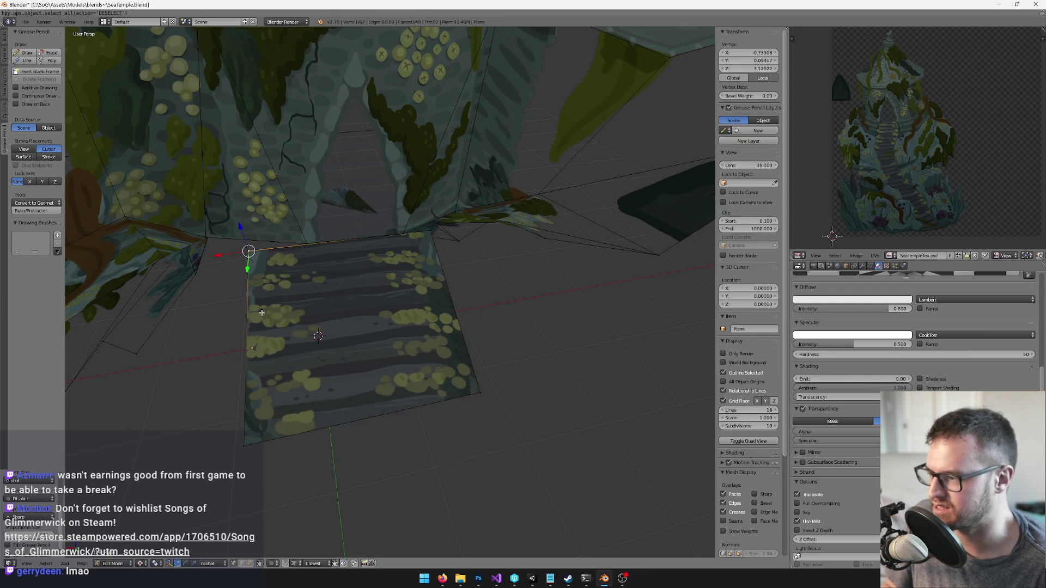
shift+right_click(252, 435)
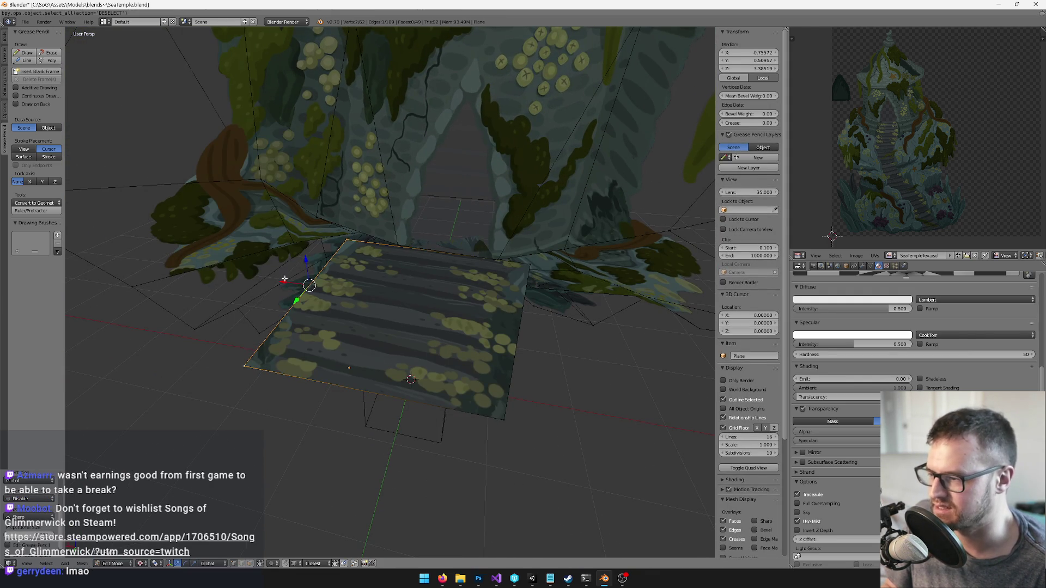
key(g)
key(x)
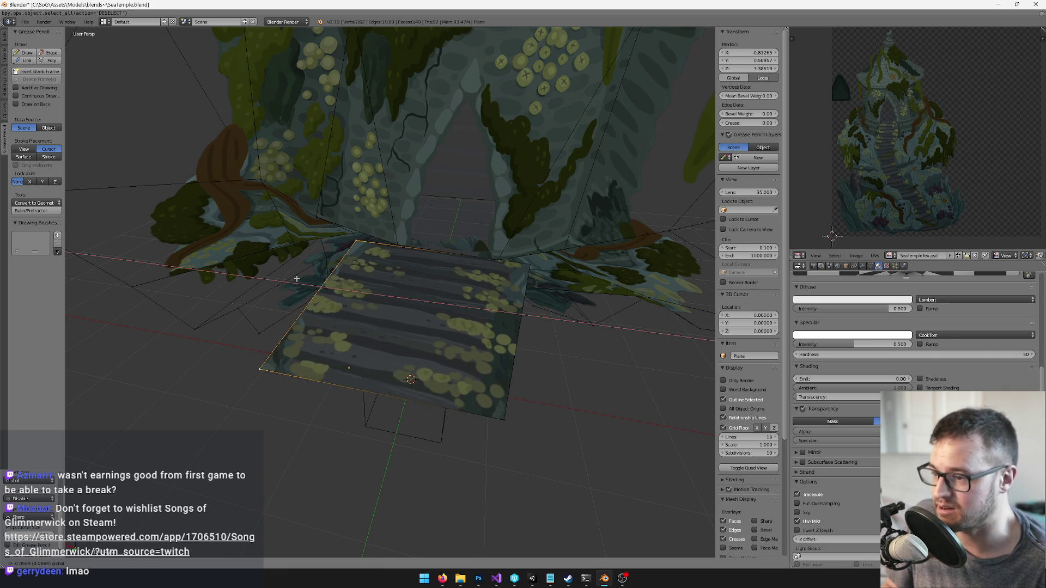
click(327, 289)
key(Tab)
key(Tab)
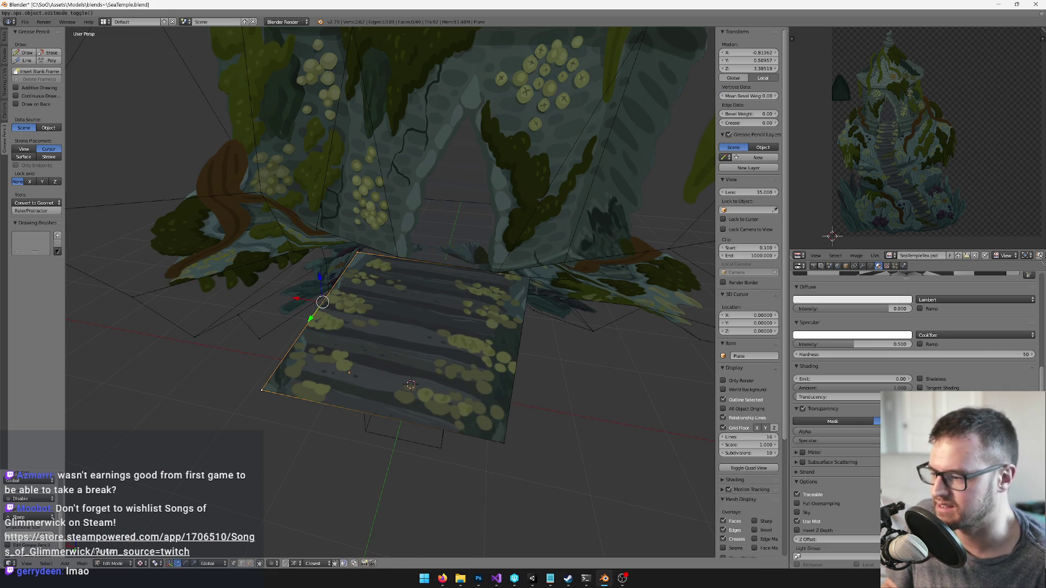
click(250, 564)
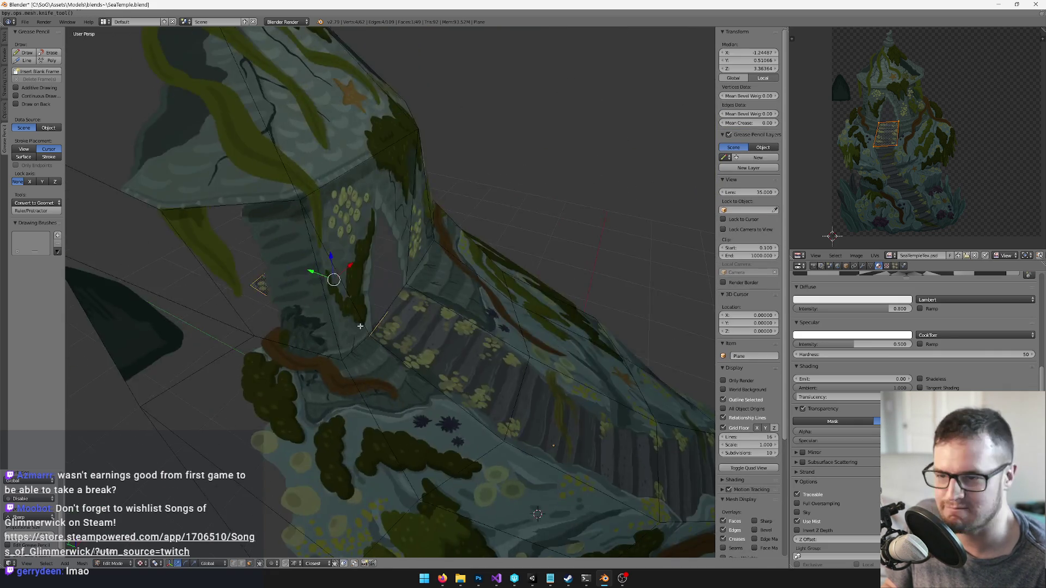
Check the camera view, then extrude the floor plane's lower-left edge into a new face
key(k)
scroll(412, 320, down, 6)
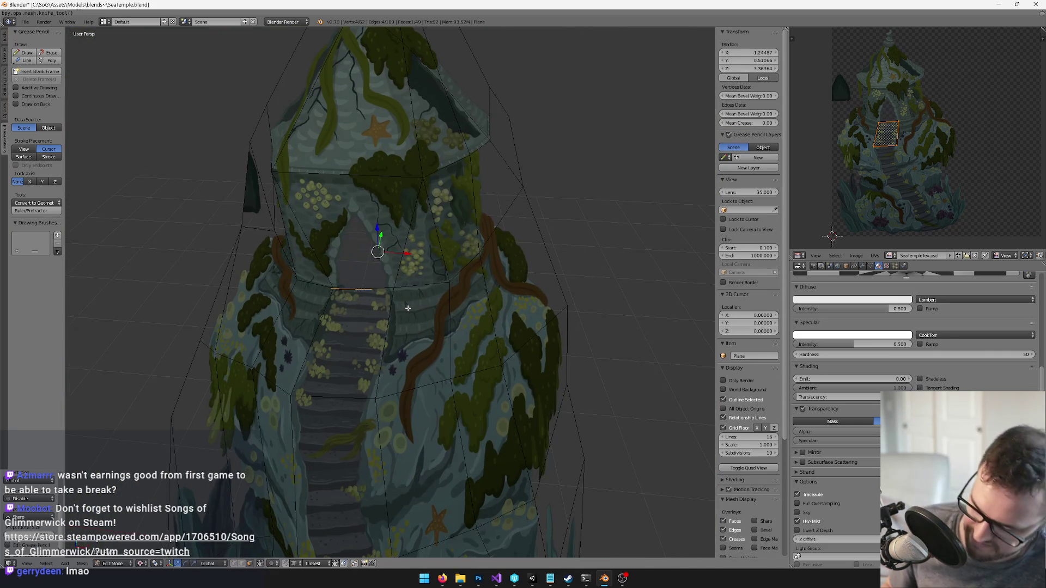
scroll(407, 308, down, 2)
key(KP_0)
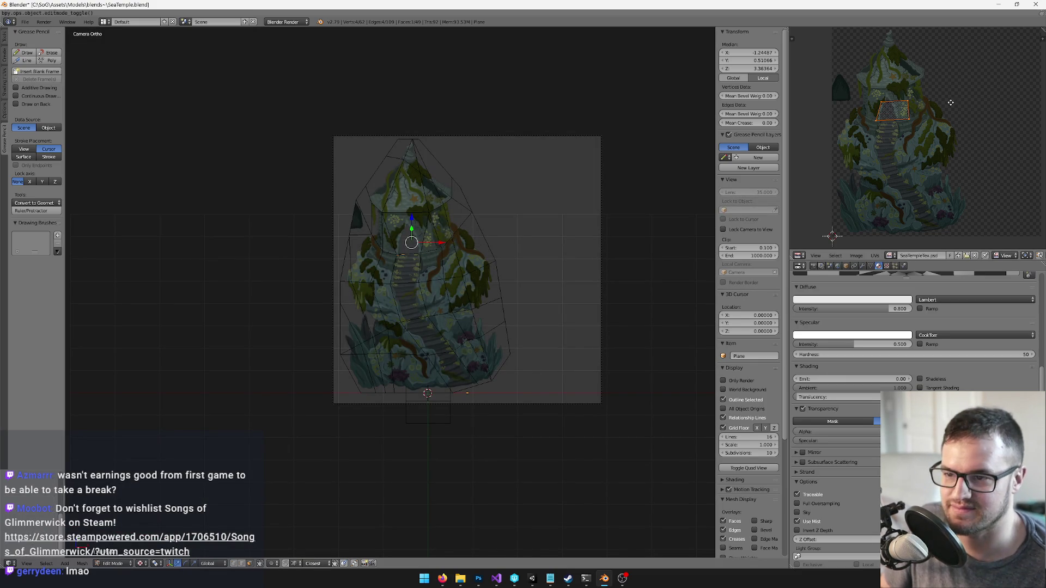
scroll(958, 120, up, 2)
key(KP_Decimal)
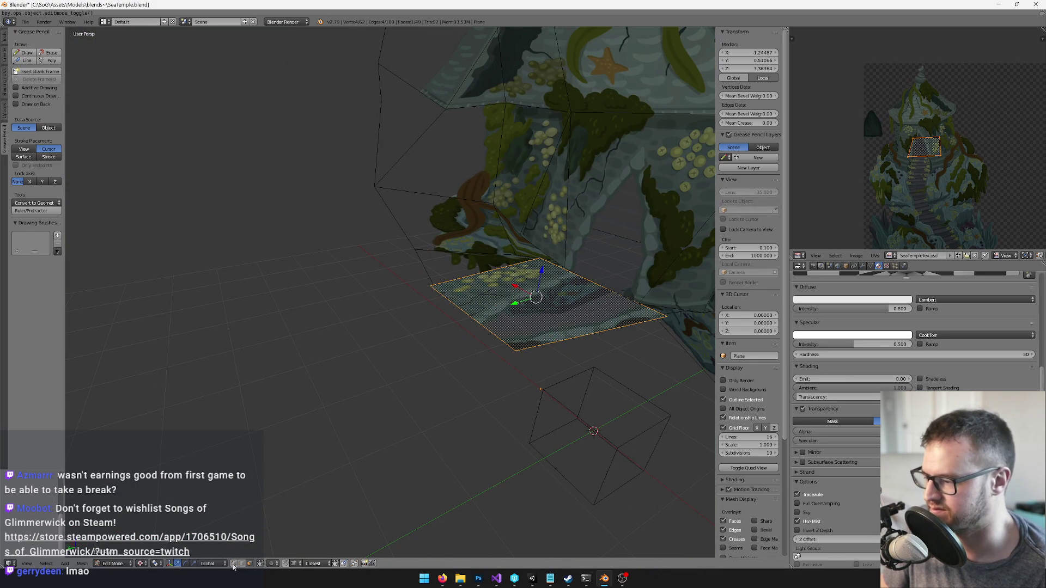
right_click(467, 316)
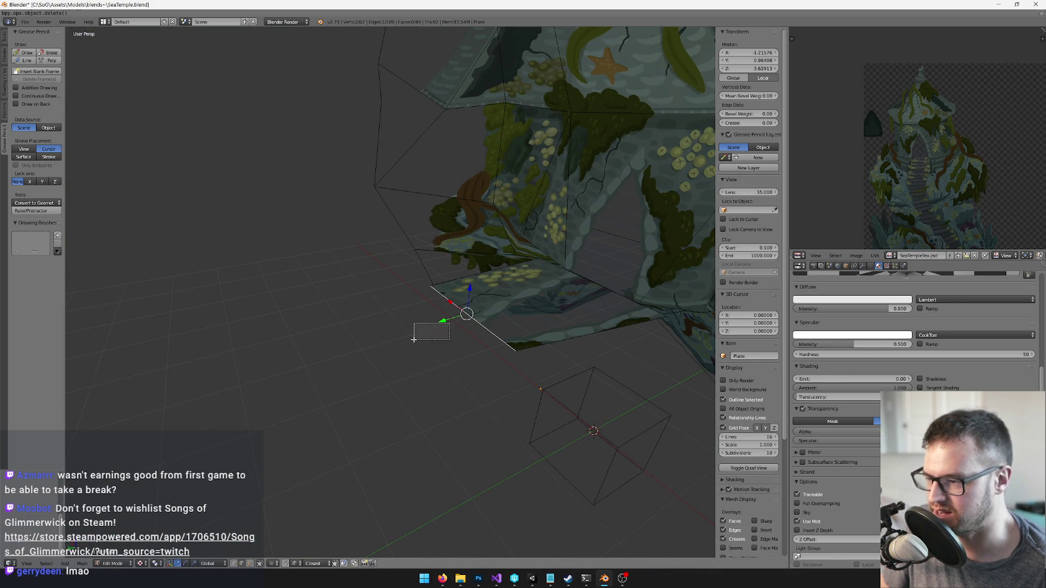
key(e)
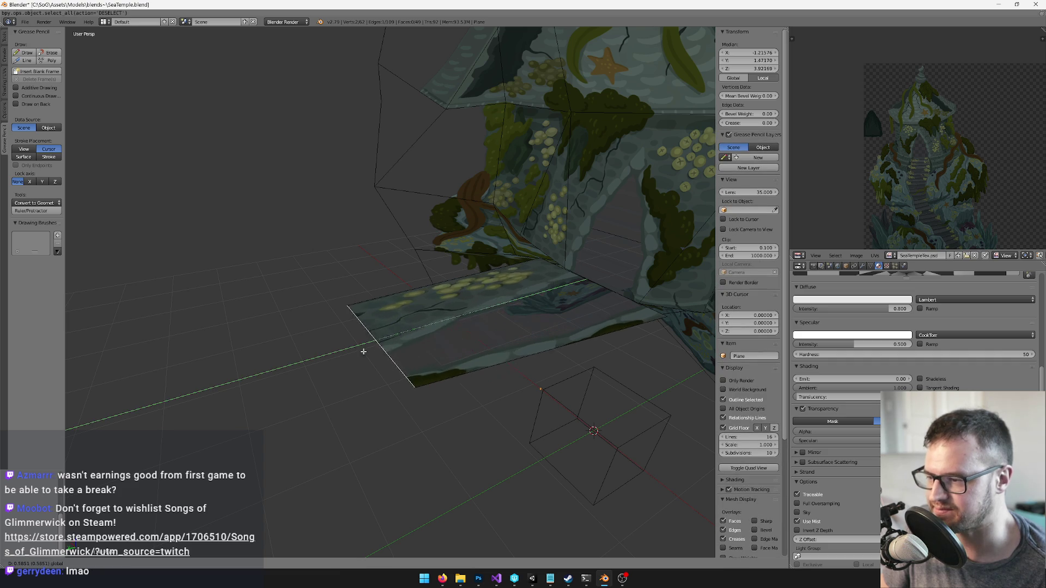
click(330, 350)
key(a)
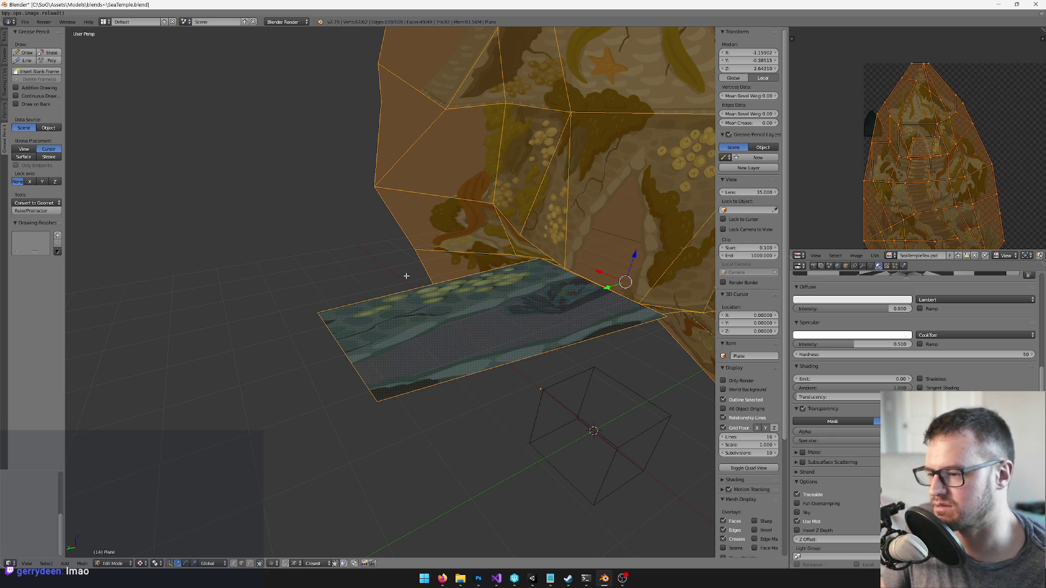
Inspect the floor and stair planes, picking out a single stair-plane vertex
key(a)
drag(551, 331, 506, 316)
right_click(469, 291)
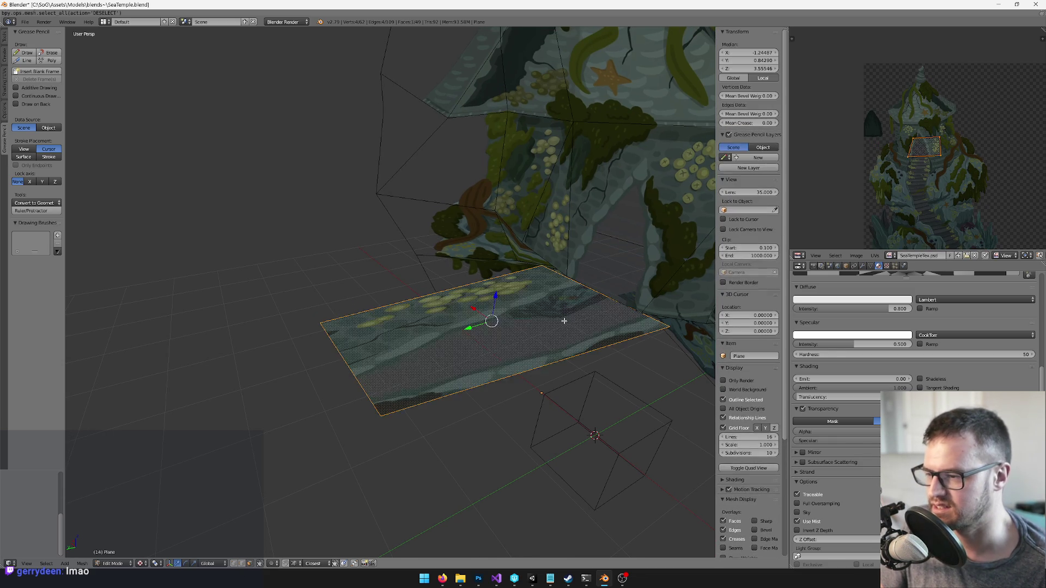
key(KP_Decimal)
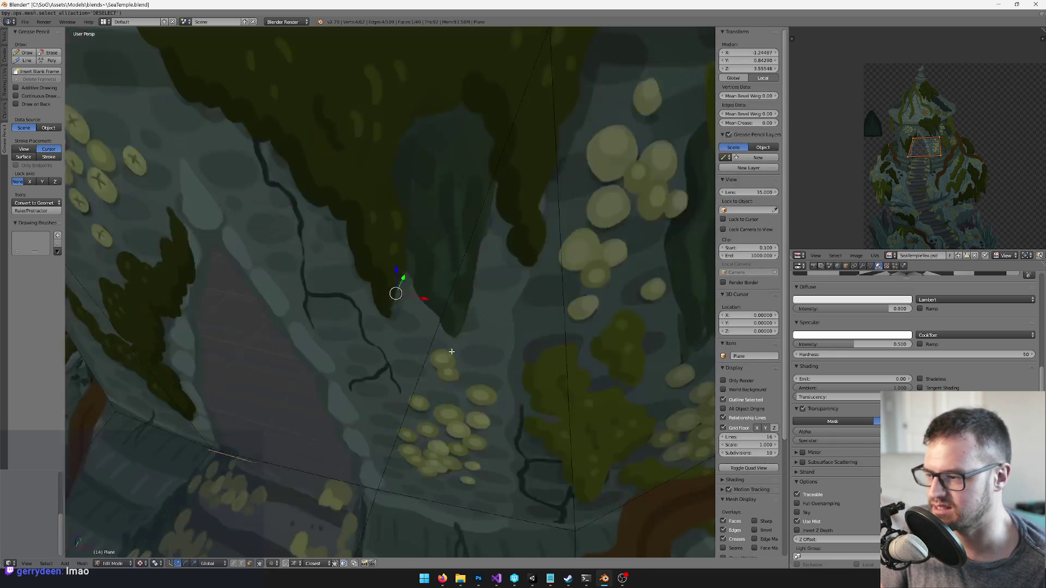
mouse_move(451, 351)
mouse_down()
mouse_move(493, 259)
mouse_move(434, 280)
mouse_move(431, 317)
mouse_move(447, 328)
mouse_up()
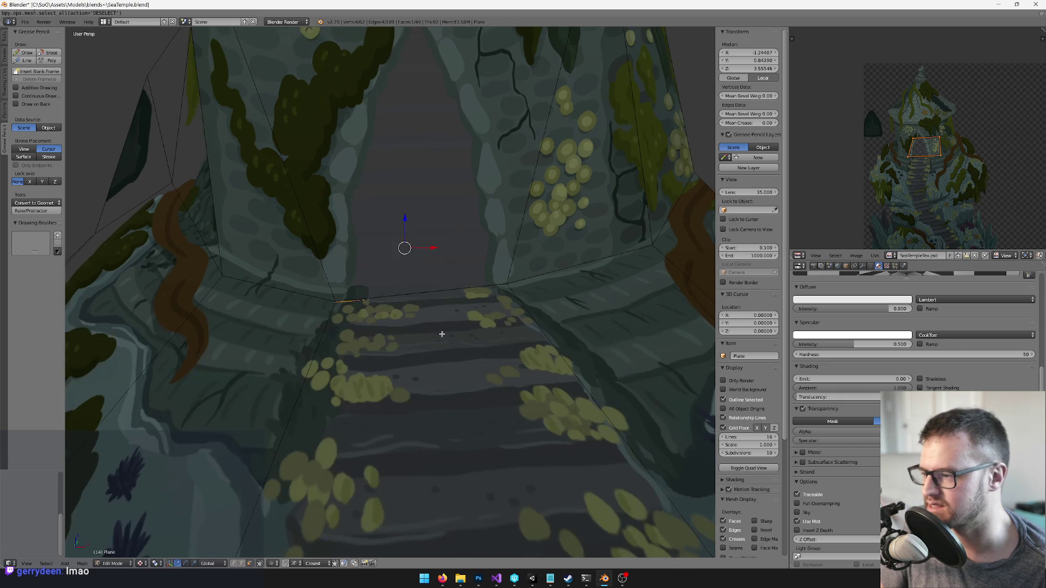
right_click(398, 344)
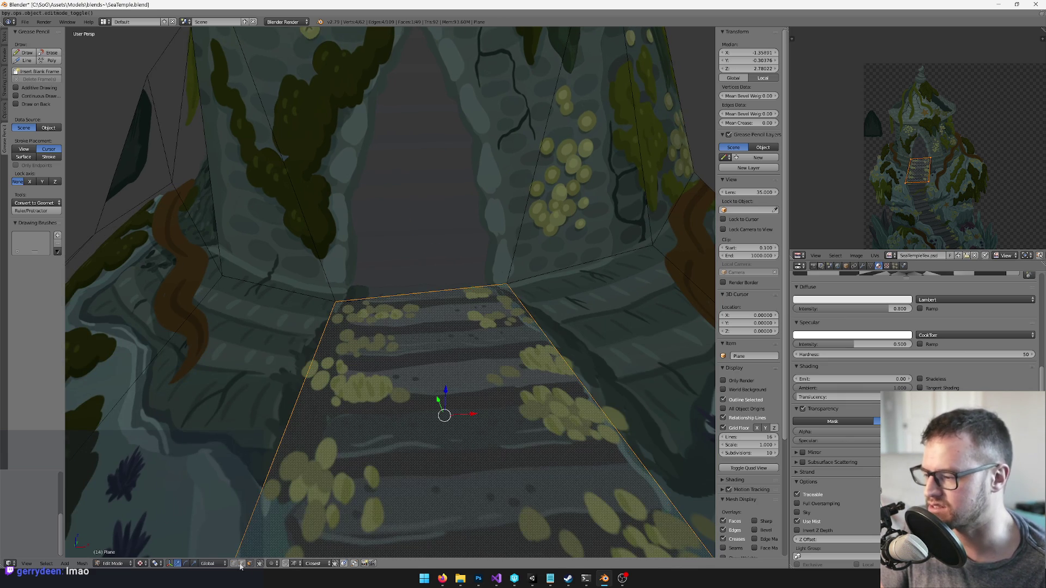
key(a)
right_click(351, 307)
mouse_move(351, 306)
mouse_down()
mouse_move(463, 277)
mouse_move(377, 330)
mouse_move(371, 318)
mouse_up()
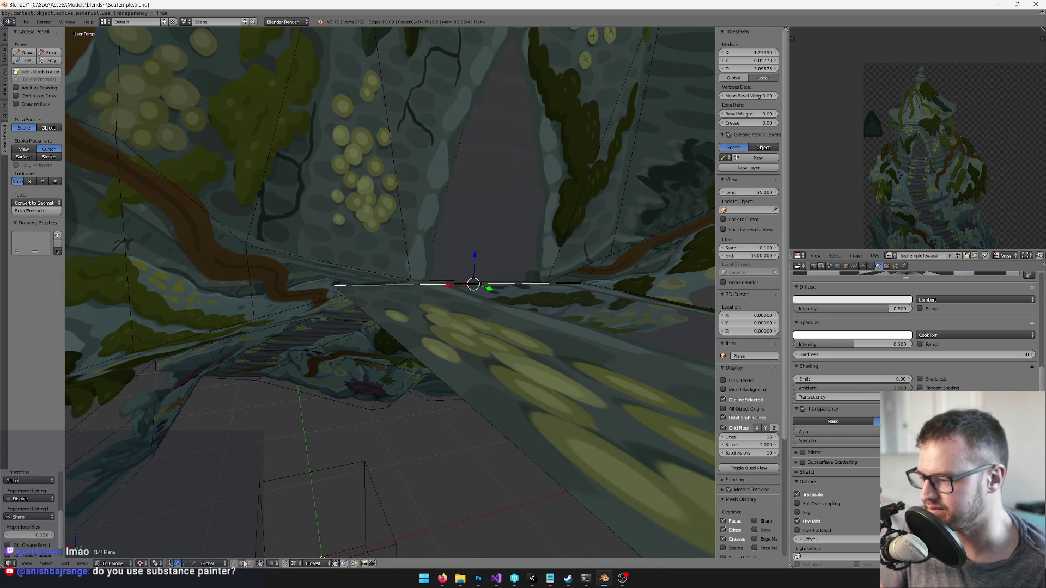
right_click(336, 284)
Nudge the selected stair-plane vertex into place beneath the floor
key(Tab)
key(Tab)
drag(334, 258, 435, 282)
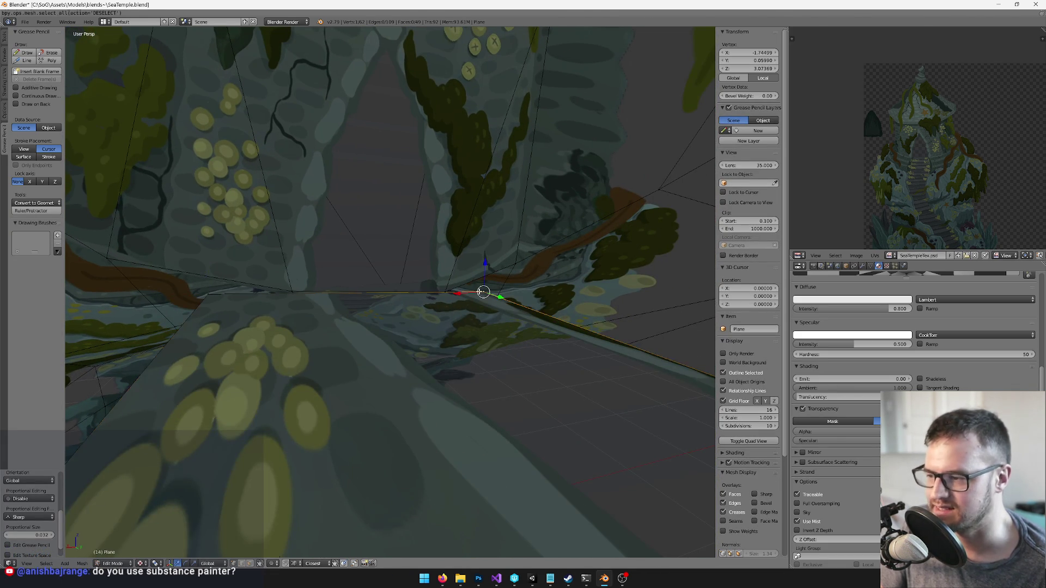
drag(495, 296, 476, 290)
key(g)
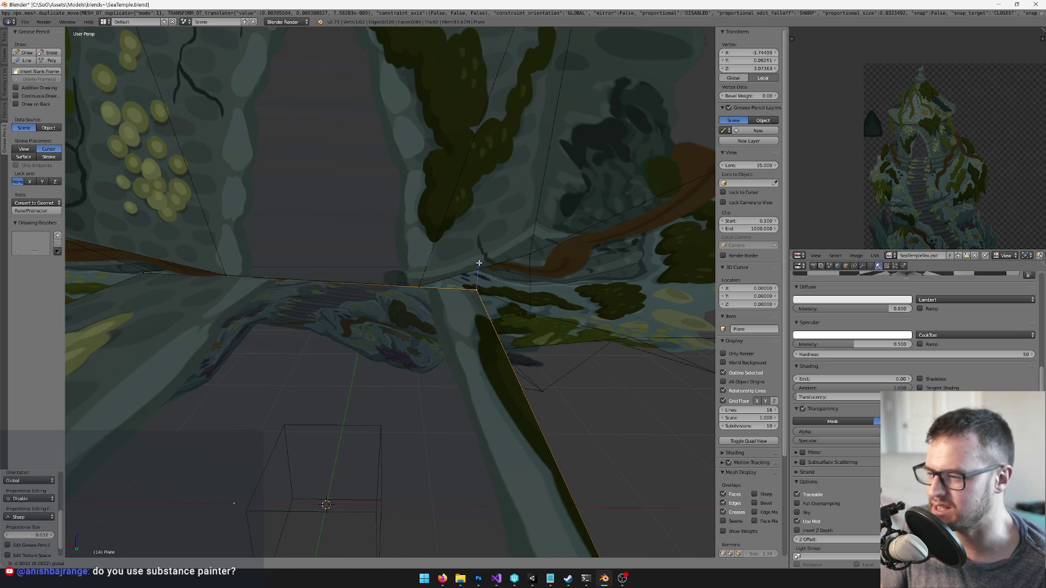
click(479, 263)
Select the whole floor plane and move it under the doorway
scroll(484, 275, down, 10)
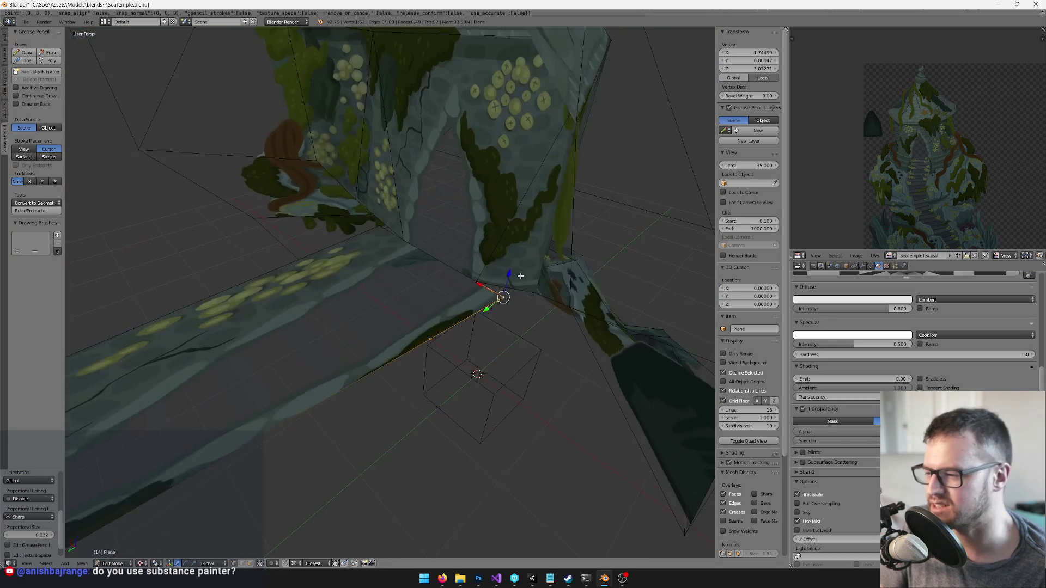
drag(489, 287, 395, 553)
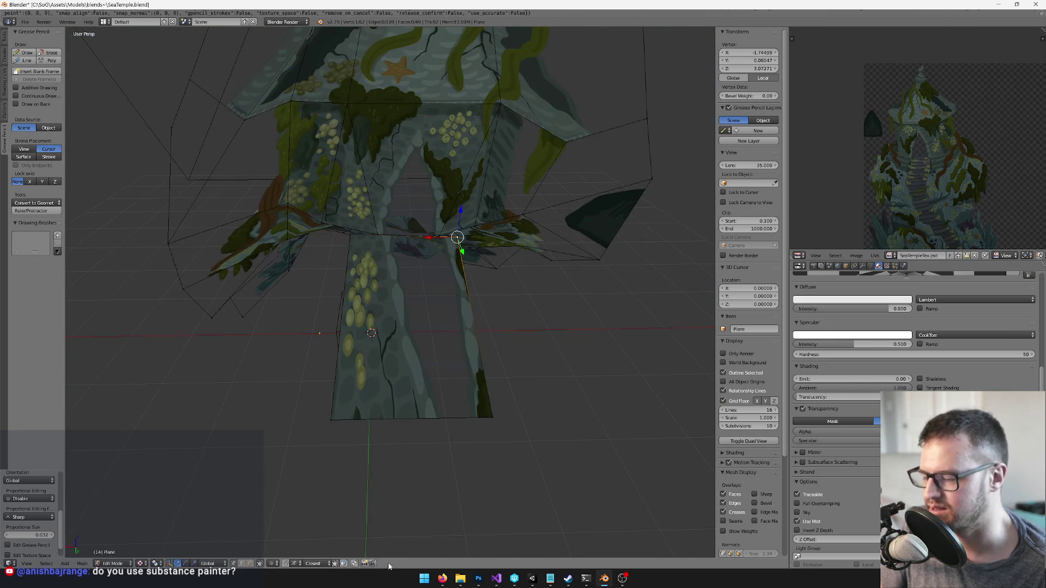
key(ctrl+l)
key(g)
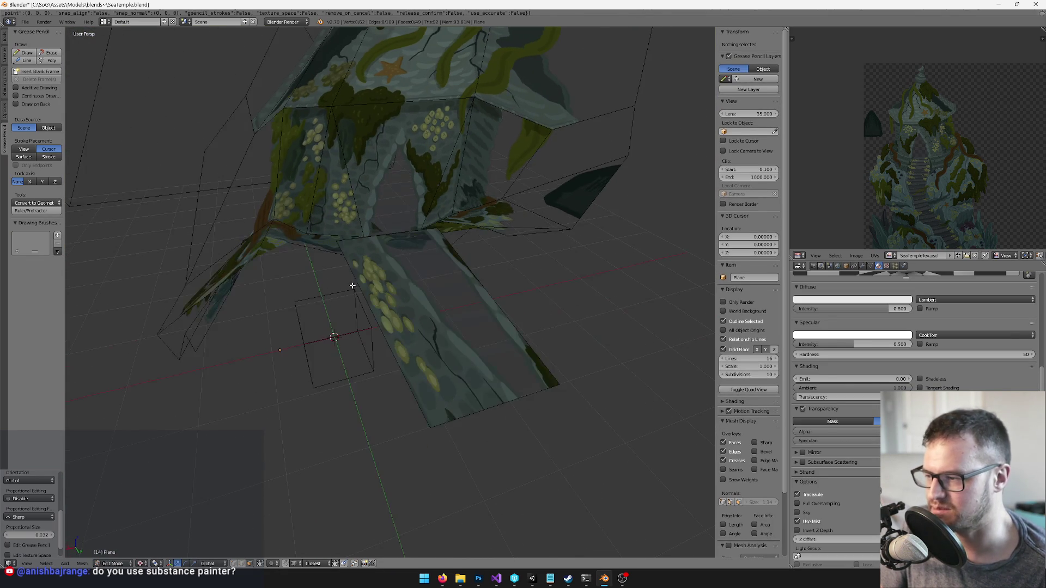
click(264, 526)
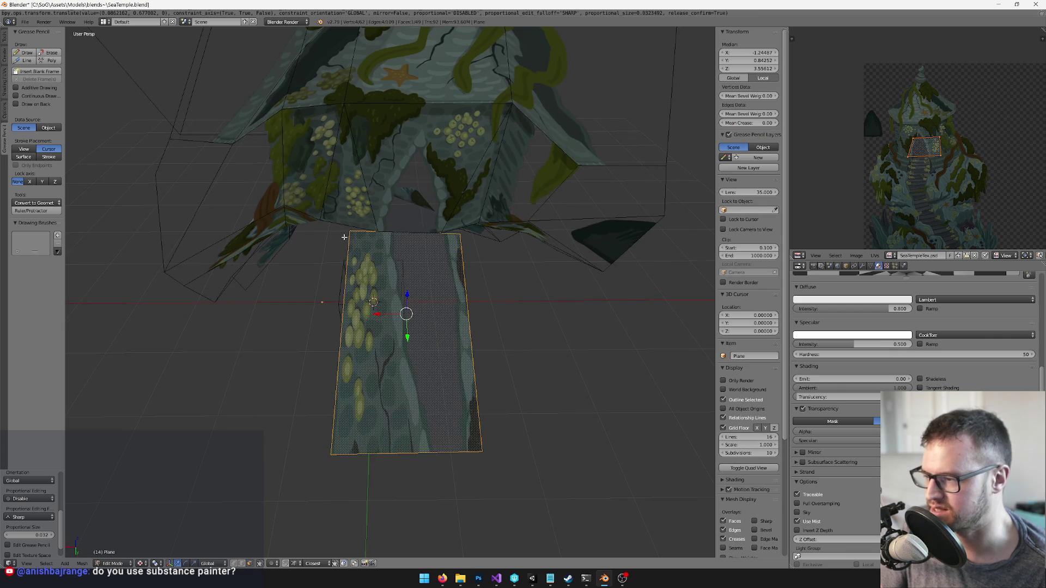
Move the floor plane's left edge along Z to fit the doorway
scroll(303, 280, up, 3)
right_click(303, 279)
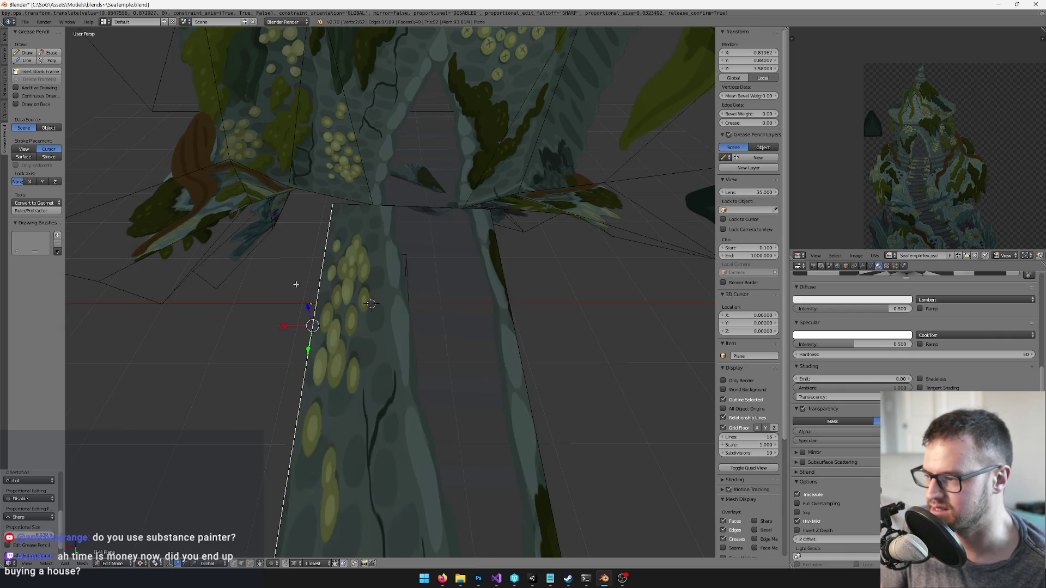
drag(281, 328, 296, 329)
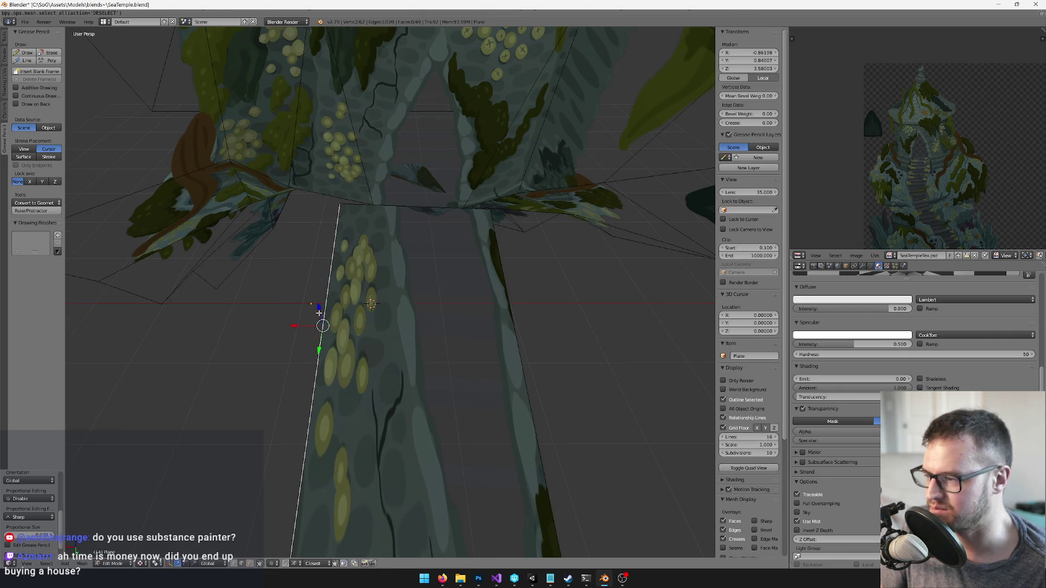
key(g)
key(z)
click(327, 273)
scroll(402, 216, down, 4)
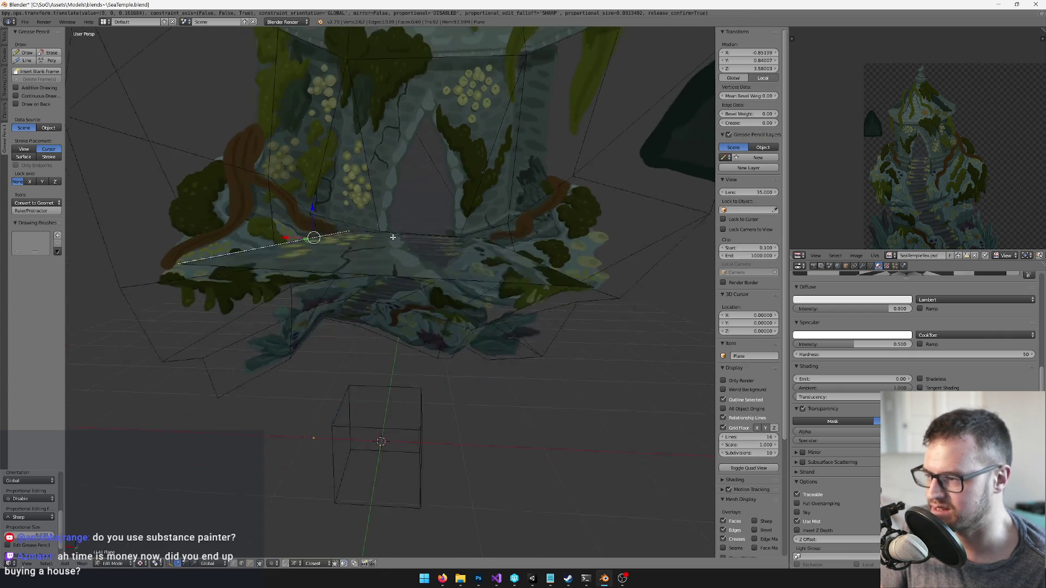
drag(401, 215, 319, 576)
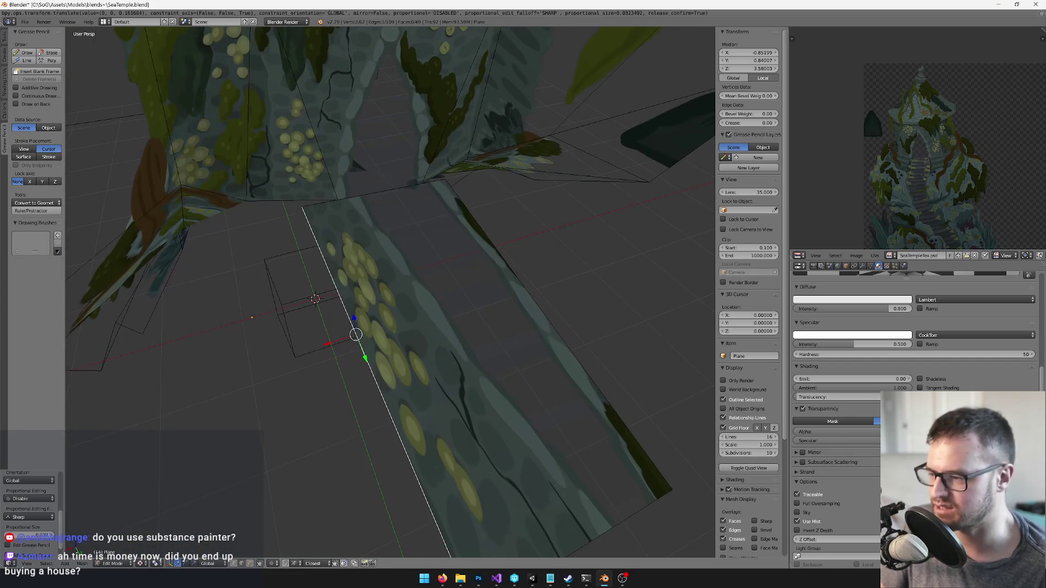
scroll(326, 272, down, 4)
mouse_move(326, 272)
mouse_down()
mouse_move(408, 245)
mouse_move(471, 286)
mouse_up()
Try collapsing the selected face, undo it, and check the camera view
key(x)
click(449, 352)
key(ctrl+z)
mouse_move(502, 236)
mouse_down()
mouse_move(436, 234)
mouse_move(409, 326)
mouse_move(413, 281)
mouse_up()
key(KP_0)
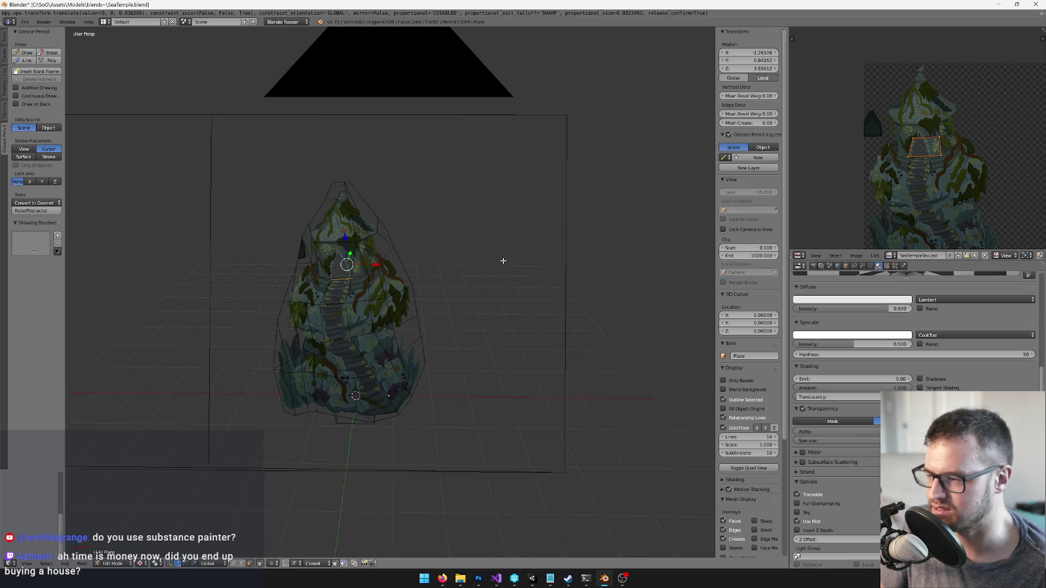
Shrink the floor plane's UV face and move it onto the texture's dark doorway area
key(KP_0)
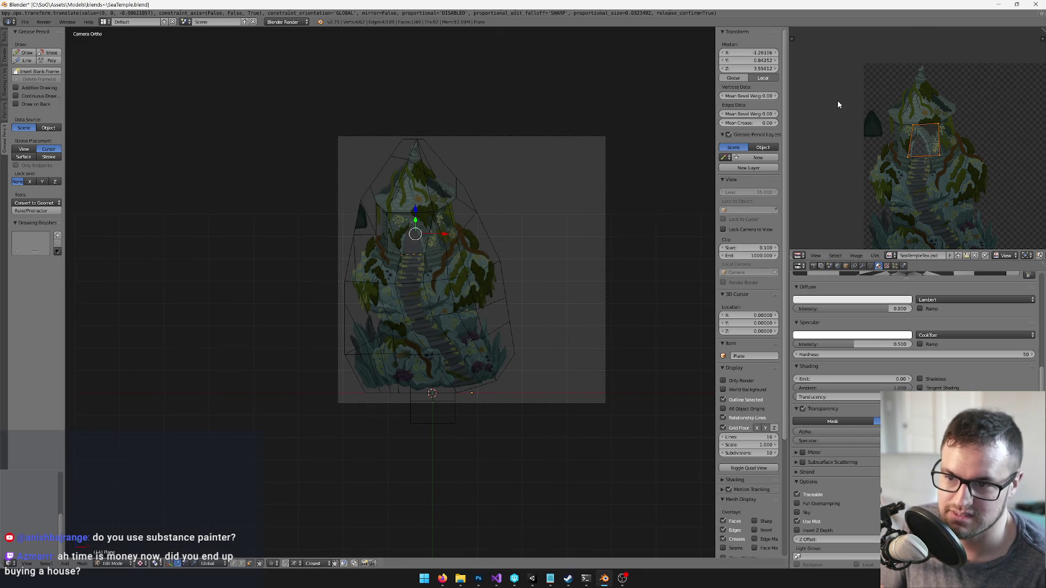
scroll(941, 112, up, 5)
key(s)
click(931, 131)
scroll(926, 109, left, 5)
key(g)
scroll(923, 106, up, 1)
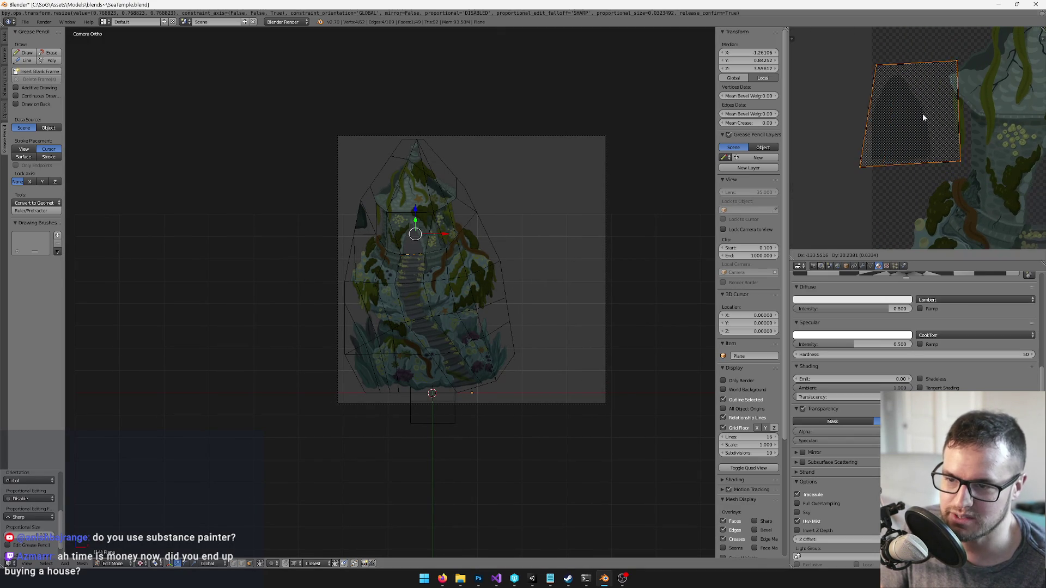
click(912, 113)
mouse_move(392, 218)
mouse_down()
mouse_move(463, 283)
mouse_move(496, 263)
mouse_move(430, 286)
mouse_up()
Slide the UV face along Y so it sits squarely on the dark area
key(g)
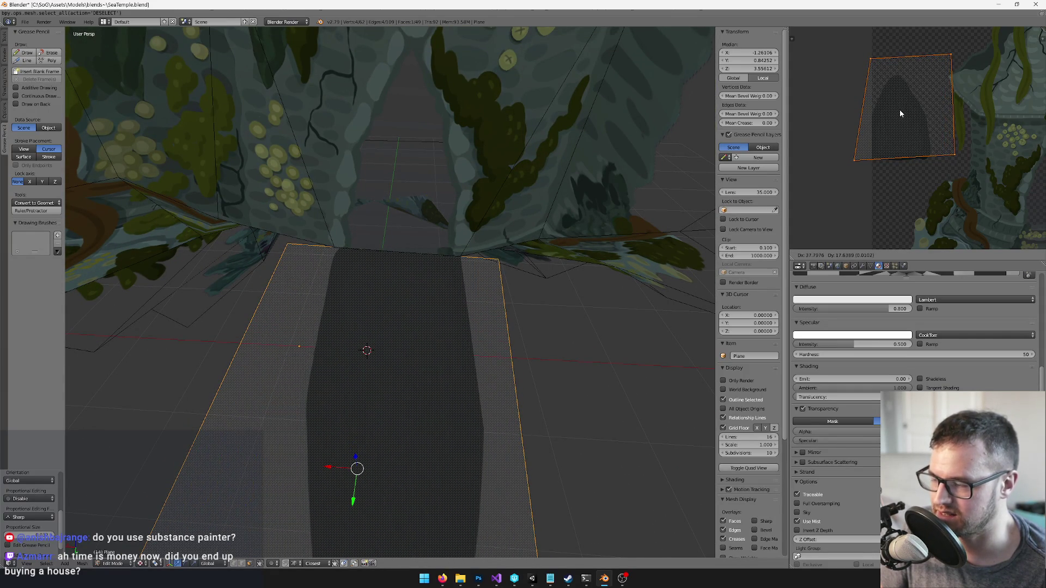
key(y)
click(898, 112)
scroll(889, 145, up, 5)
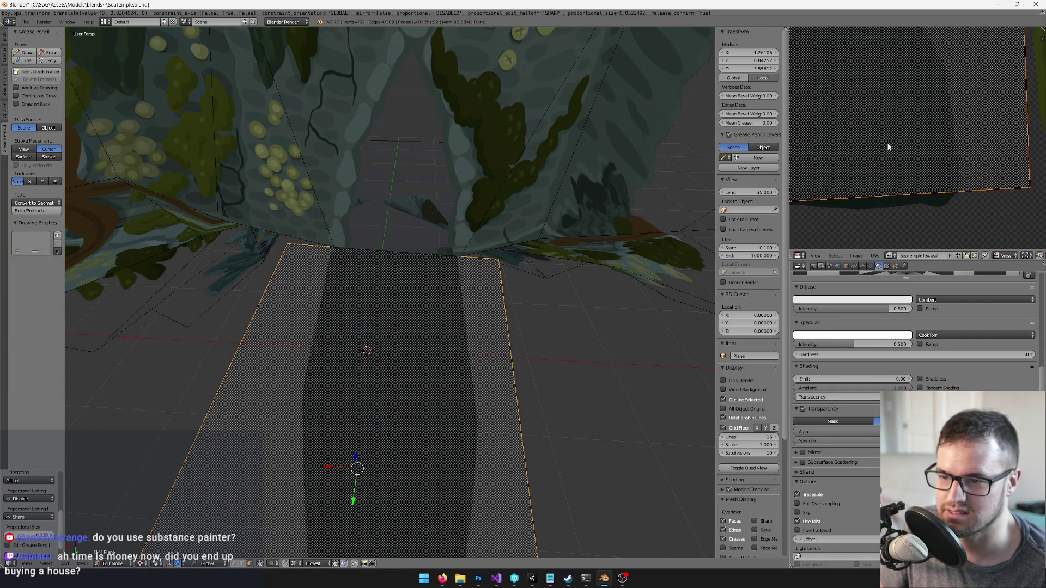
key(g)
key(y)
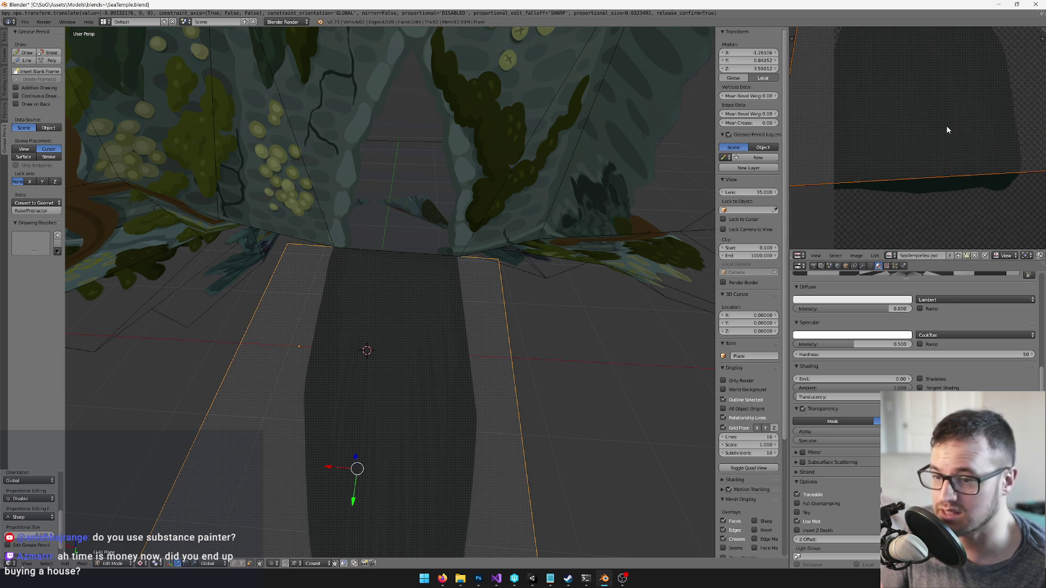
scroll(572, 190, up, 2)
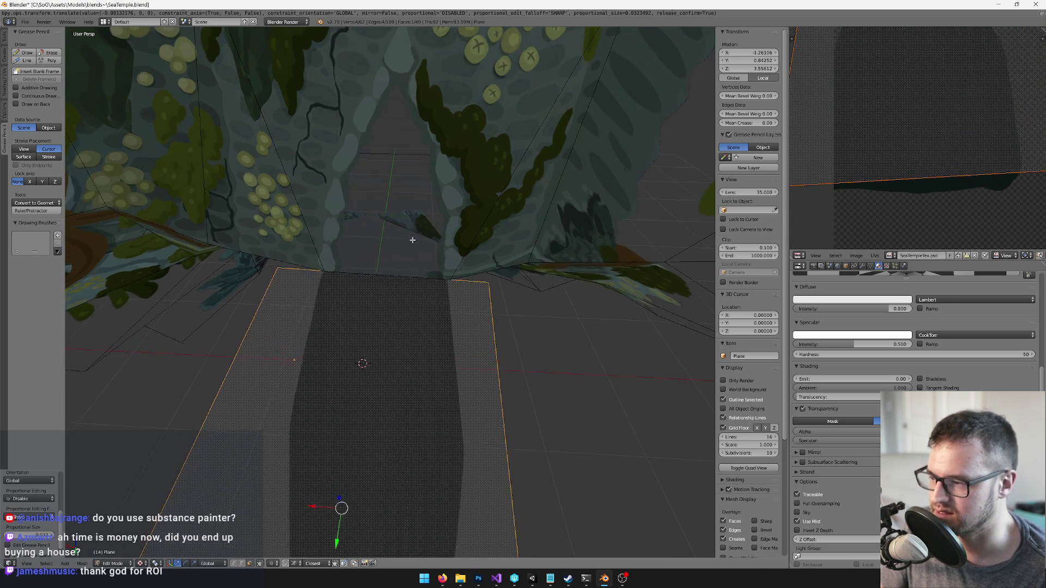
mouse_move(390, 259)
mouse_down()
mouse_move(408, 276)
mouse_move(394, 271)
mouse_move(420, 187)
mouse_move(401, 192)
mouse_move(452, 165)
mouse_move(495, 264)
mouse_move(397, 175)
mouse_move(288, 165)
mouse_move(485, 206)
mouse_move(441, 235)
mouse_up()
scroll(299, 159, down, 3)
Deselect all, return to Object Mode, export the temple to Unity, and check it in Unity
key(a)
key(Tab)
key(shift+ctrl+a)
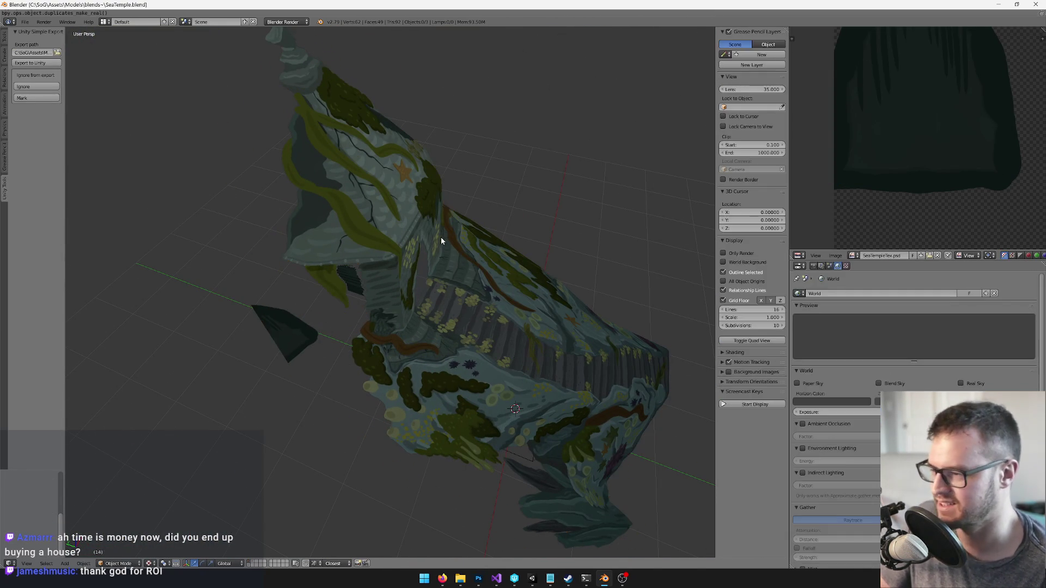
click(532, 578)
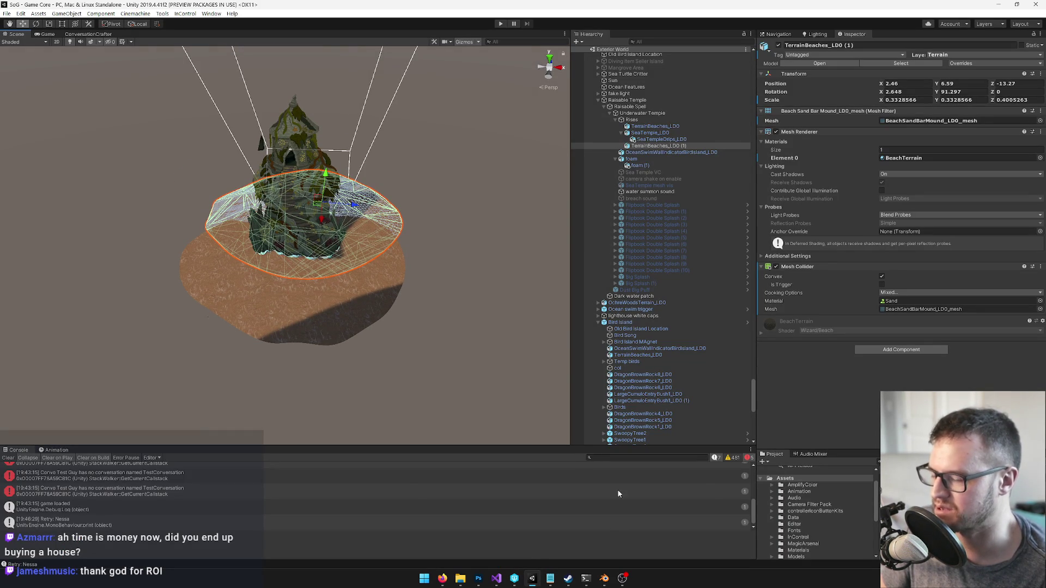
click(604, 578)
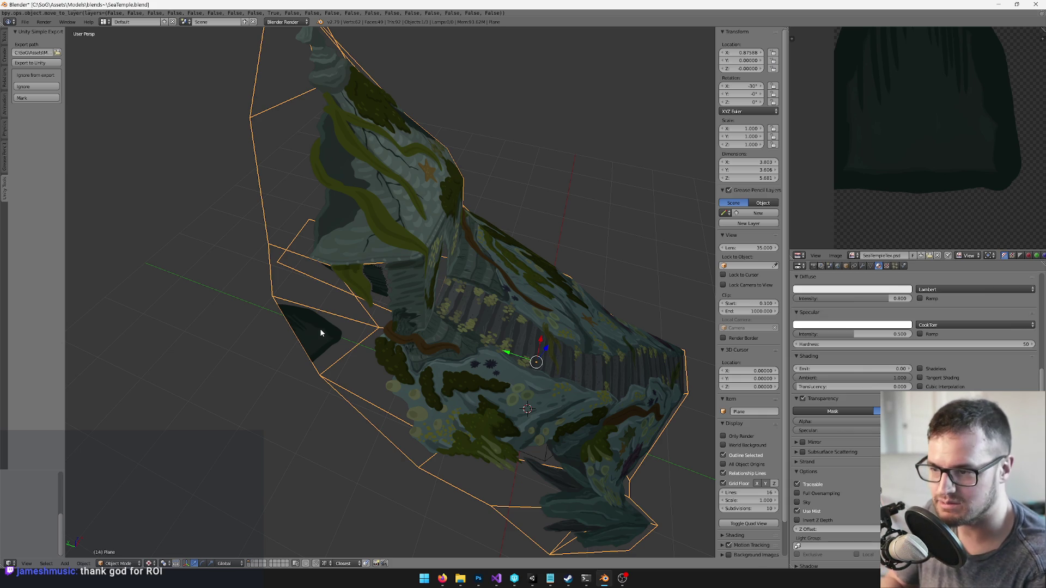
Remap the doorway face's UVs and merge its triangles into a single quad in Edit Mode
key(a)
key(Tab)
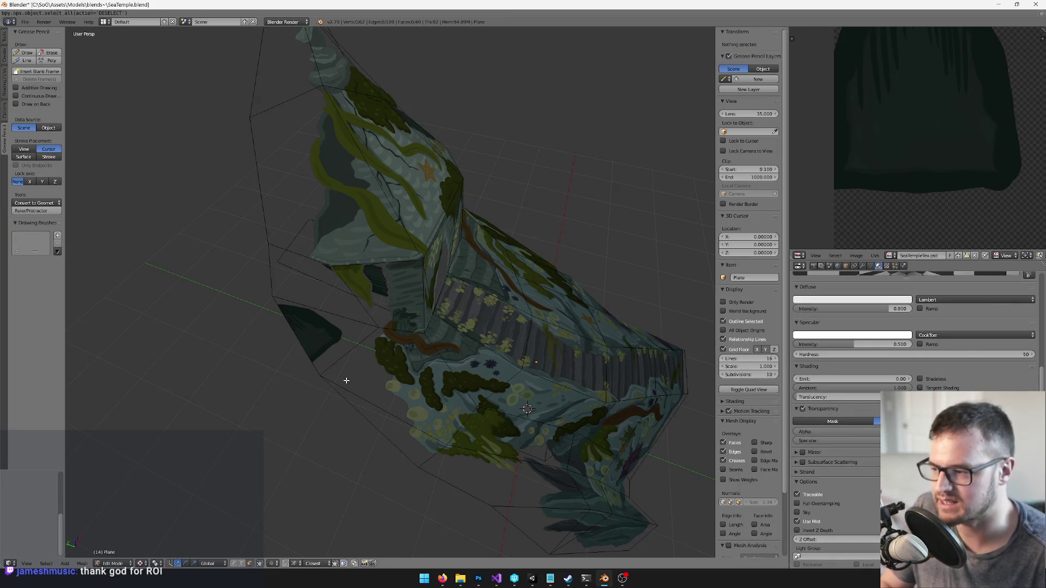
mouse_move(272, 329)
mouse_down()
mouse_move(321, 318)
mouse_move(397, 358)
mouse_up()
key(u)
click(321, 319)
key(ctrl+f)
click(382, 290)
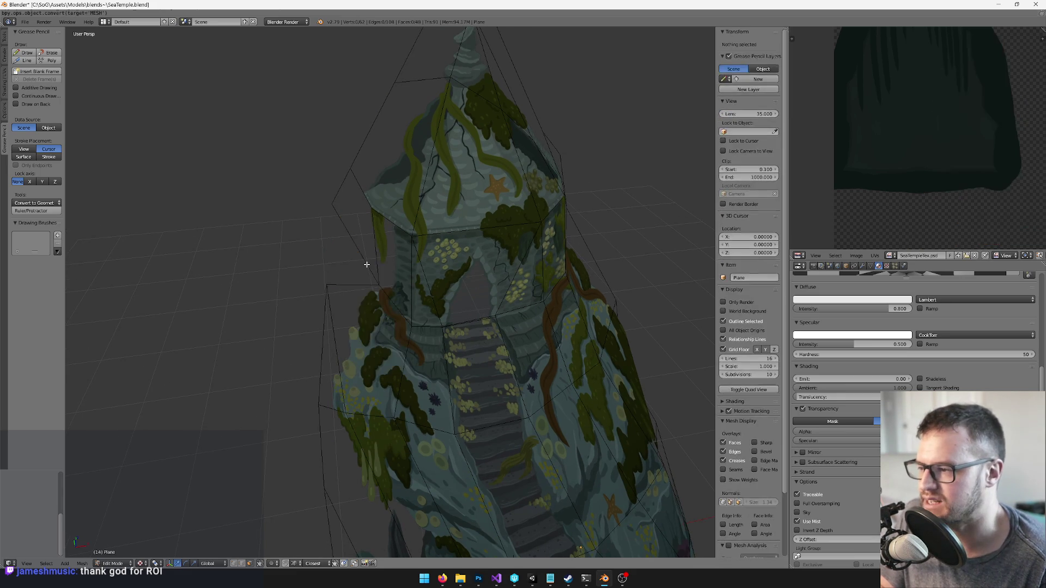
drag(374, 225, 464, 265)
key(Tab)
Save the temple file over the existing one and export it to Unity again
scroll(524, 263, down, 5)
key(ctrl+s)
click(398, 251)
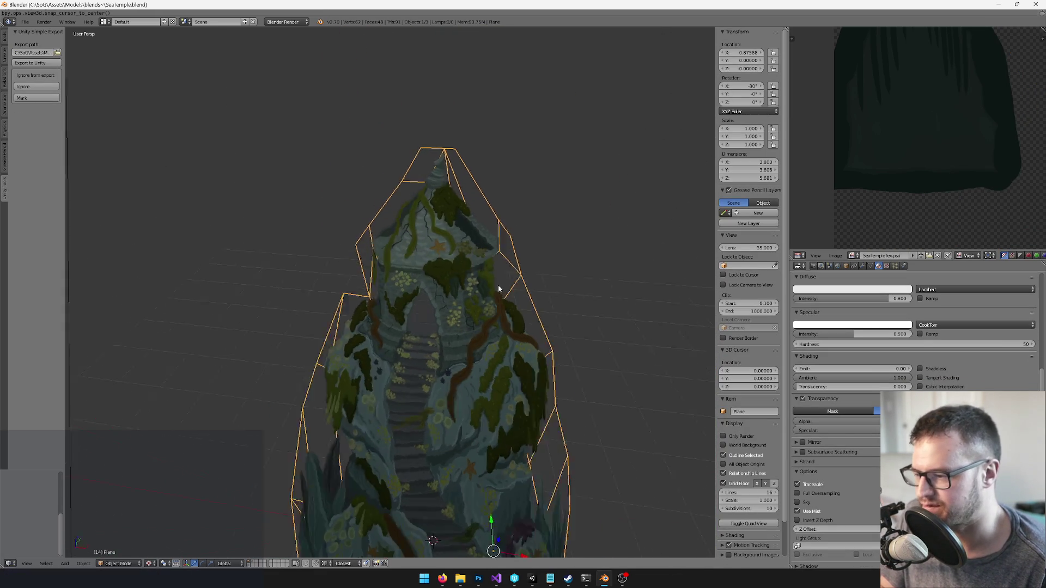
key(ctrl+shift+a)
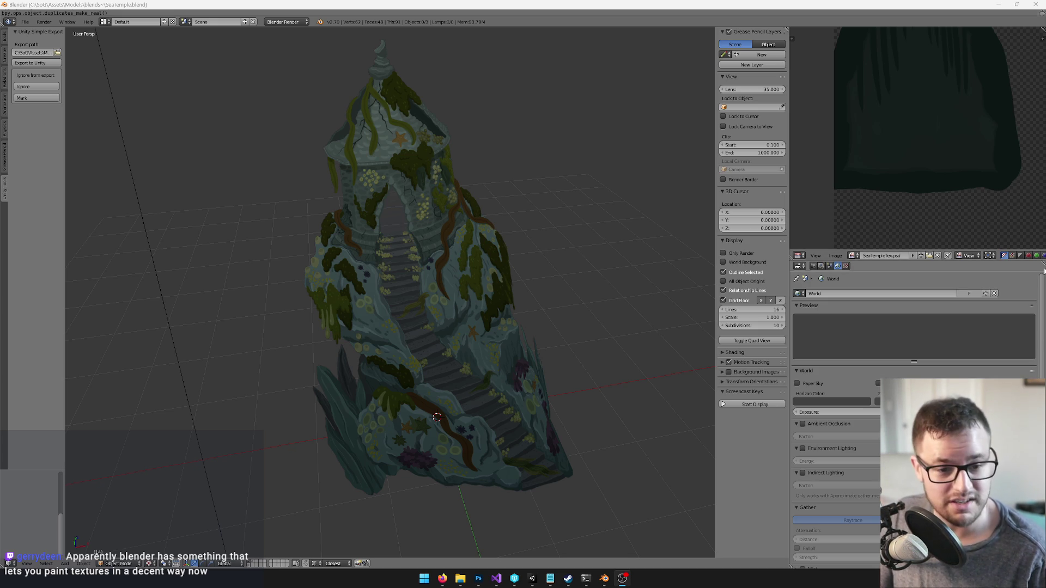
right_click(381, 258)
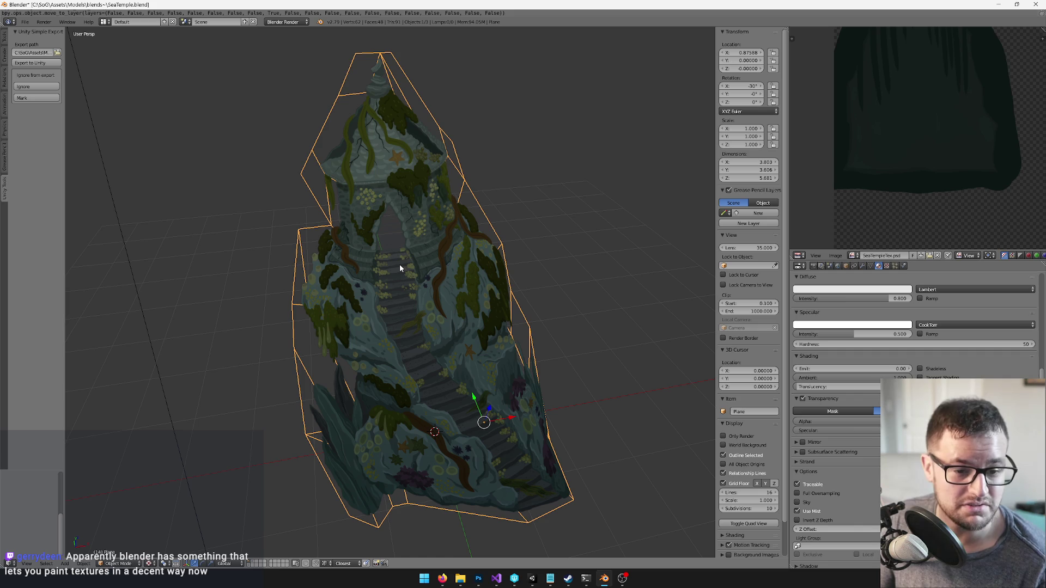